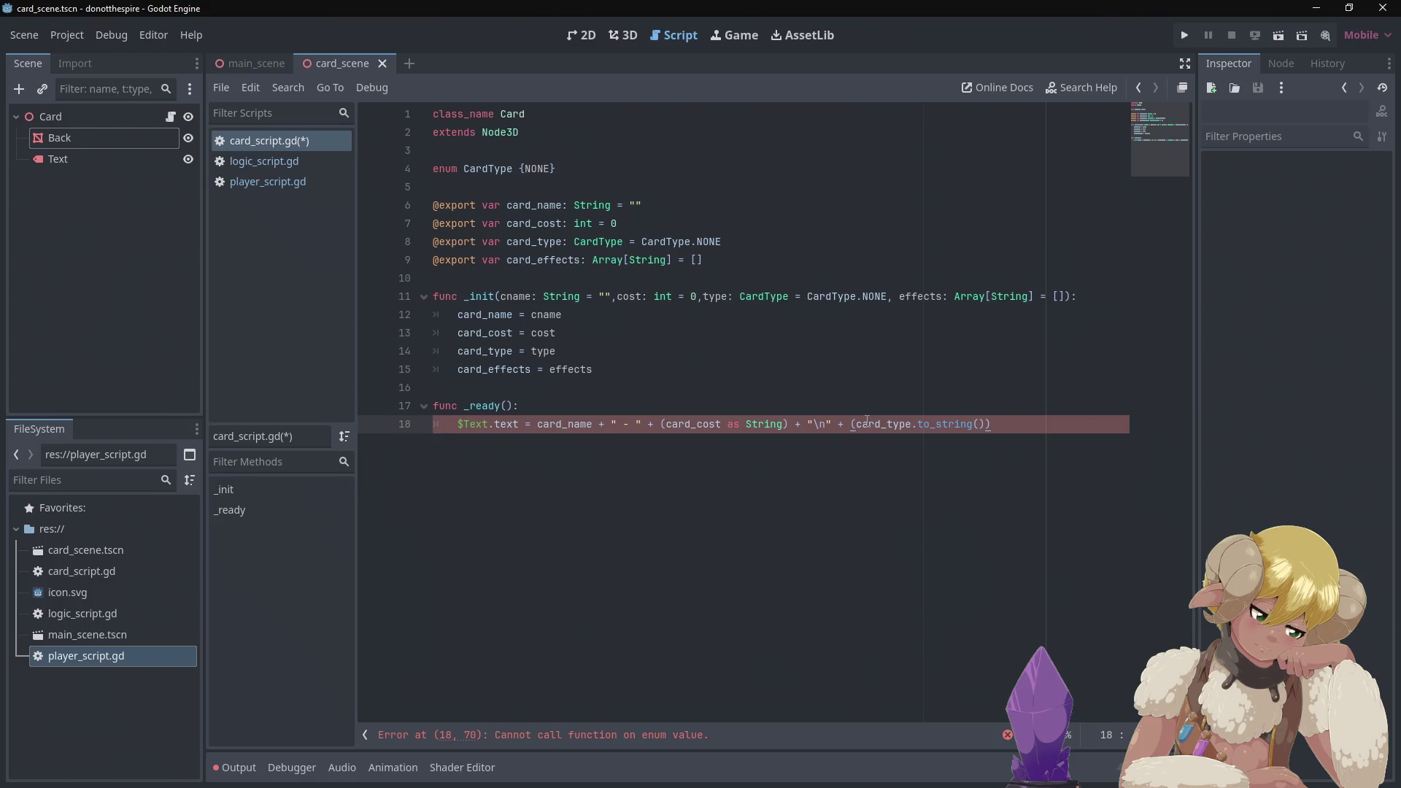
Delete ' + (card_type.to_string())' from the end of line 18 in card_script.gd.
mouse_move(860, 422)
mouse_move(992, 421)
mouse_down()
mouse_move(831, 435)
mouse_move(845, 432)
mouse_up()
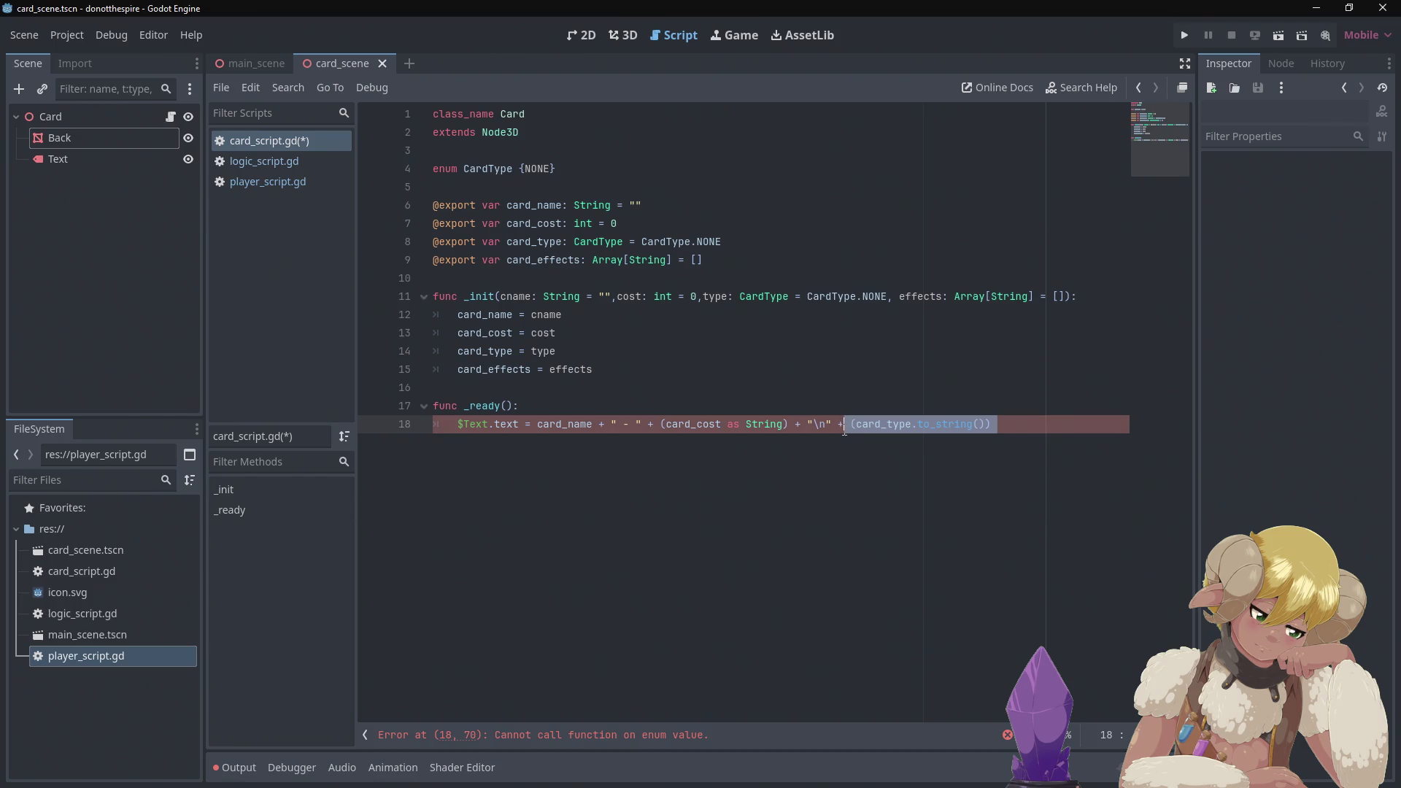
key(BackSpace)
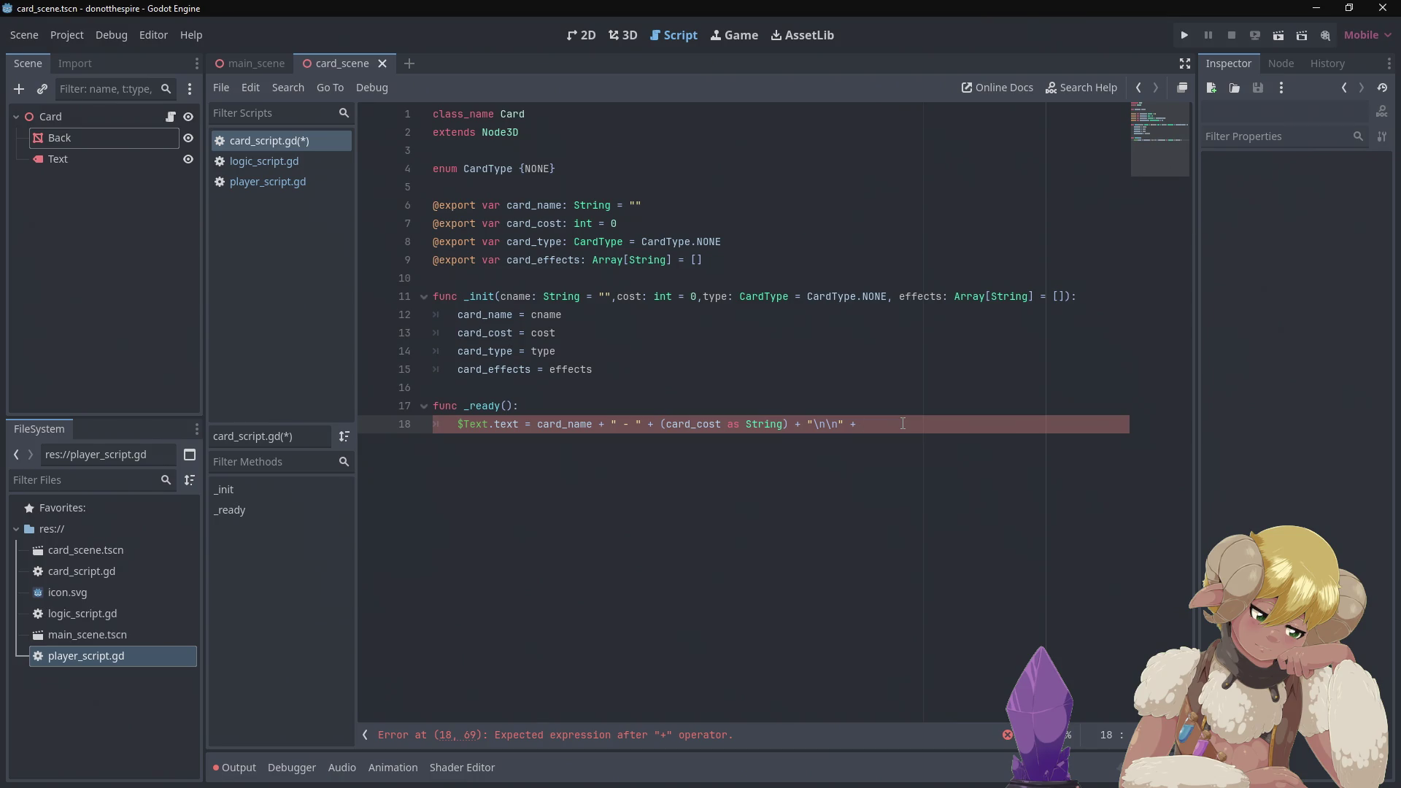
Try appending card_effects to line 18, remove it again, and start a new line 19.
text(card)
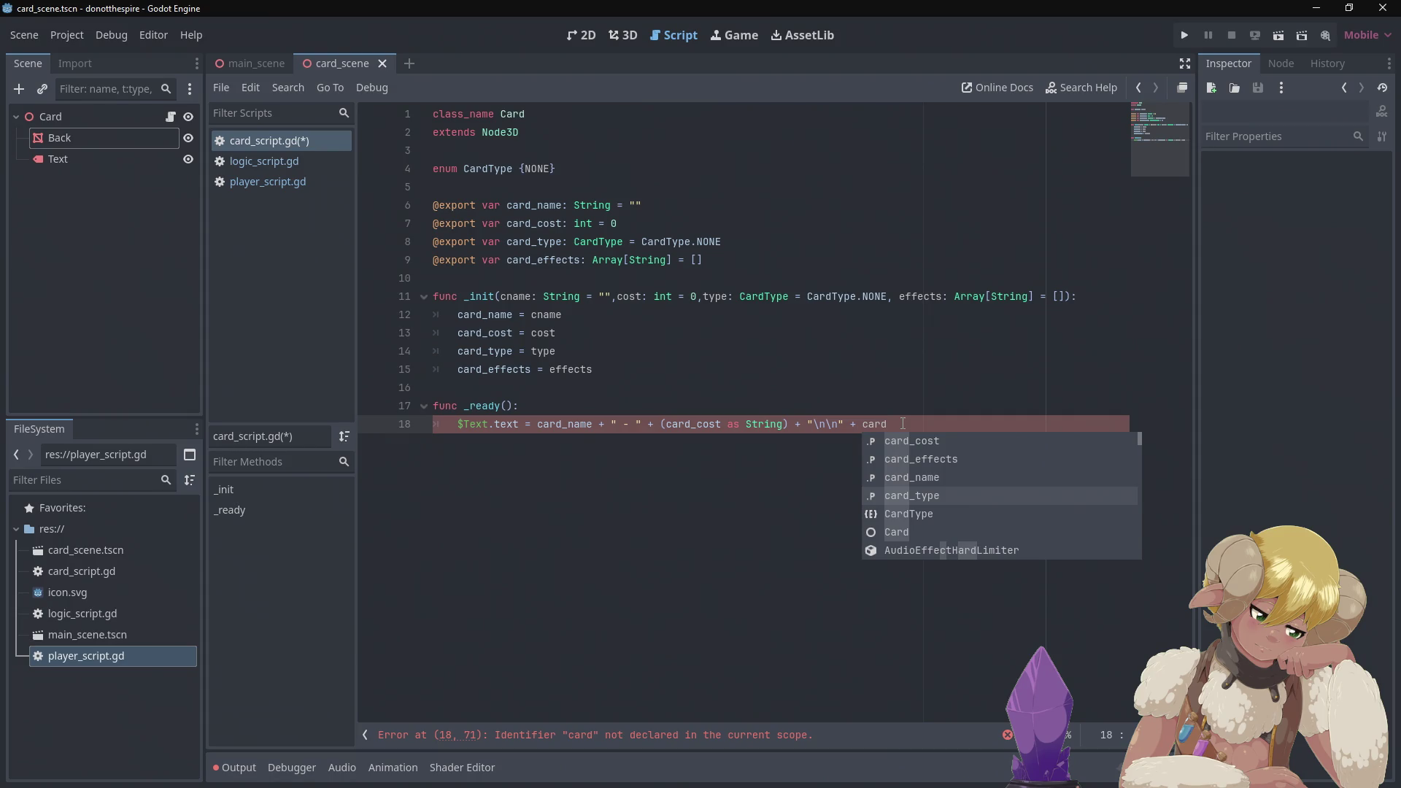
key(Up)
key(Up)
key(Return)
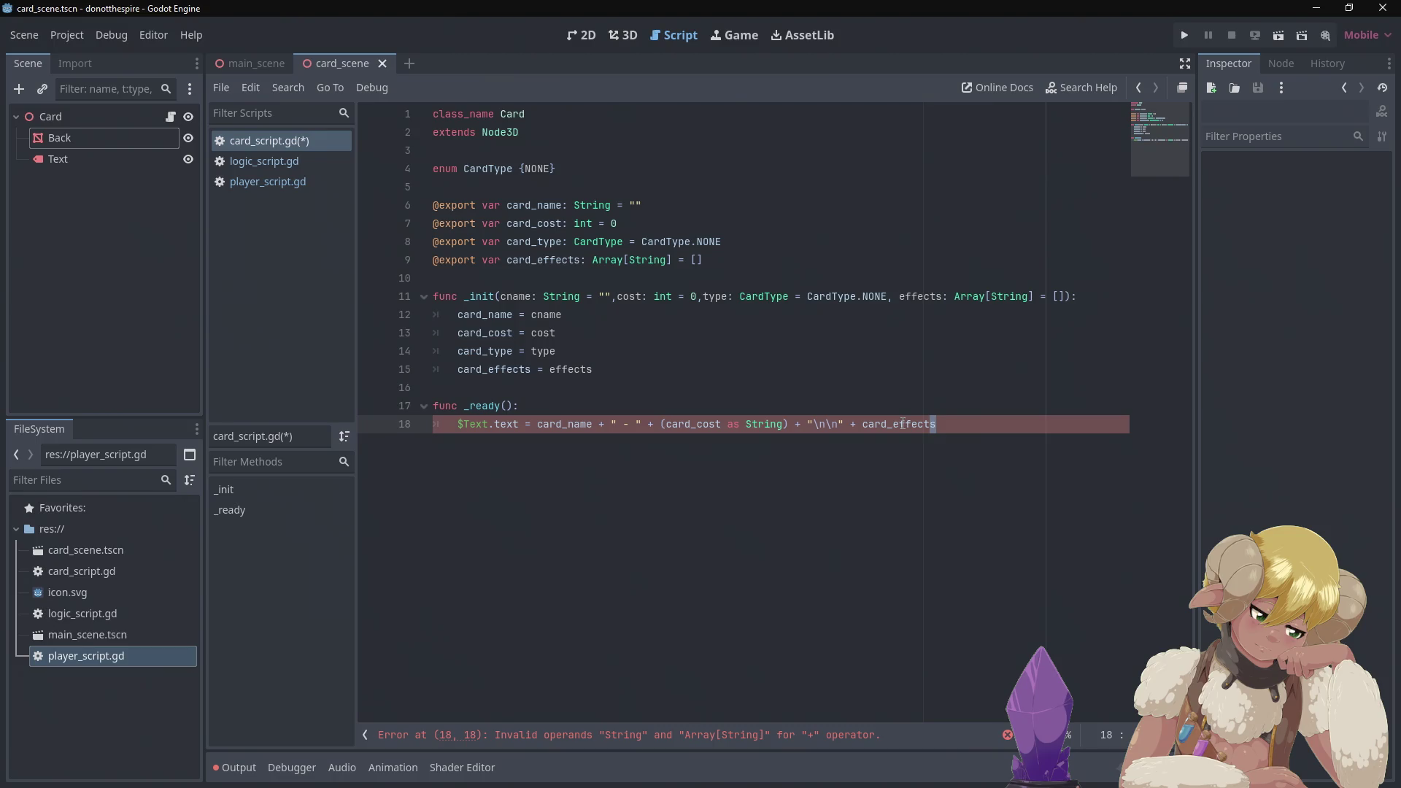
key(BackSpace)
key(BackSpace)
key(BackSpace)
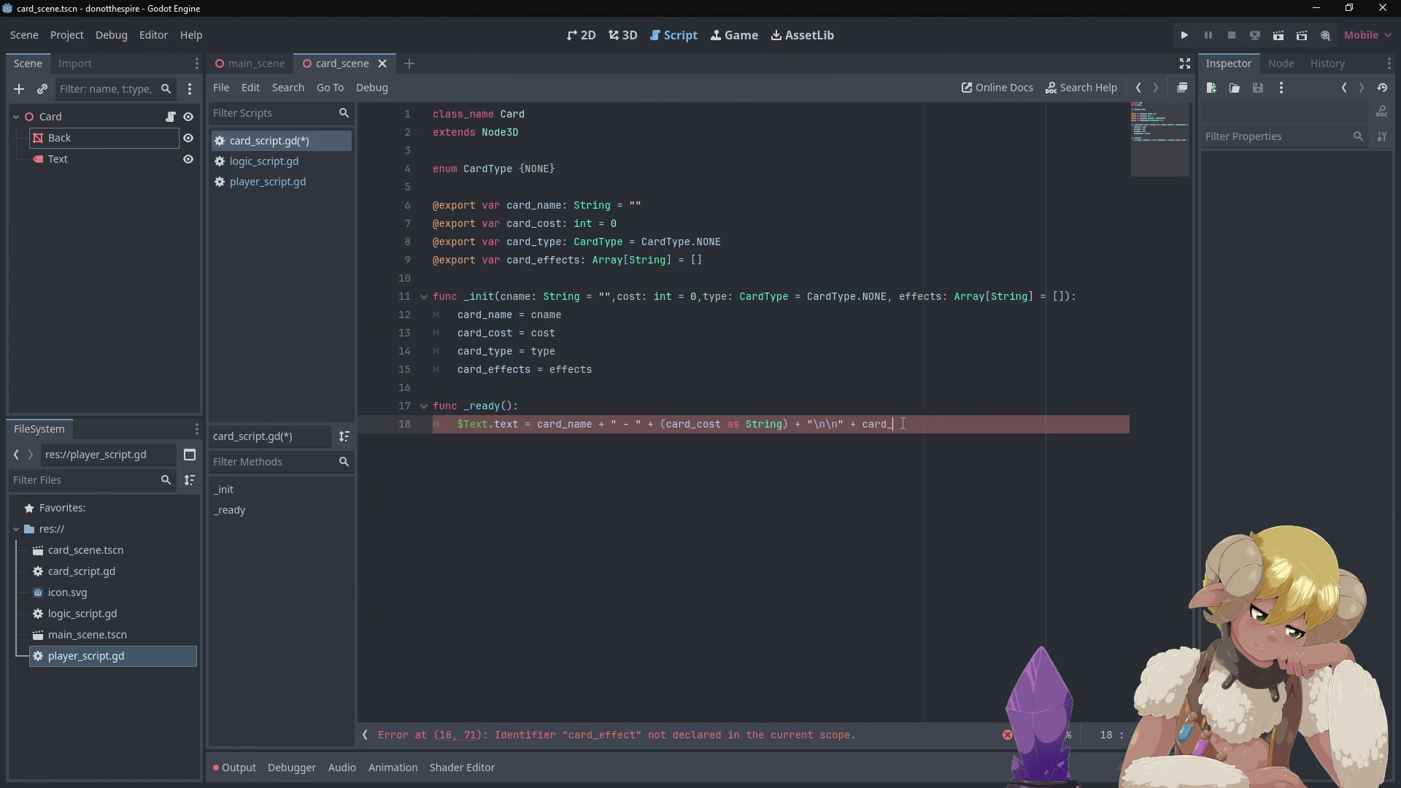
key(BackSpace)
key(BackSpace)
key(BackSpace)
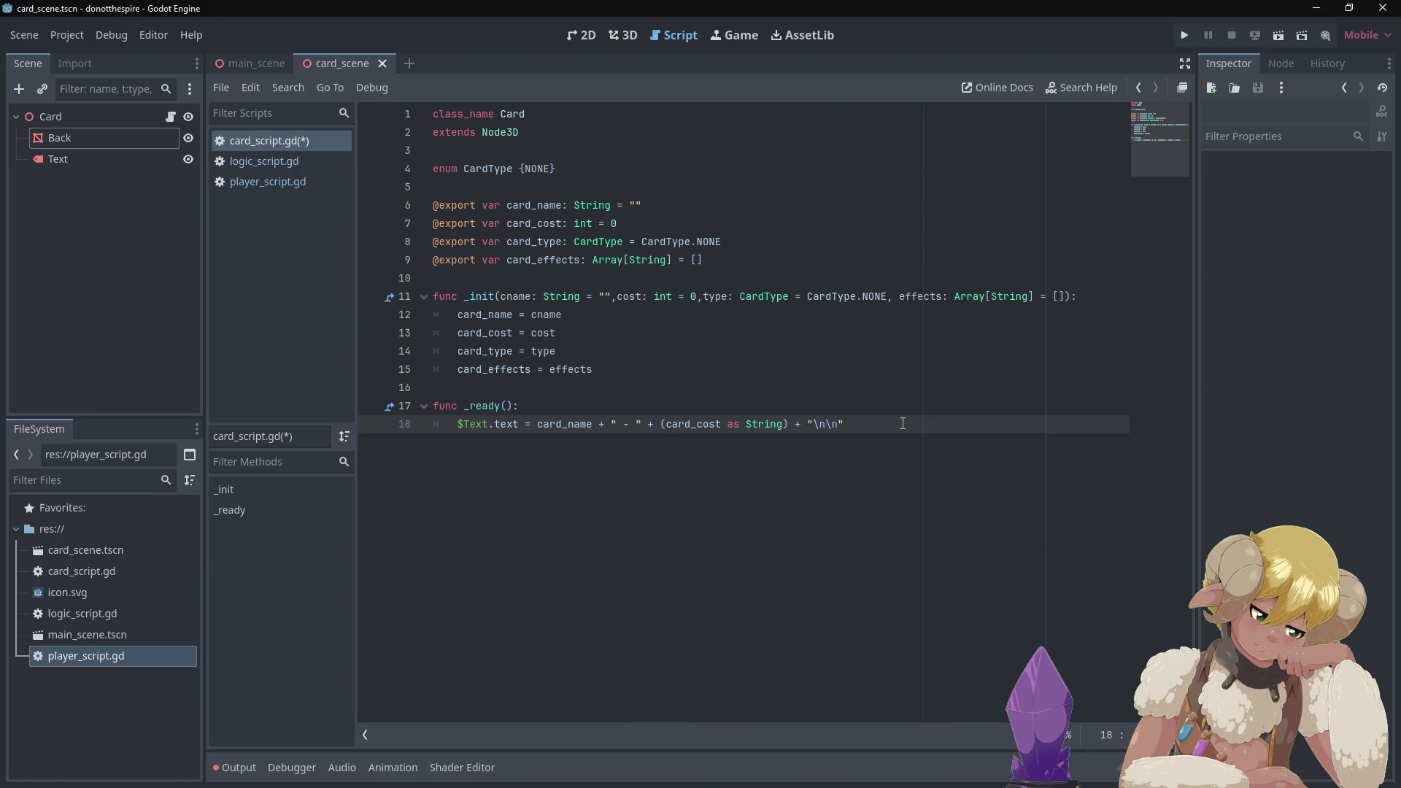
key(Return)
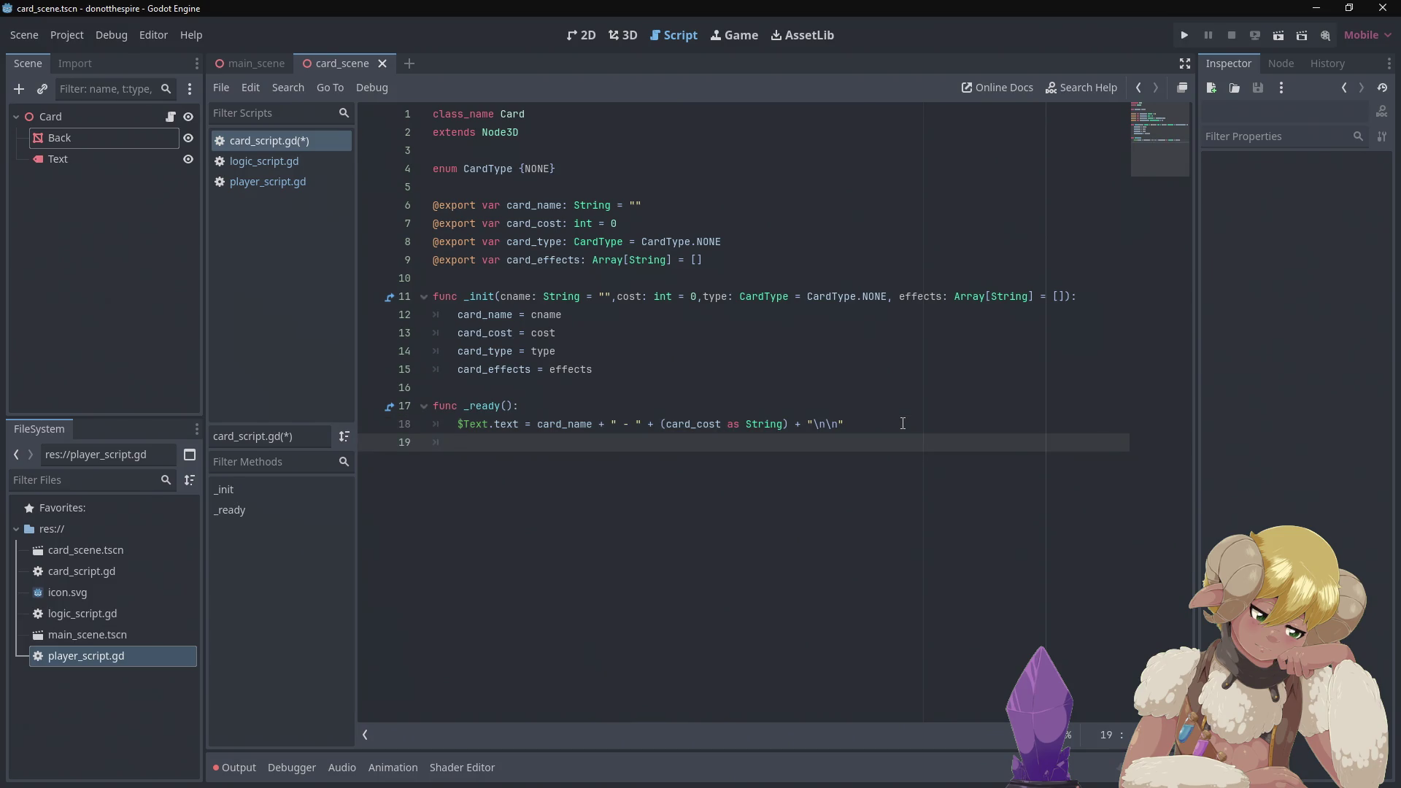
Begin line 19 with 'for card_effects' via autocomplete, then switch to the Firefox docs.
text(for)
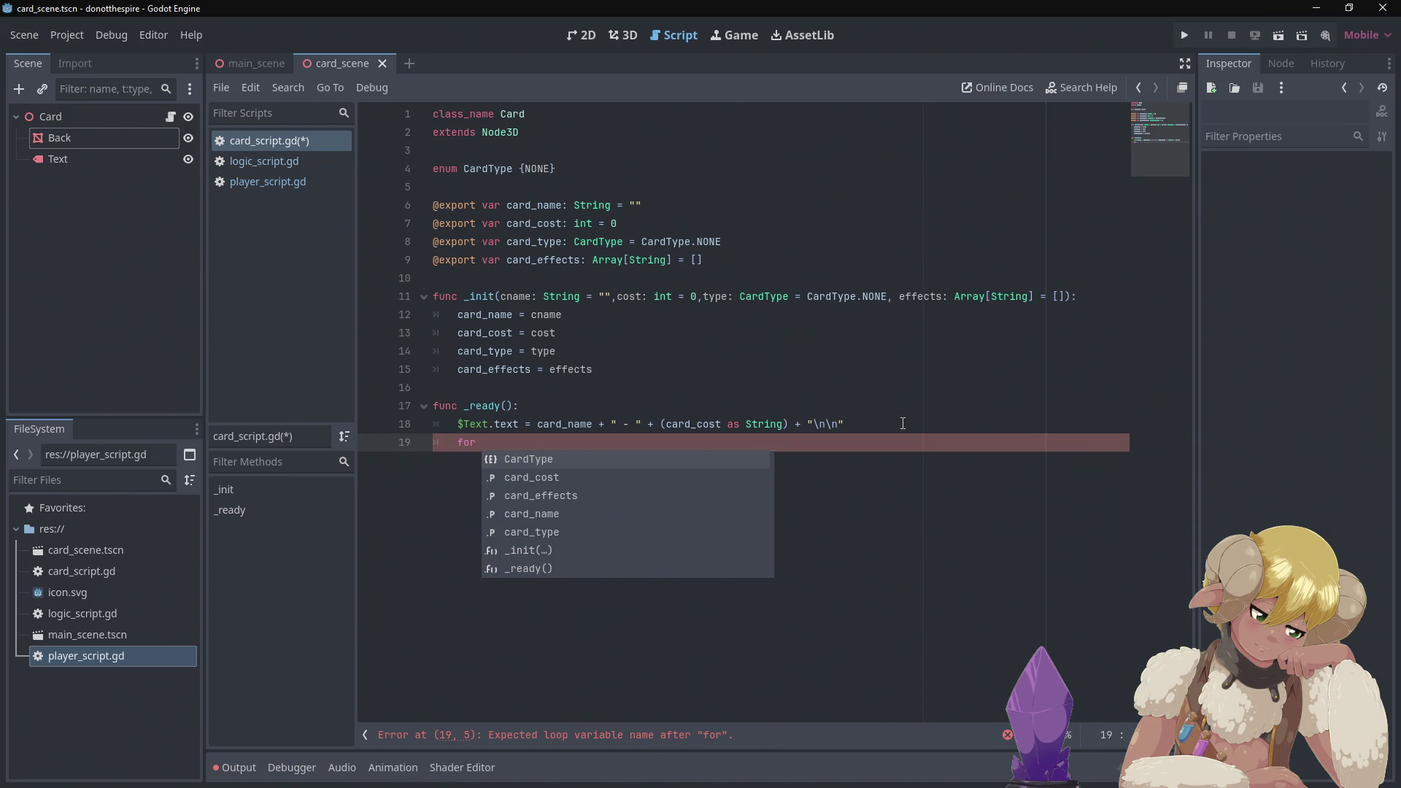
text(card)
key(Down)
key(Return)
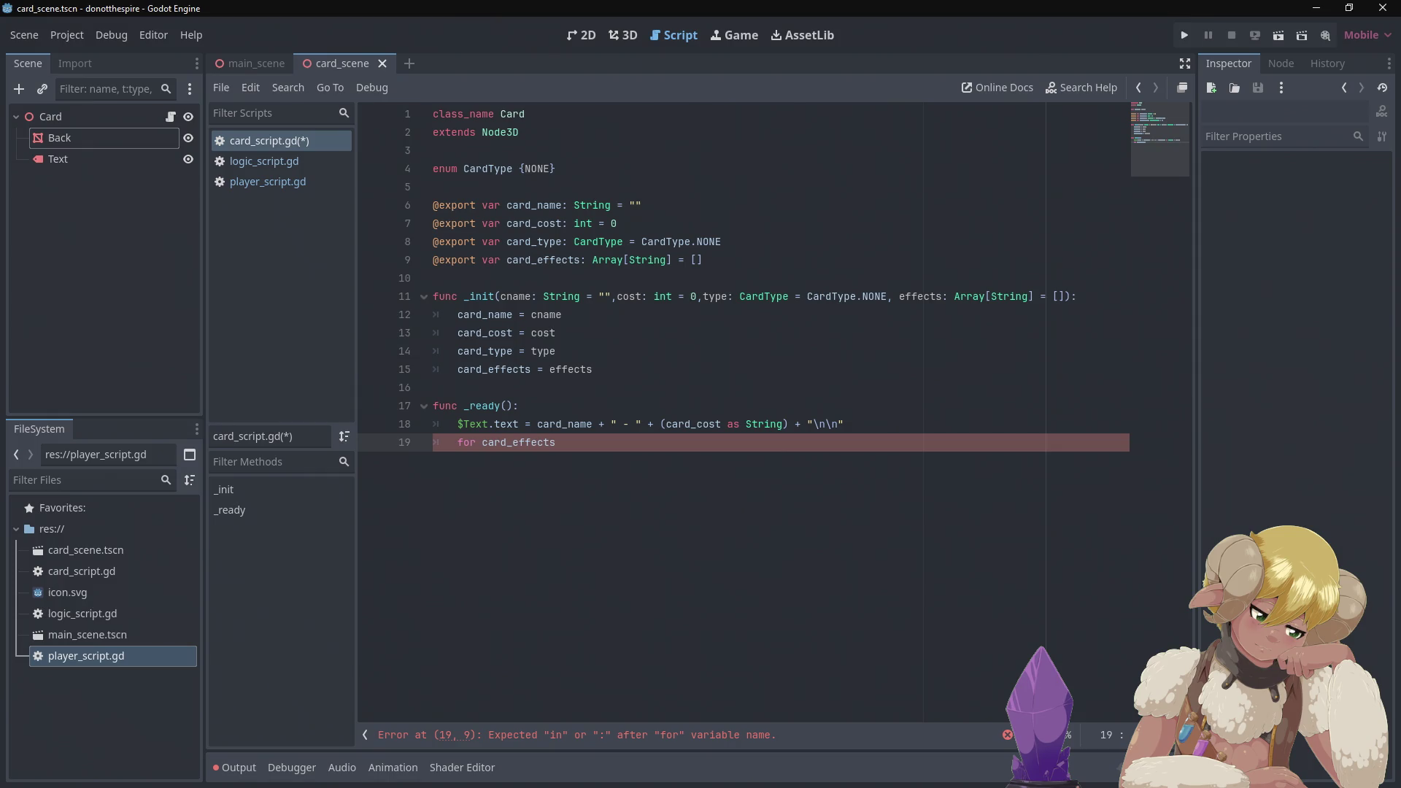
key(alt+Tab)
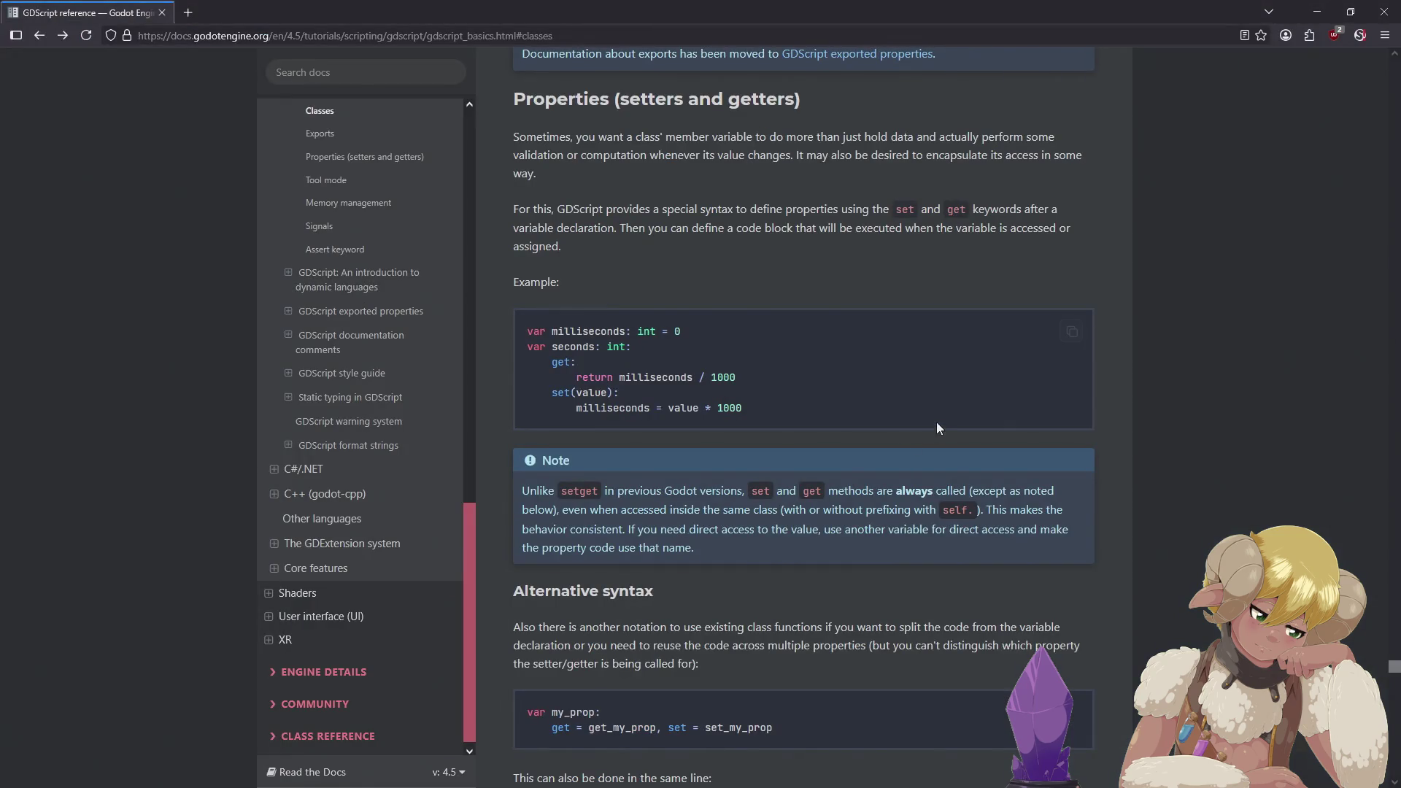
Read the for-loop examples under 'Statements and control flow' in the GDScript docs, then return to Godot.
scroll(936, 423, up, 5)
scroll(935, 422, up, 6)
scroll(421, 400, up, 1)
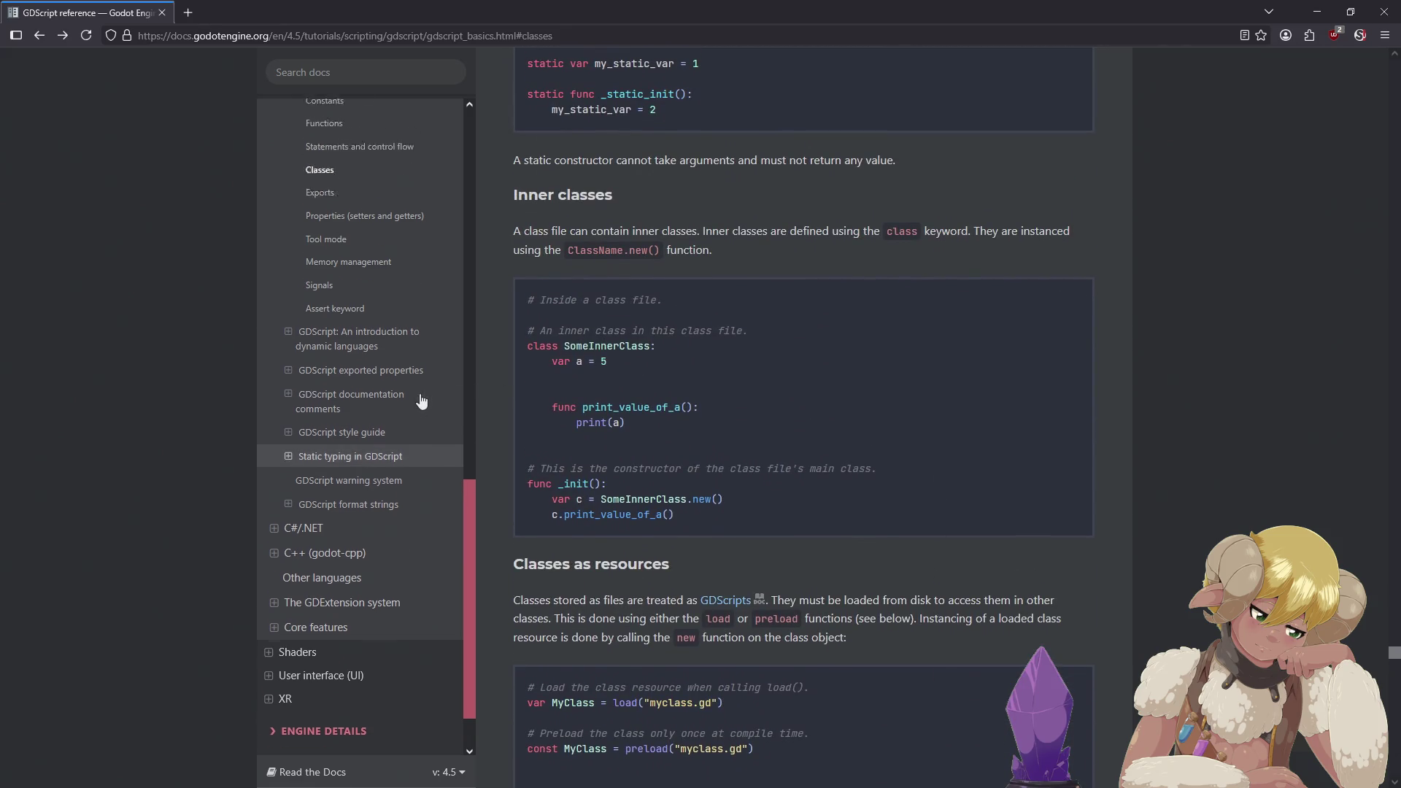
scroll(421, 400, up, 5)
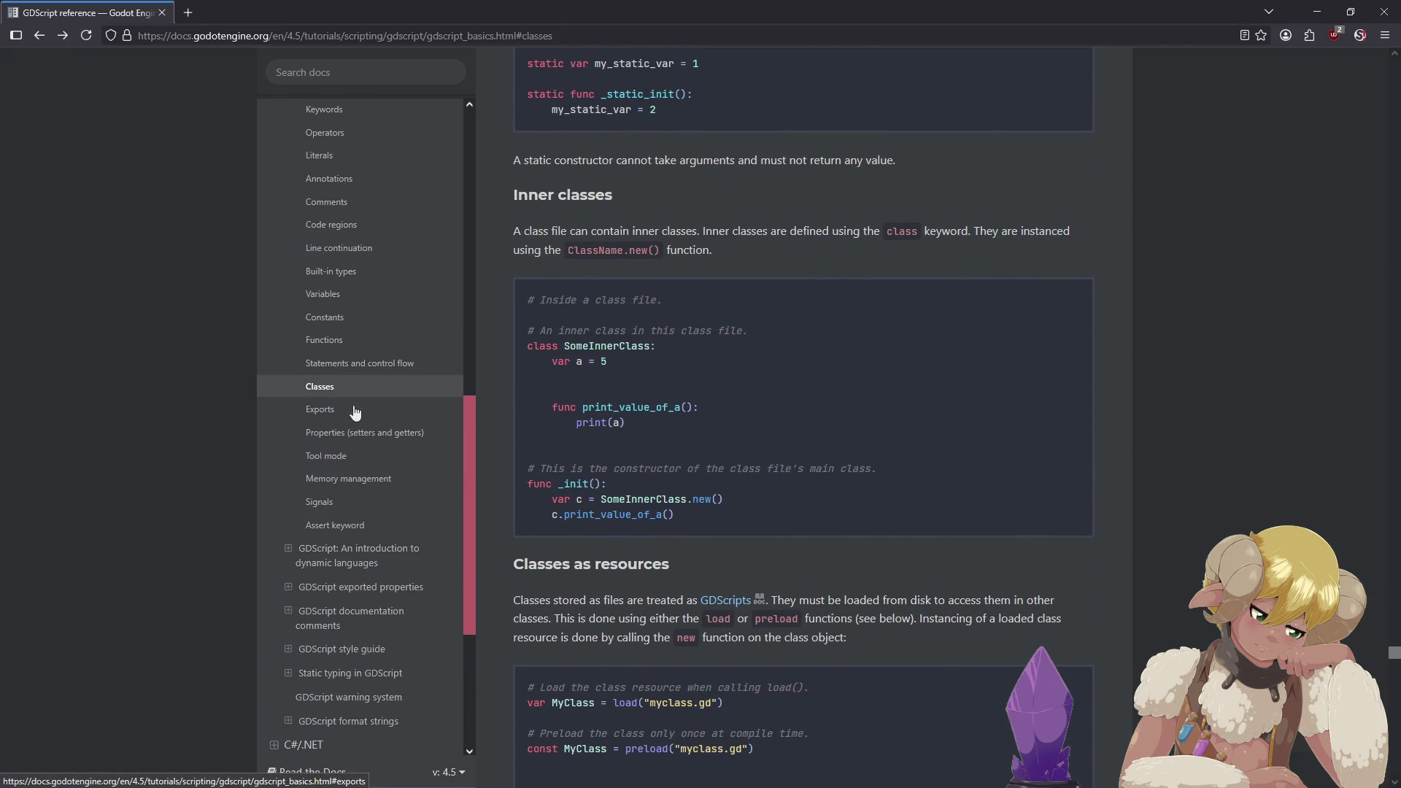
click(369, 361)
scroll(645, 385, down, 5)
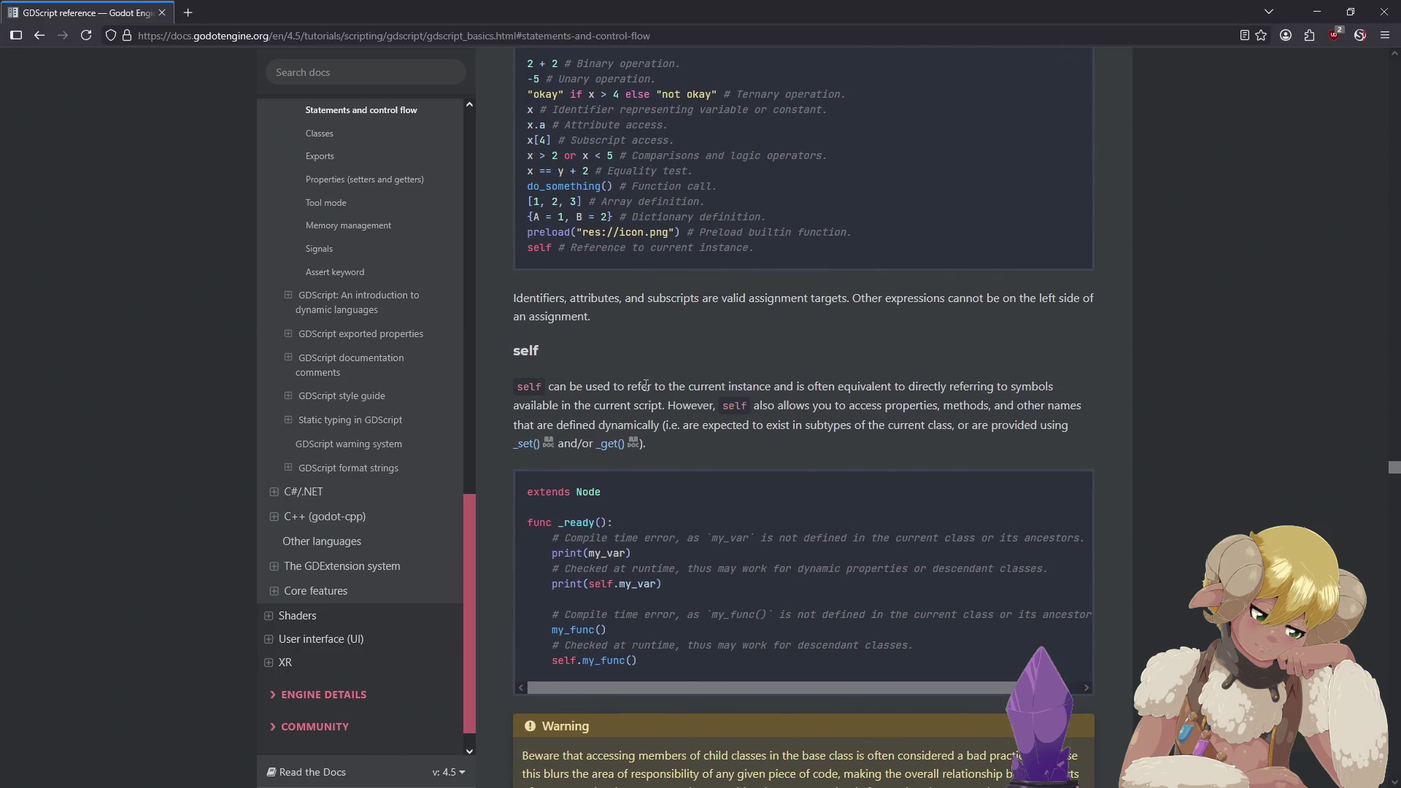
scroll(646, 385, down, 12)
scroll(887, 378, down, 10)
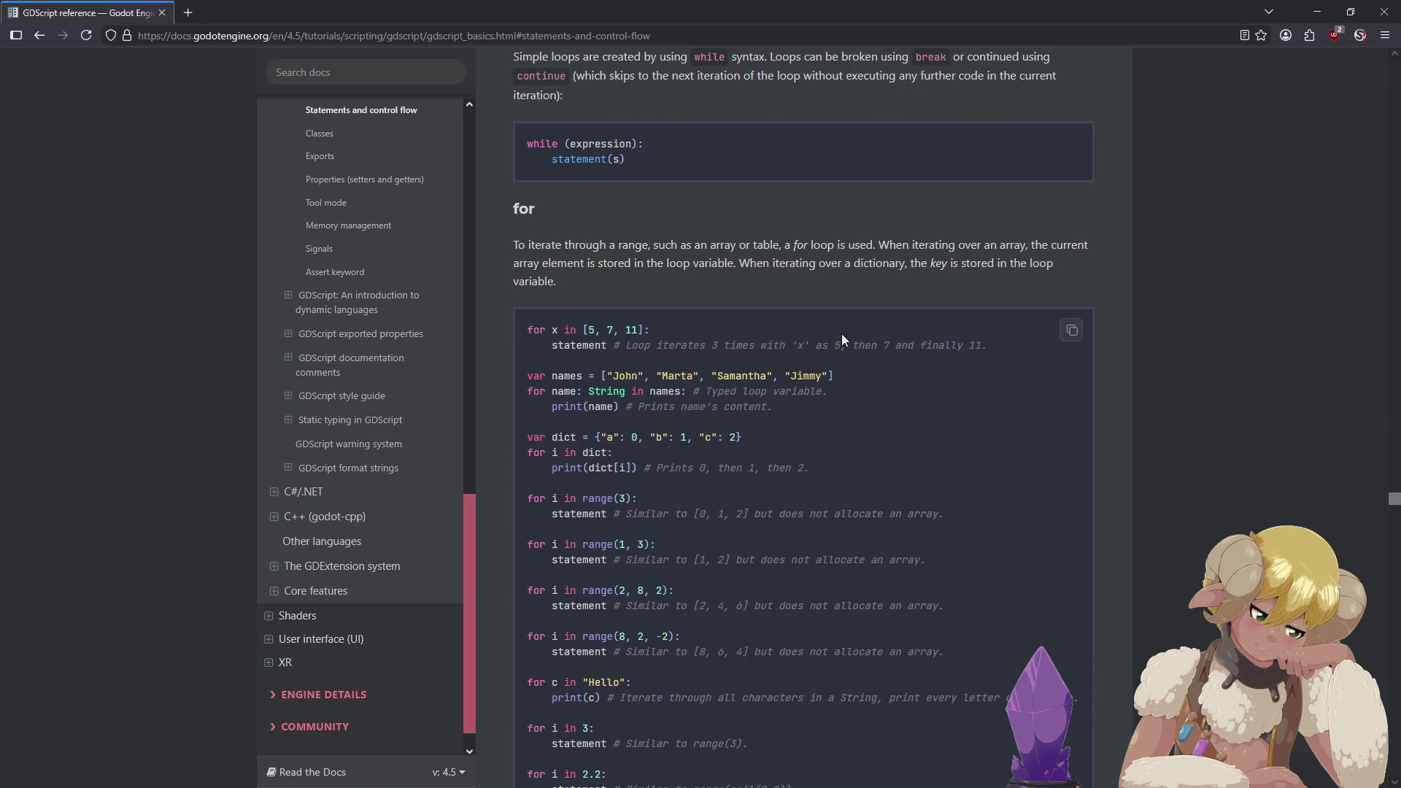
scroll(842, 336, down, 2)
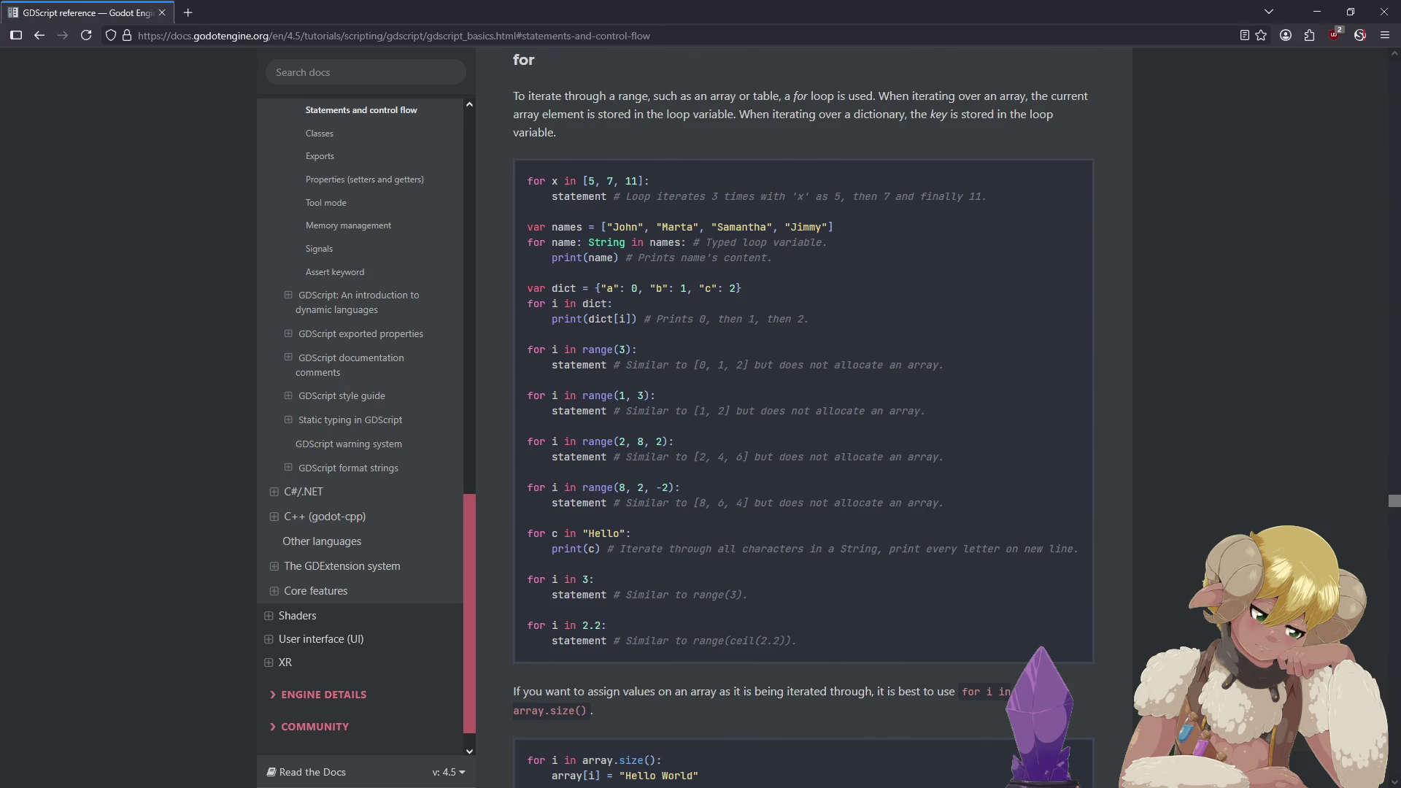
key(alt+Tab)
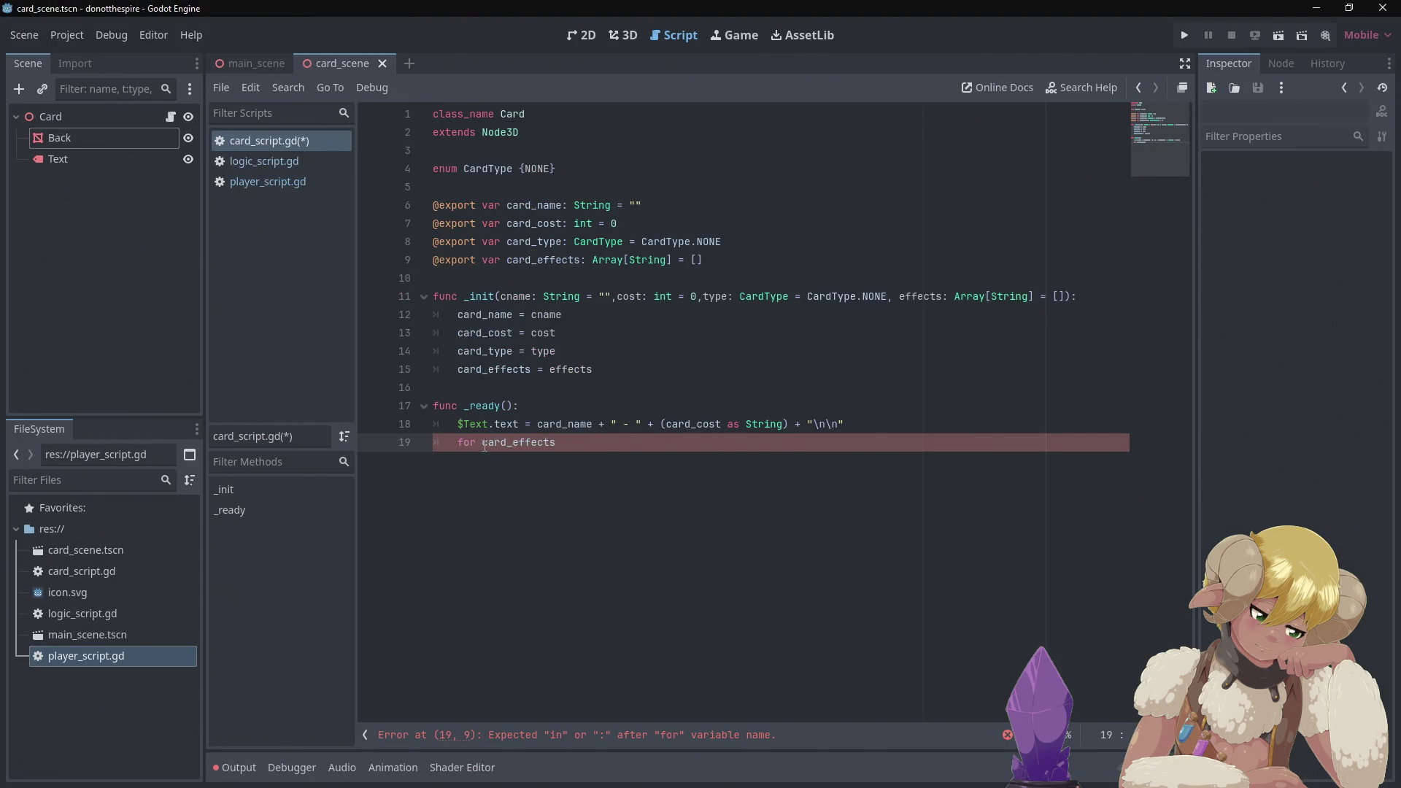
Rewrite line 19 as 'for effect in card_effects:' and start the loop body.
text(for e)
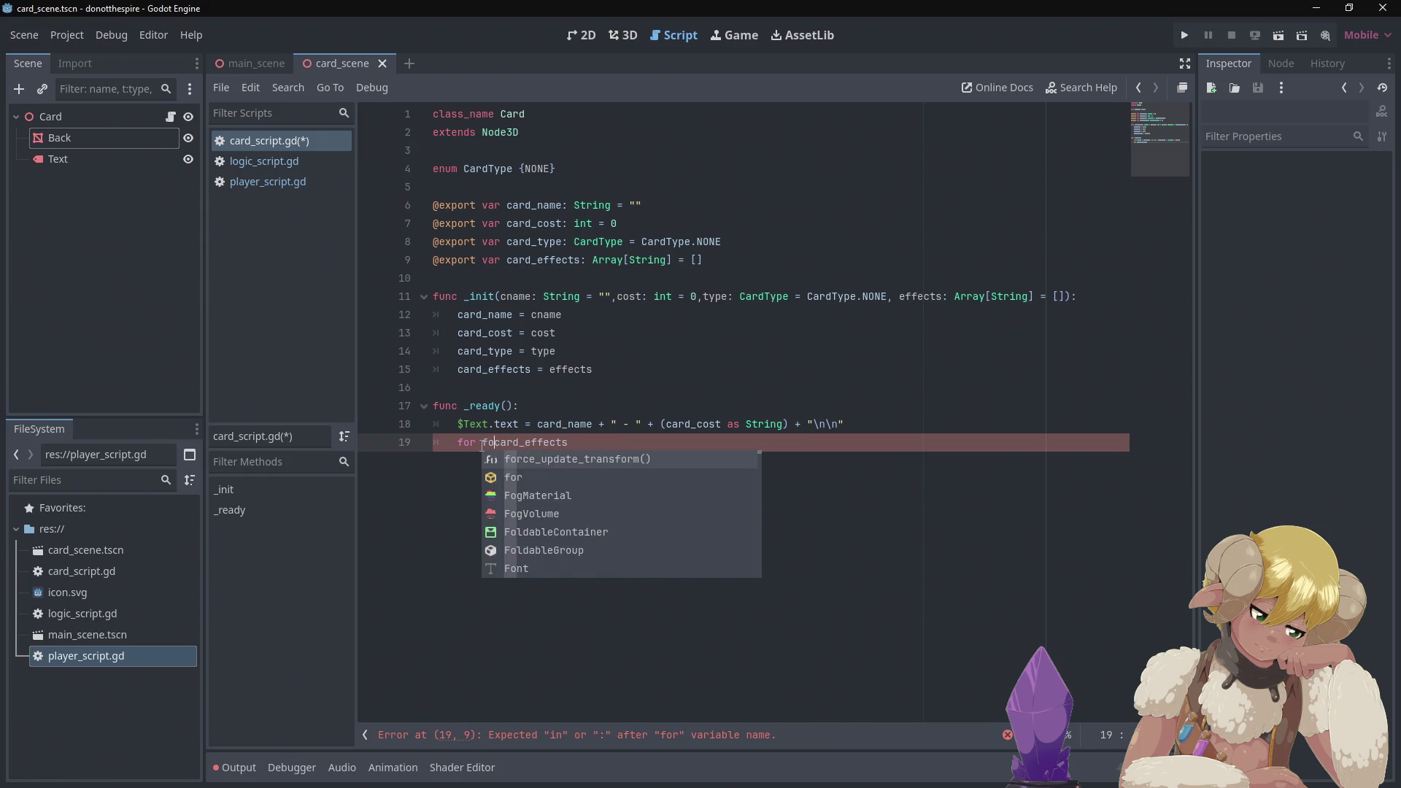
key(BackSpace)
key(BackSpace)
key(BackSpace)
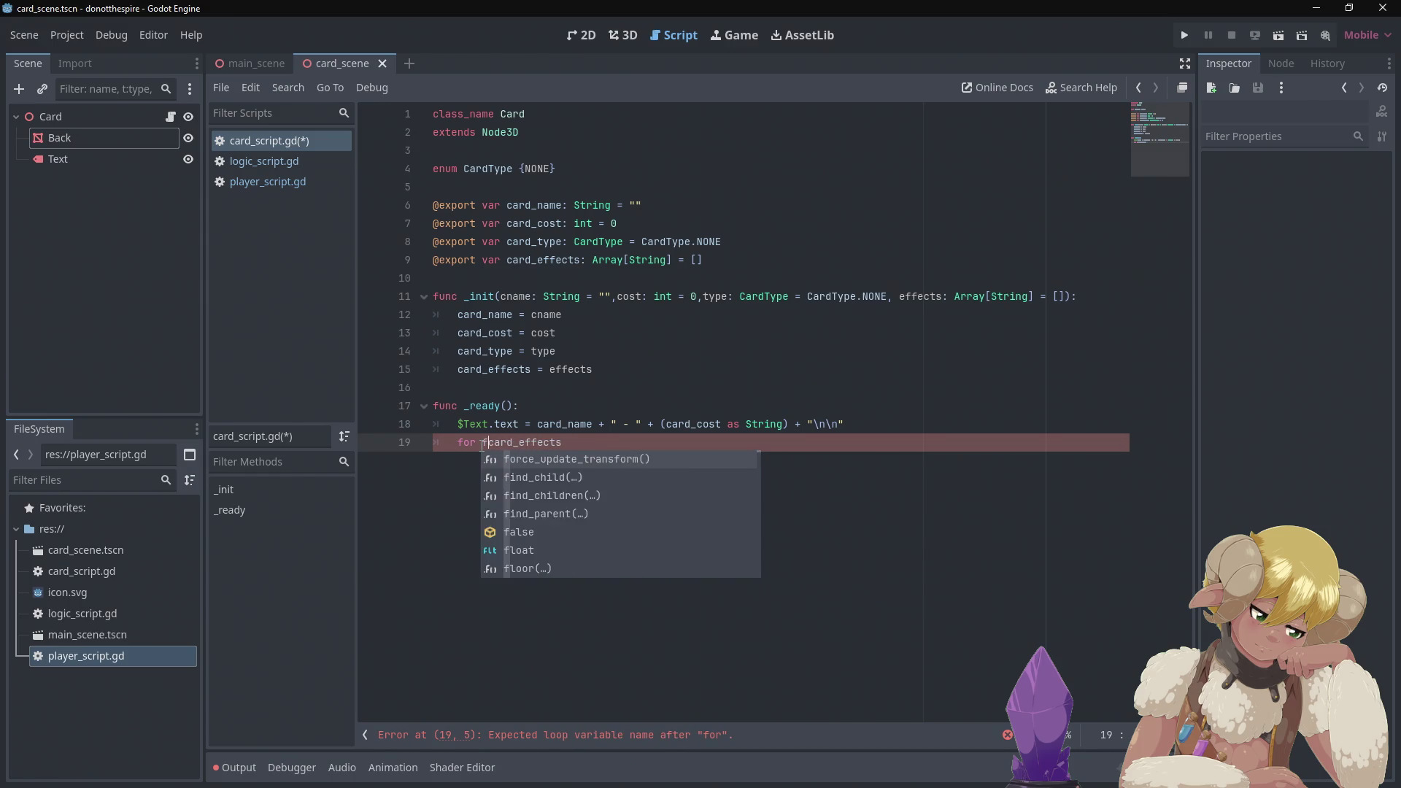
text(effect)
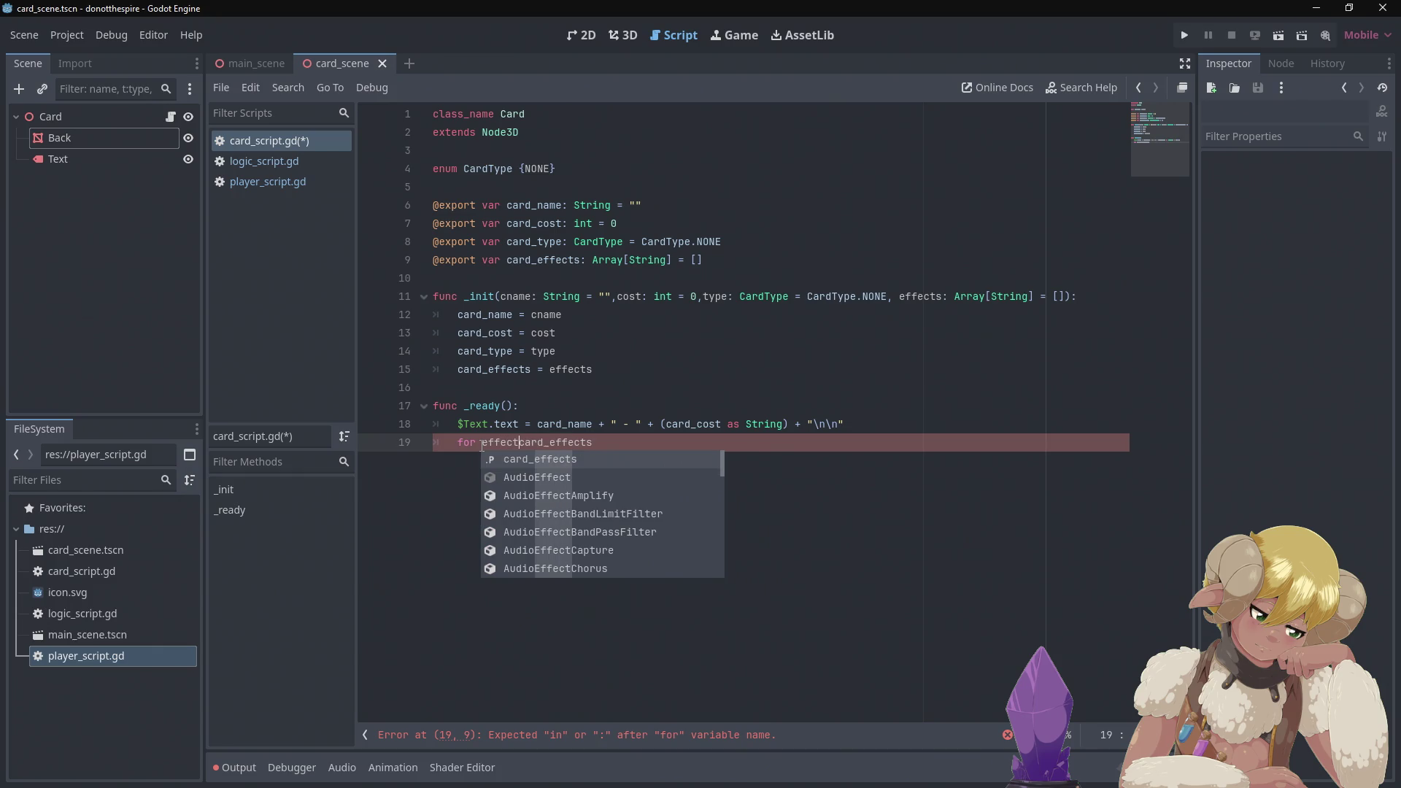
text( in)
key(Right)
key(Right)
key(Right)
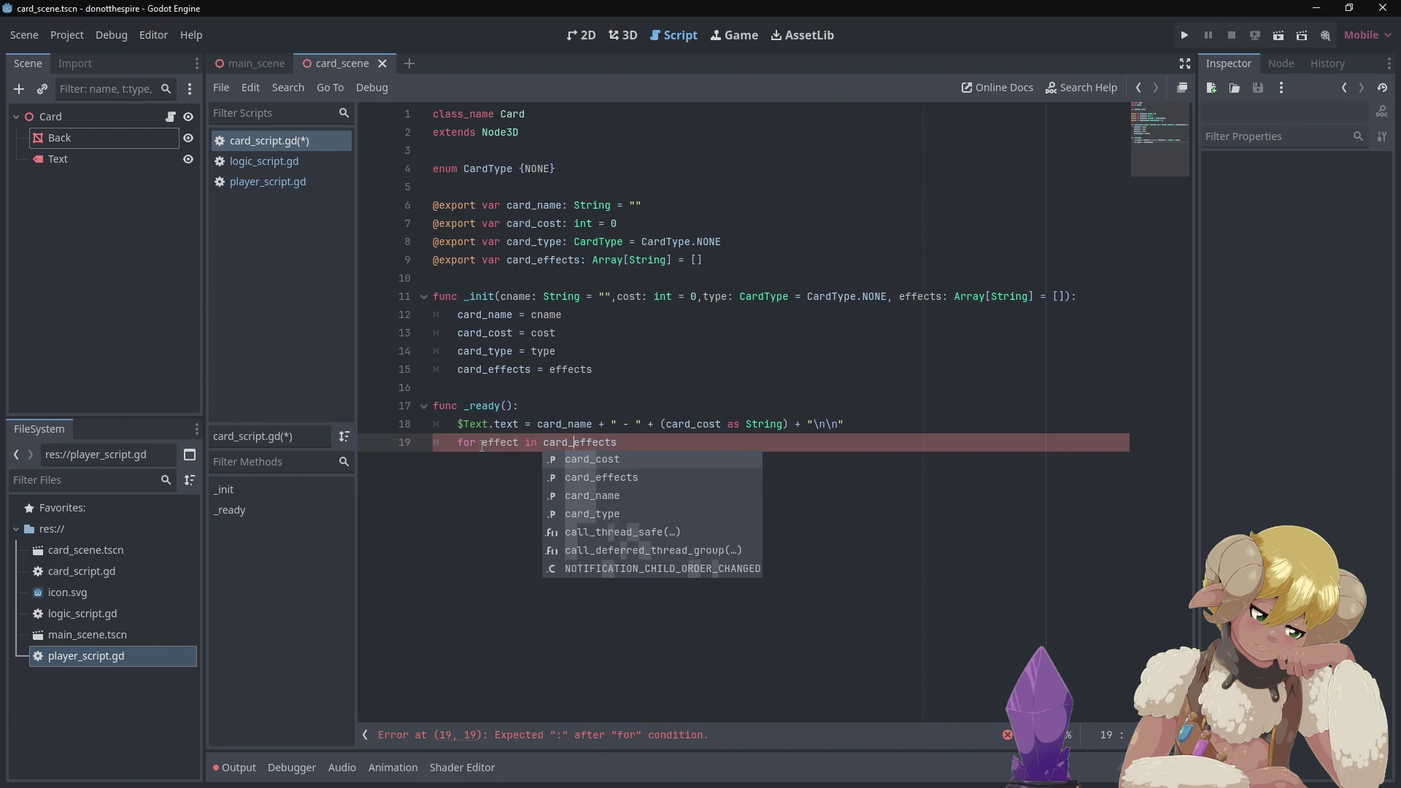
text(:)
key(Return)
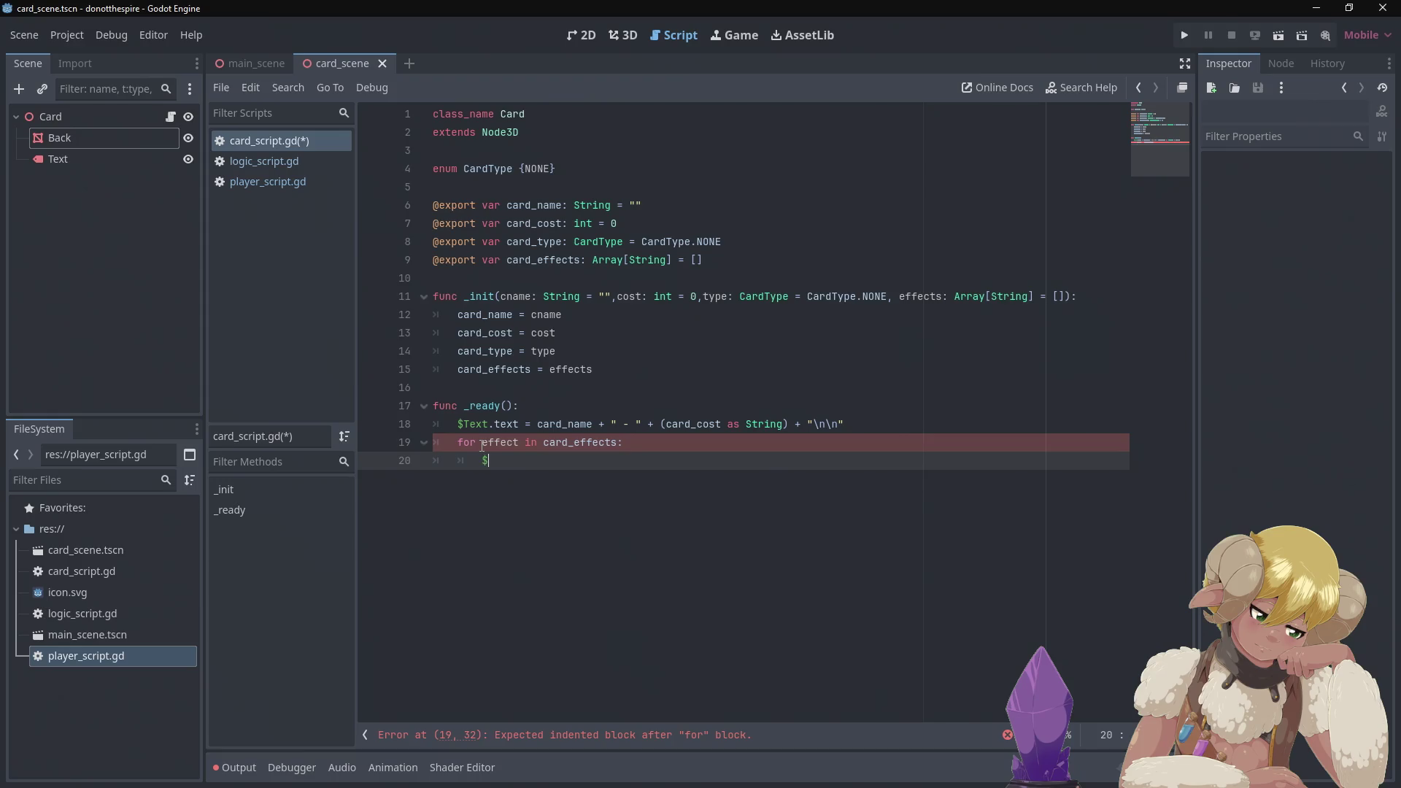
Add '$Text.text += effect + "\n"' as the loop body and save card_script.gd.
text($T)
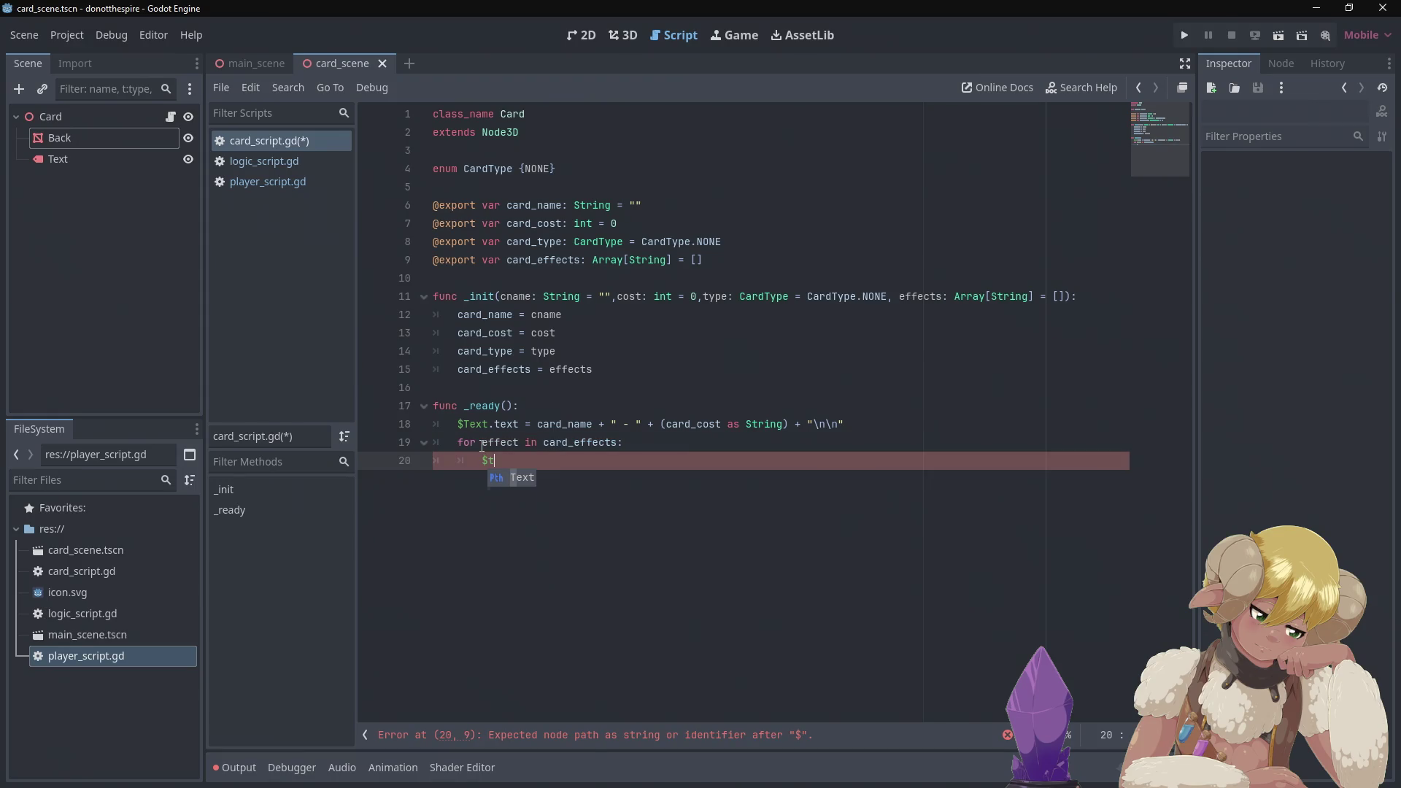
key(Return)
text(.t)
key(Return)
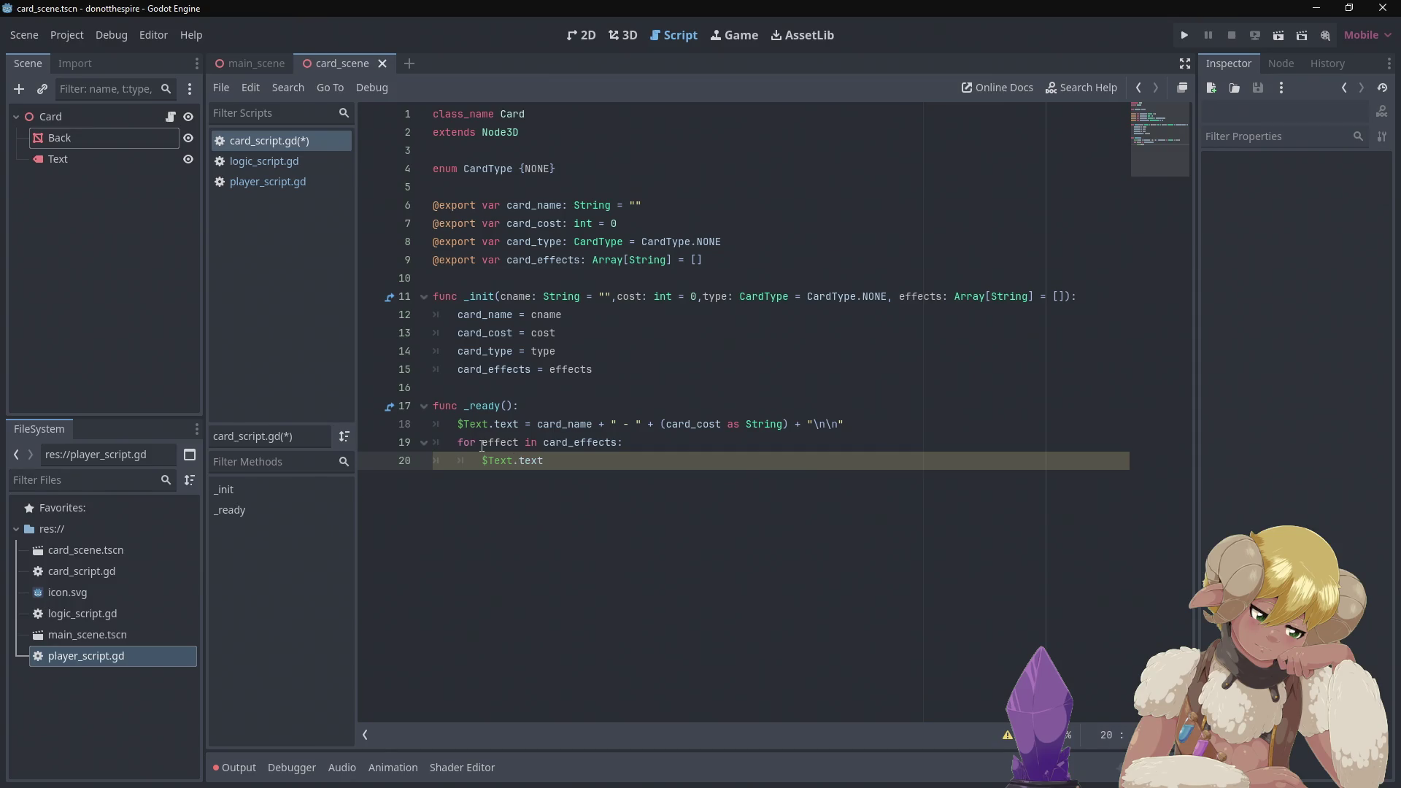
text(+)
text(=)
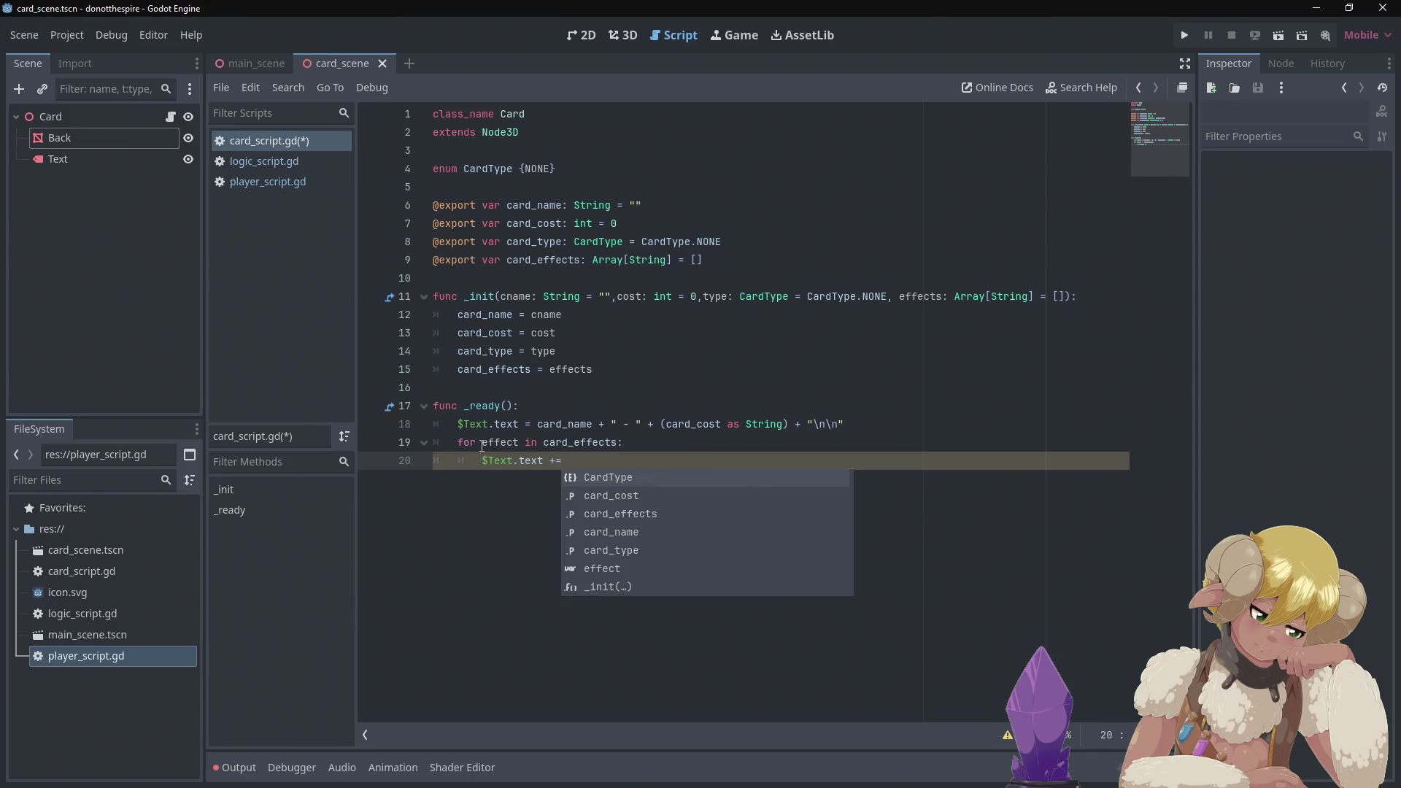
text( eff)
key(Return)
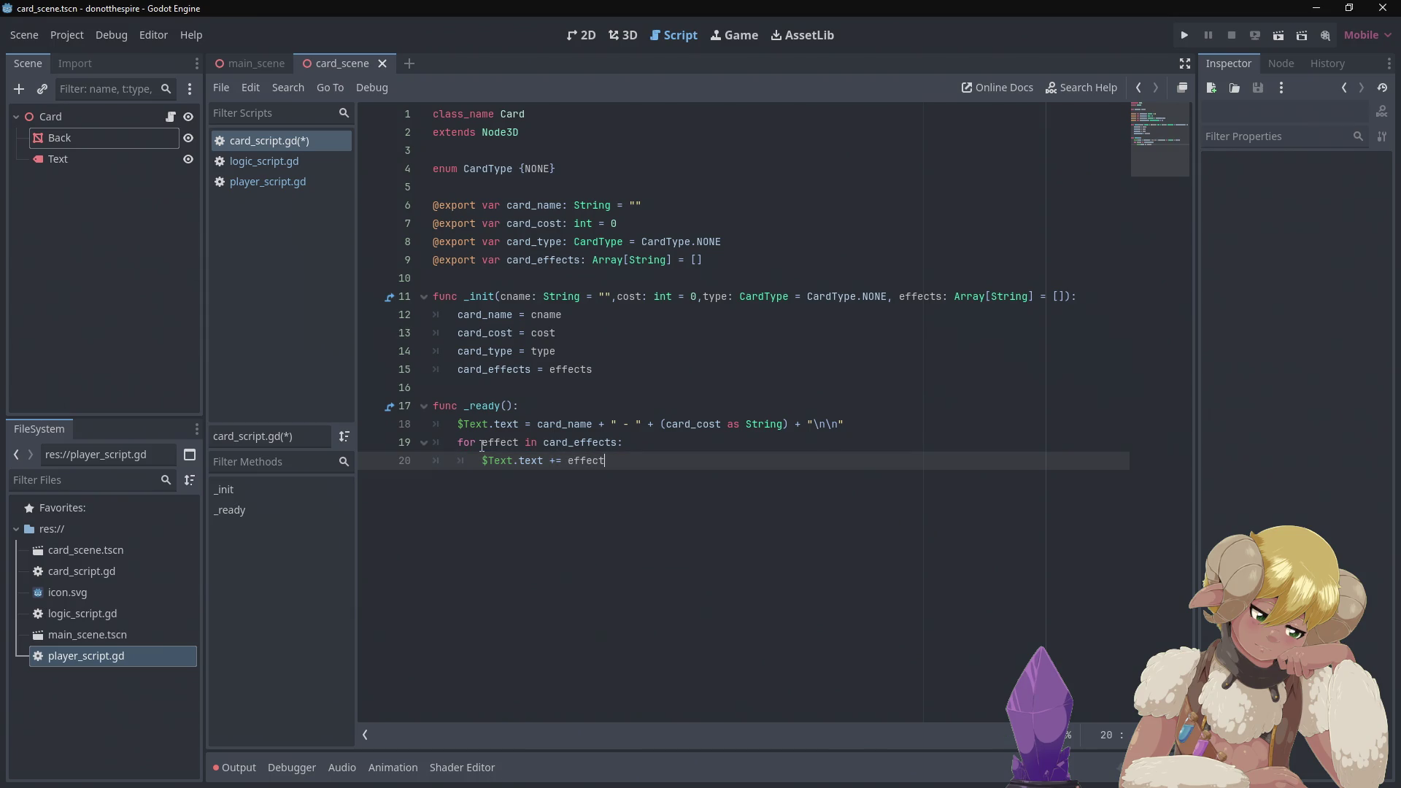
text(+)
key(BackSpace)
text("\n)
key(ctrl+s)
Switch the editor to the main_scene tab.
mouse_move(491, 357)
mouse_move(267, 69)
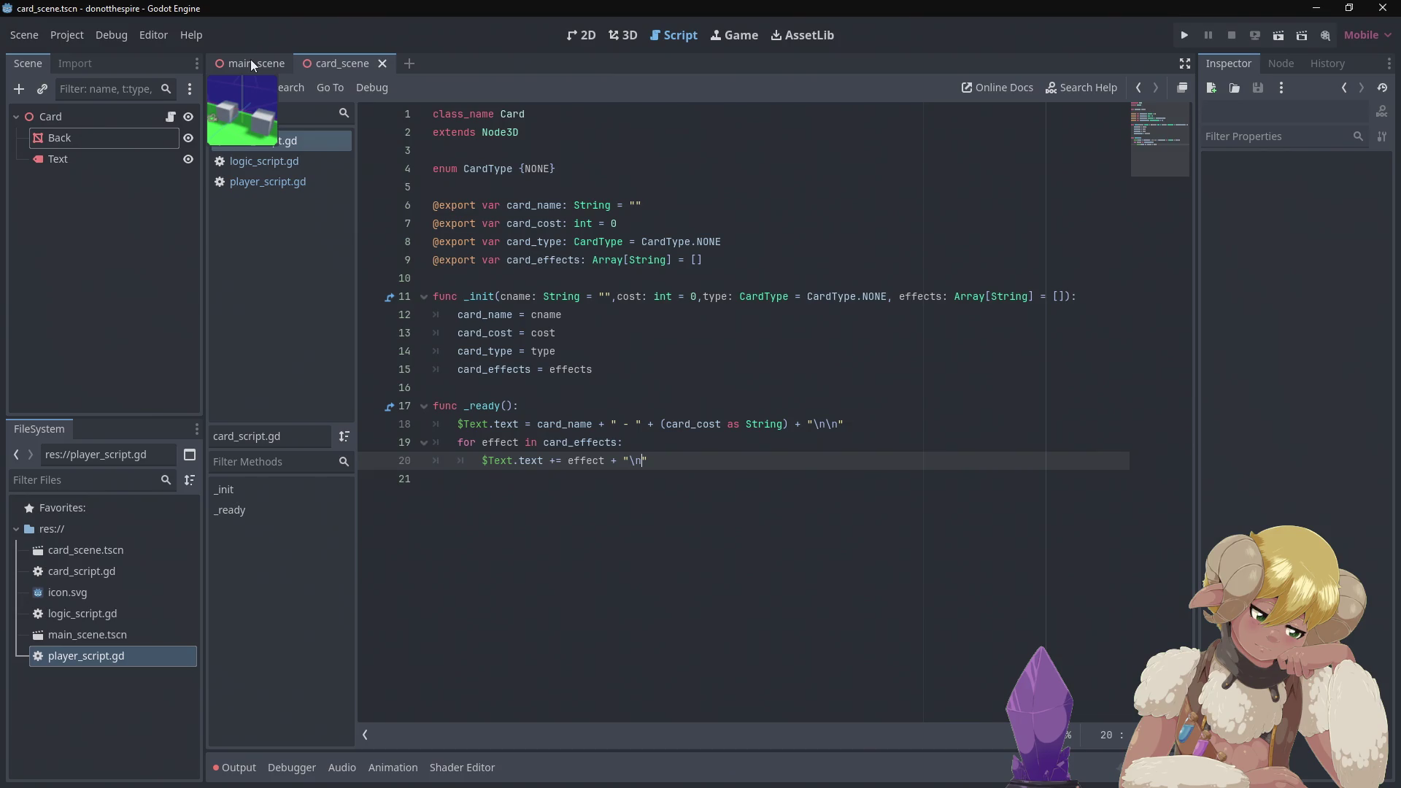
click(252, 64)
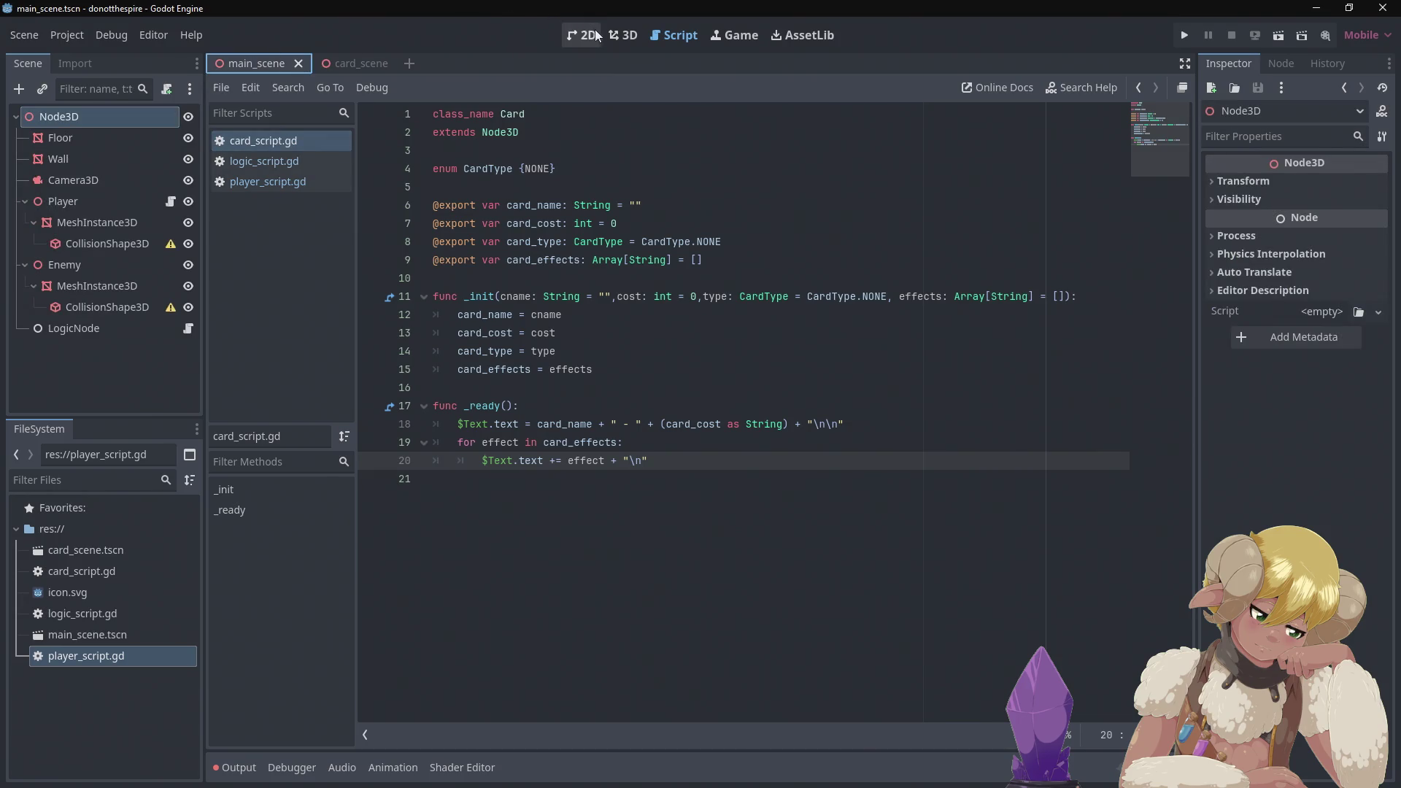
View main_scene in 3D, then open logic_script.gd in the Script workspace.
click(621, 35)
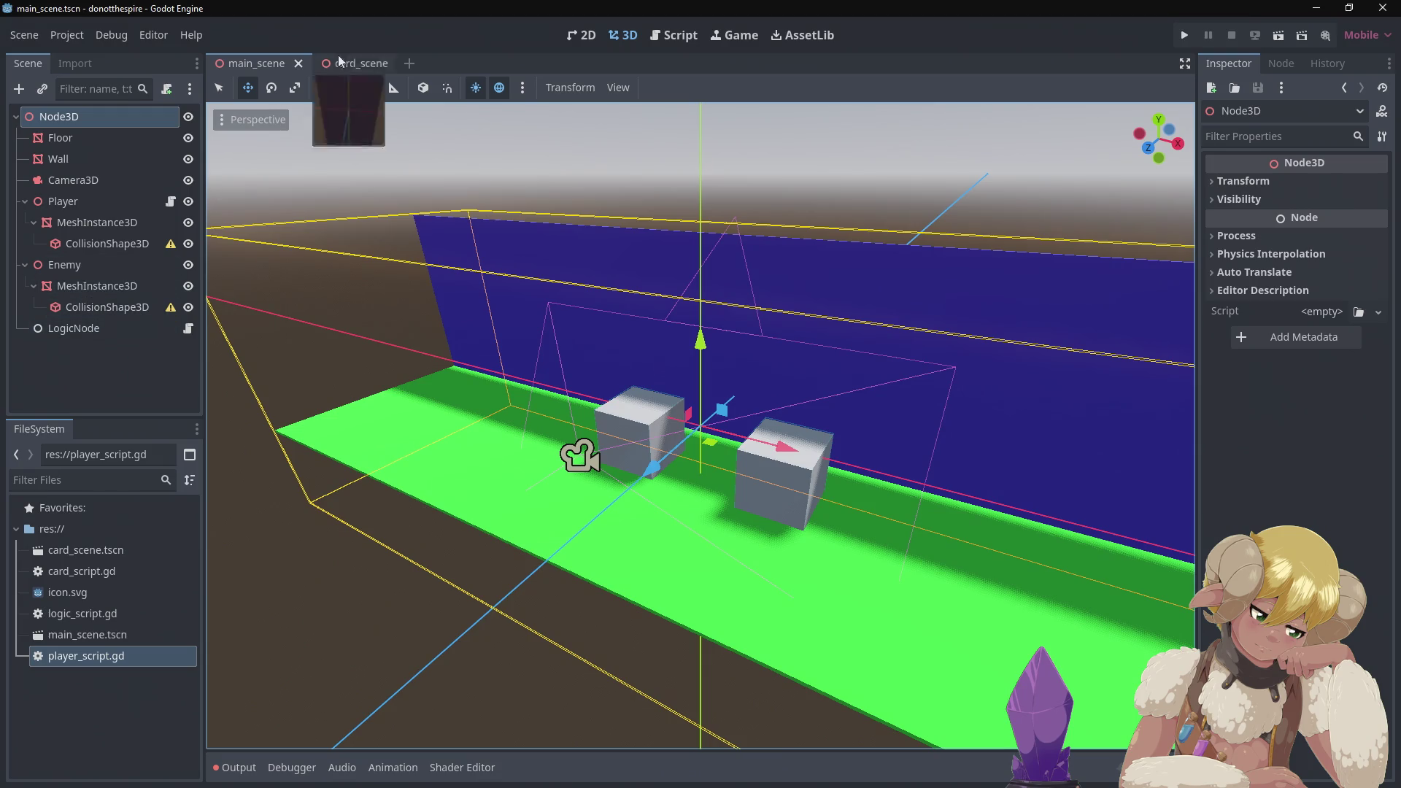
click(680, 36)
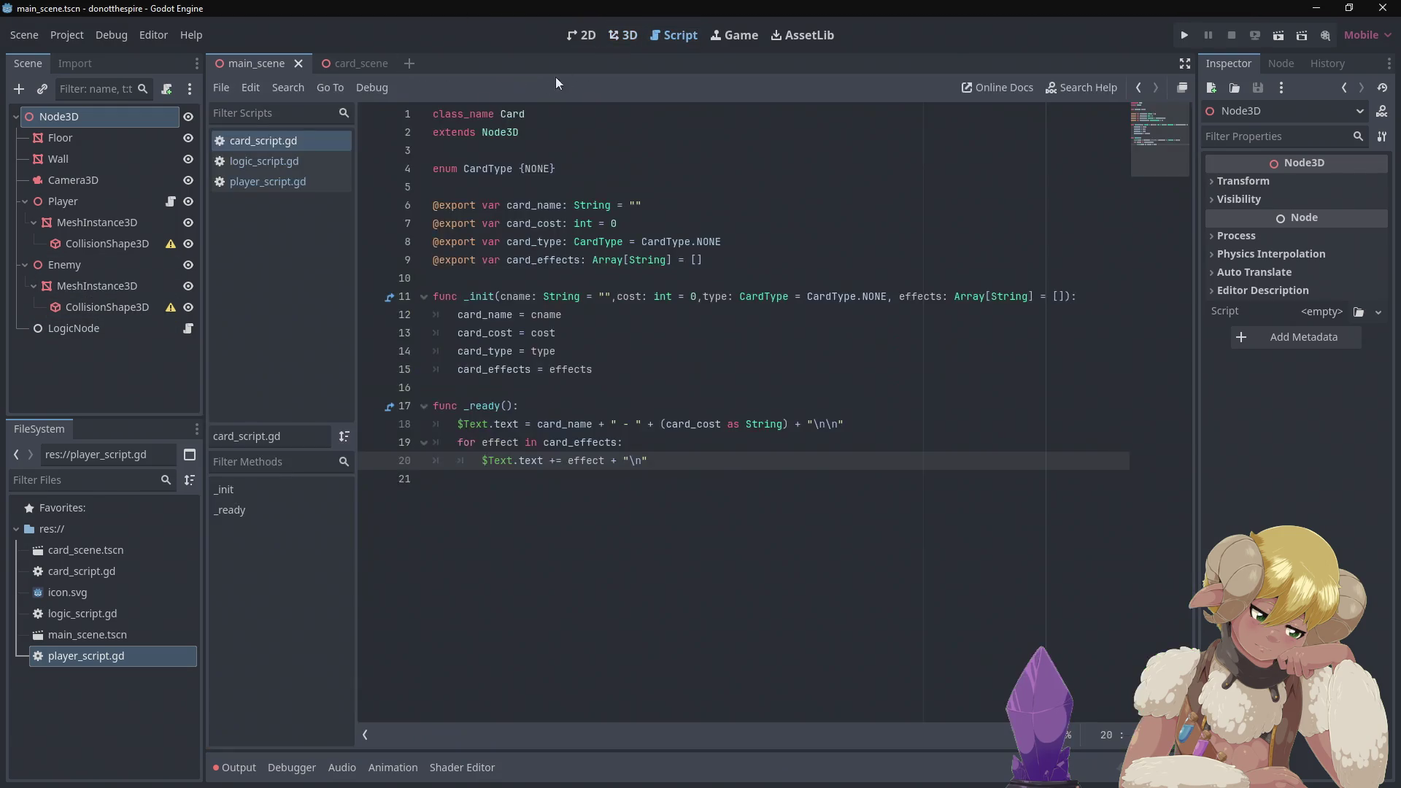
click(290, 169)
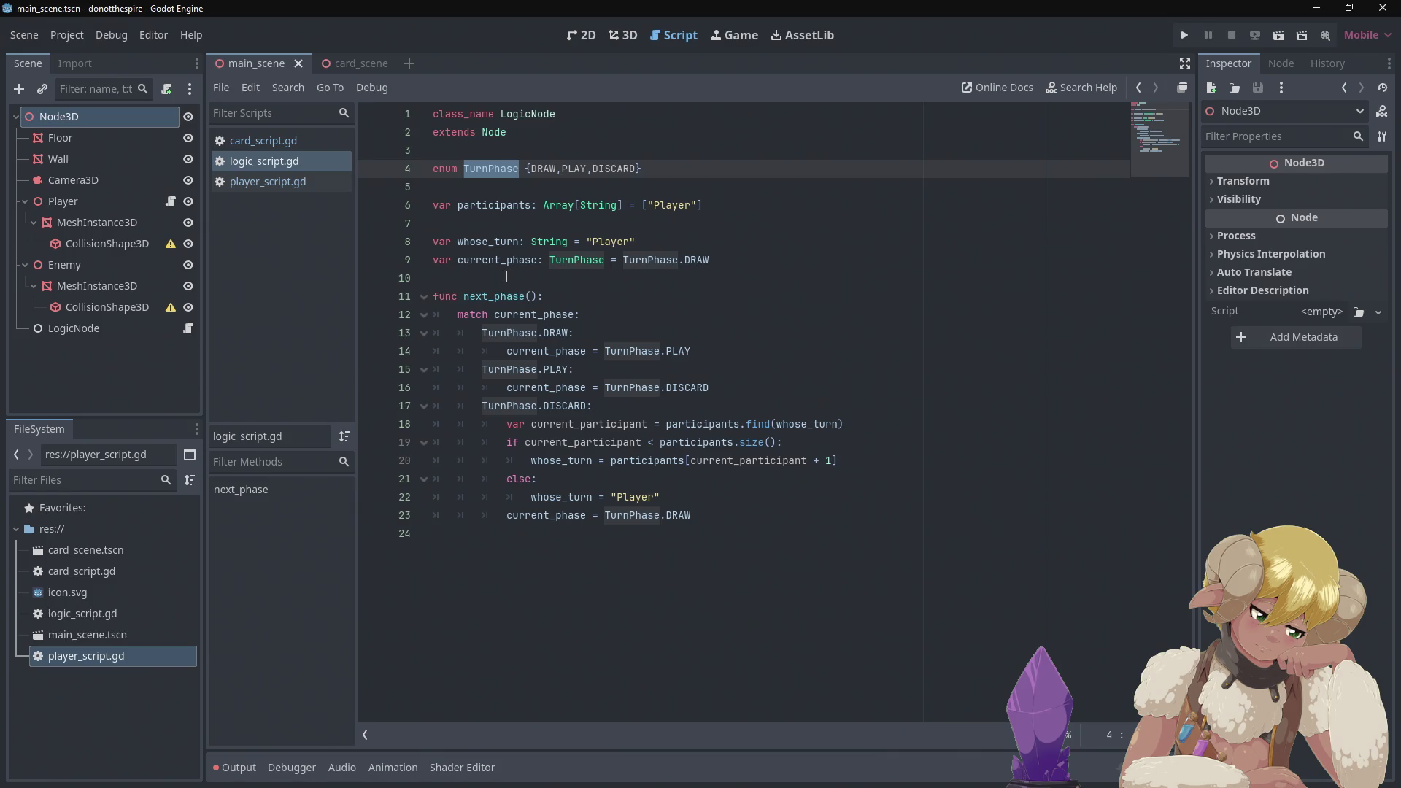
Insert blank lines after line 9 and declare func _ready(): in logic_script.gd.
click(506, 277)
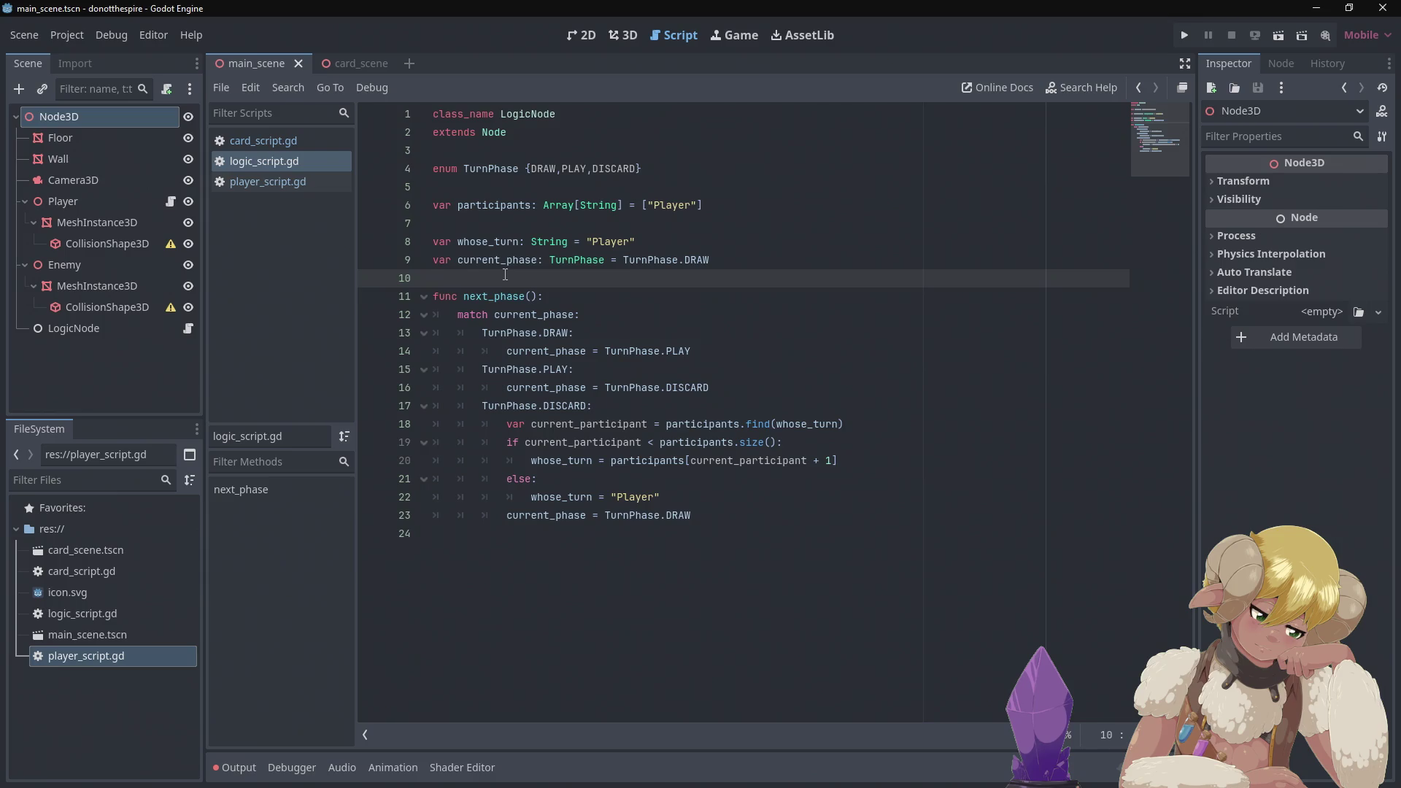
key(Return)
key(Return)
key(Up)
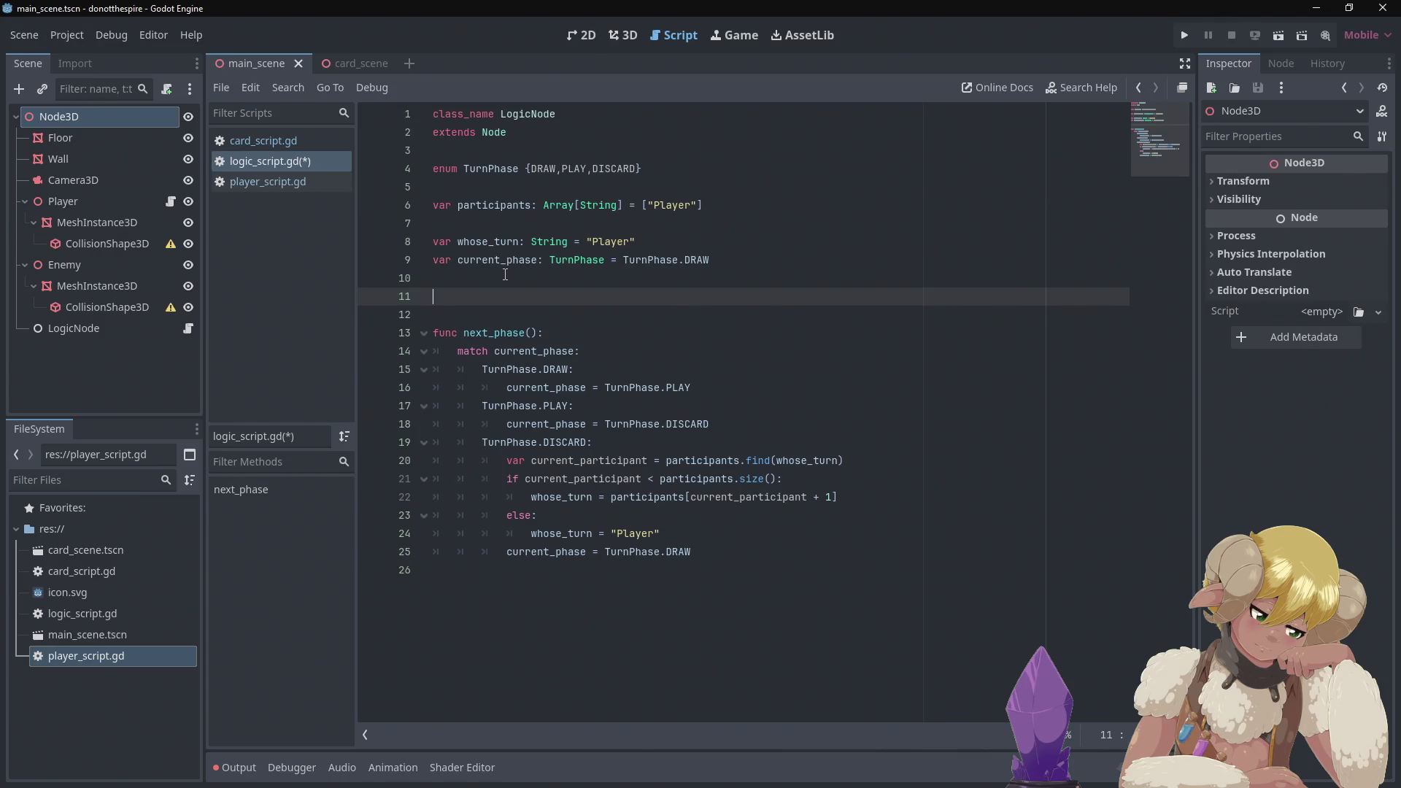
text(fun)
text(c)
key(Escape)
text(_read)
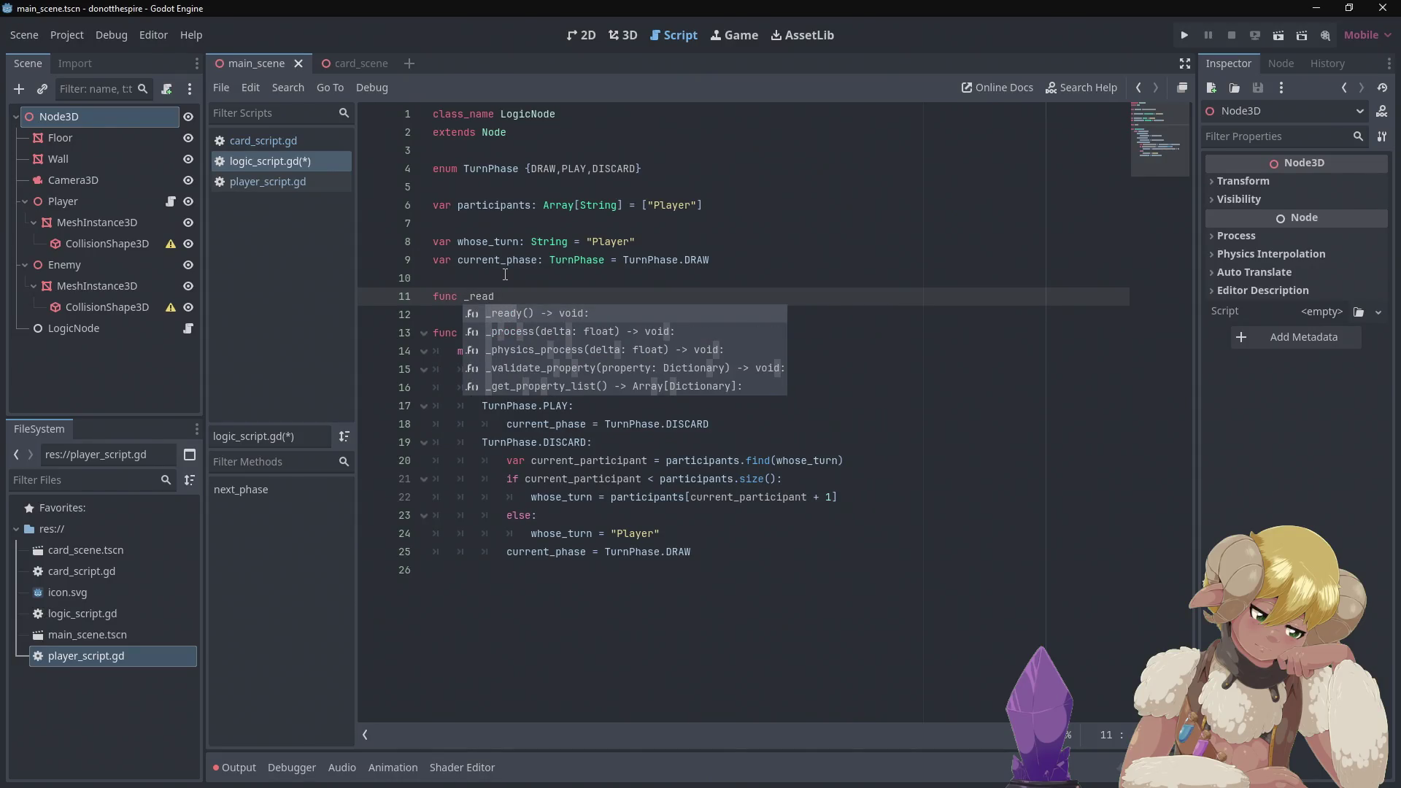
text(y)
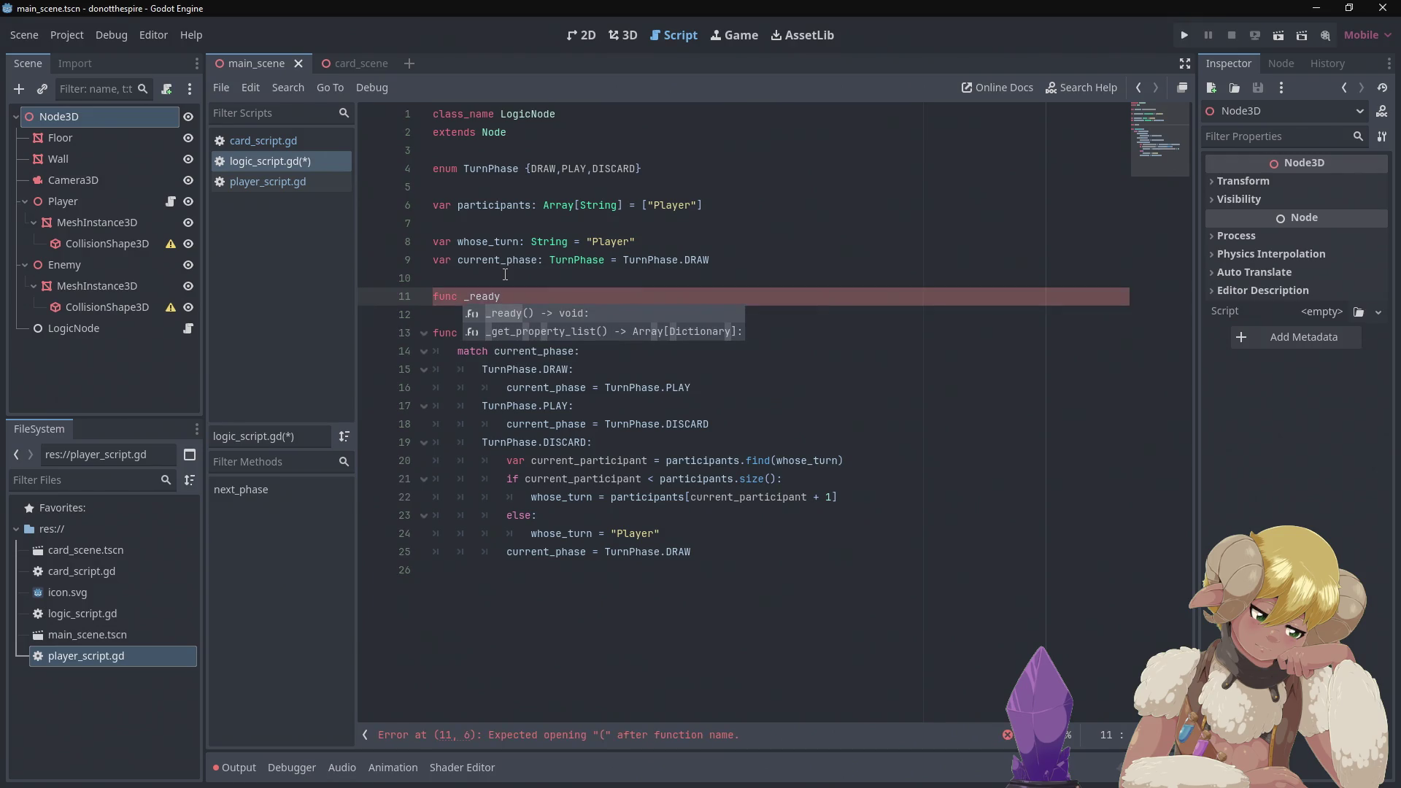
text(():)
key(Return)
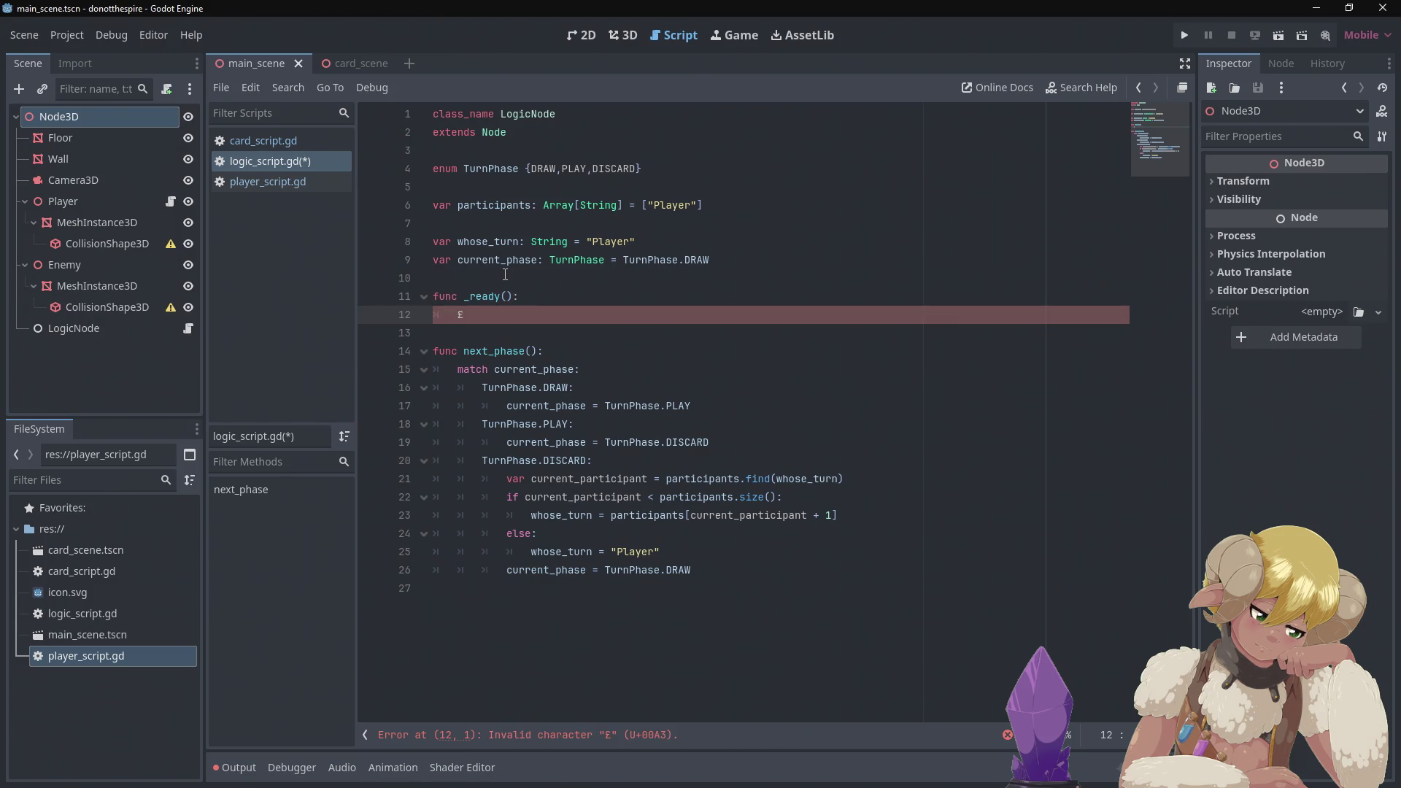
In the _ready body, write a player = get_node() call targeting root/Player.
key(BackSpace)
text($)
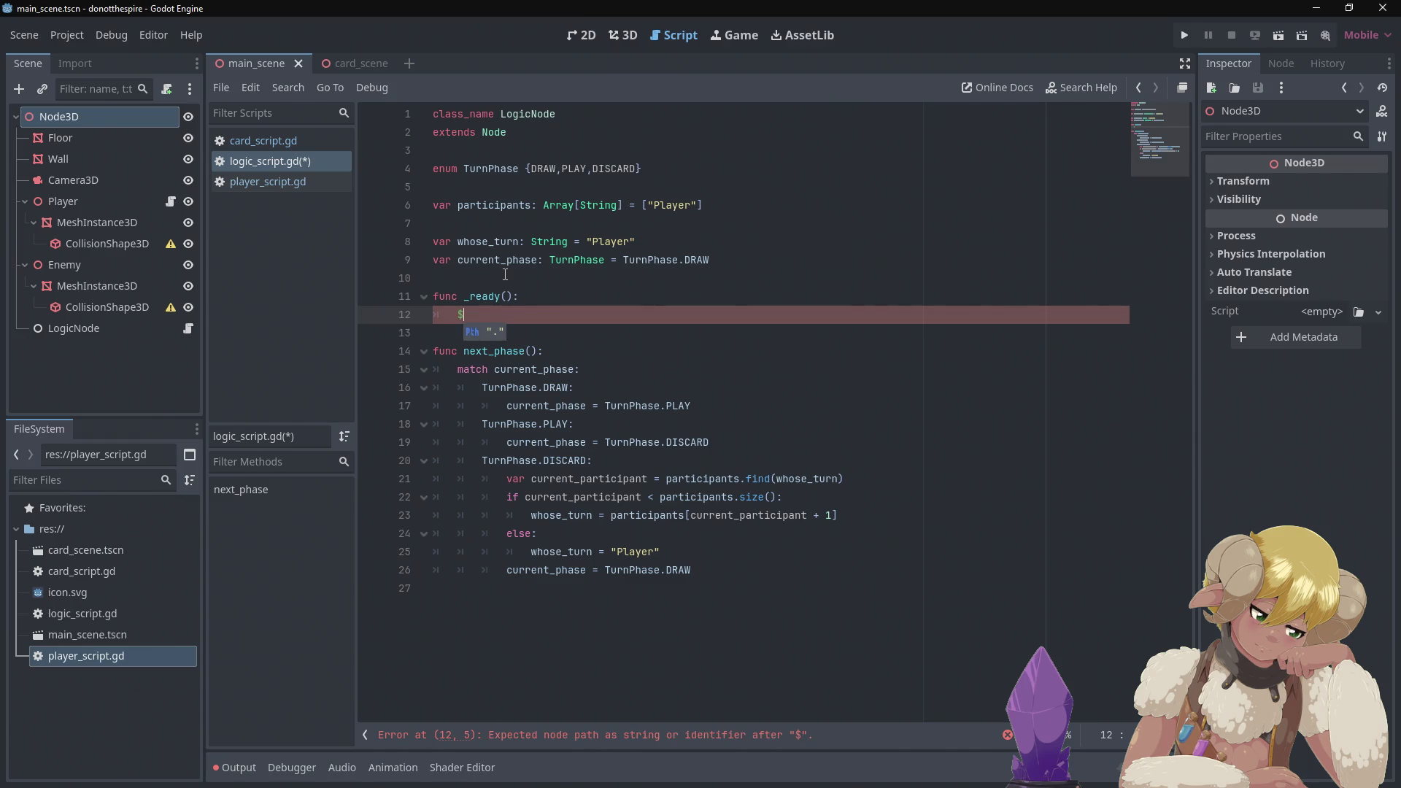
text(pl)
key(BackSpace)
text(ro)
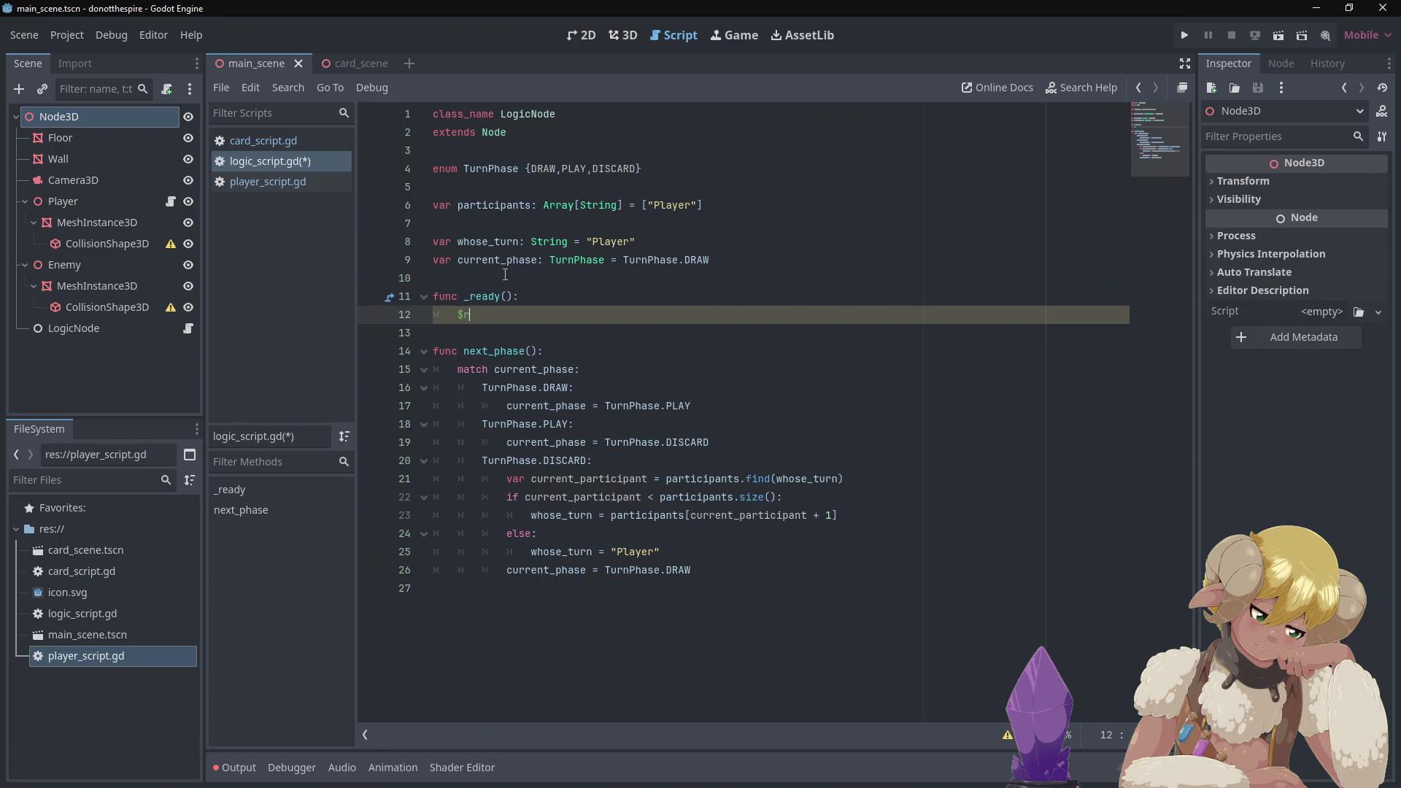
text(ot)
text(/)
text(Player)
text(player)
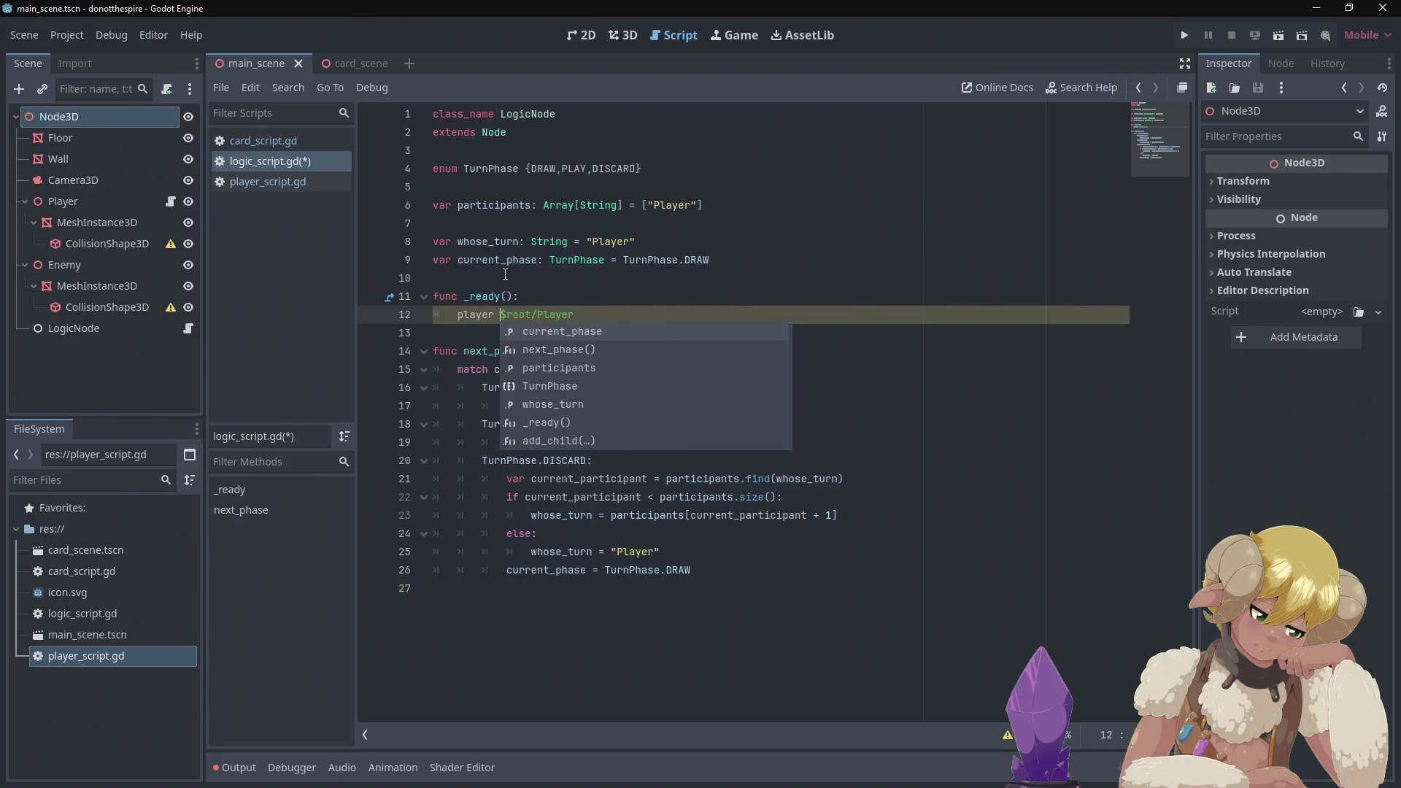
text( = )
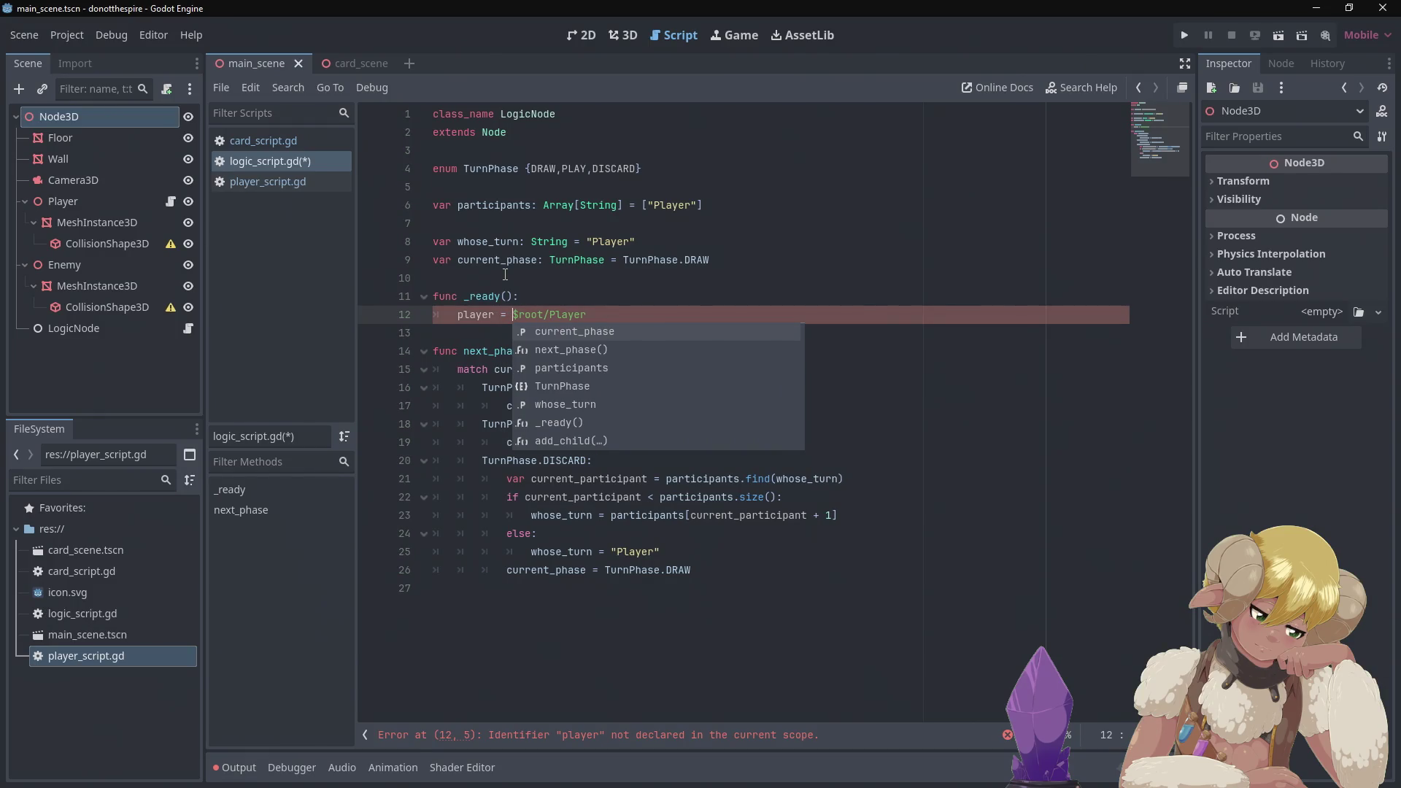
text(get)
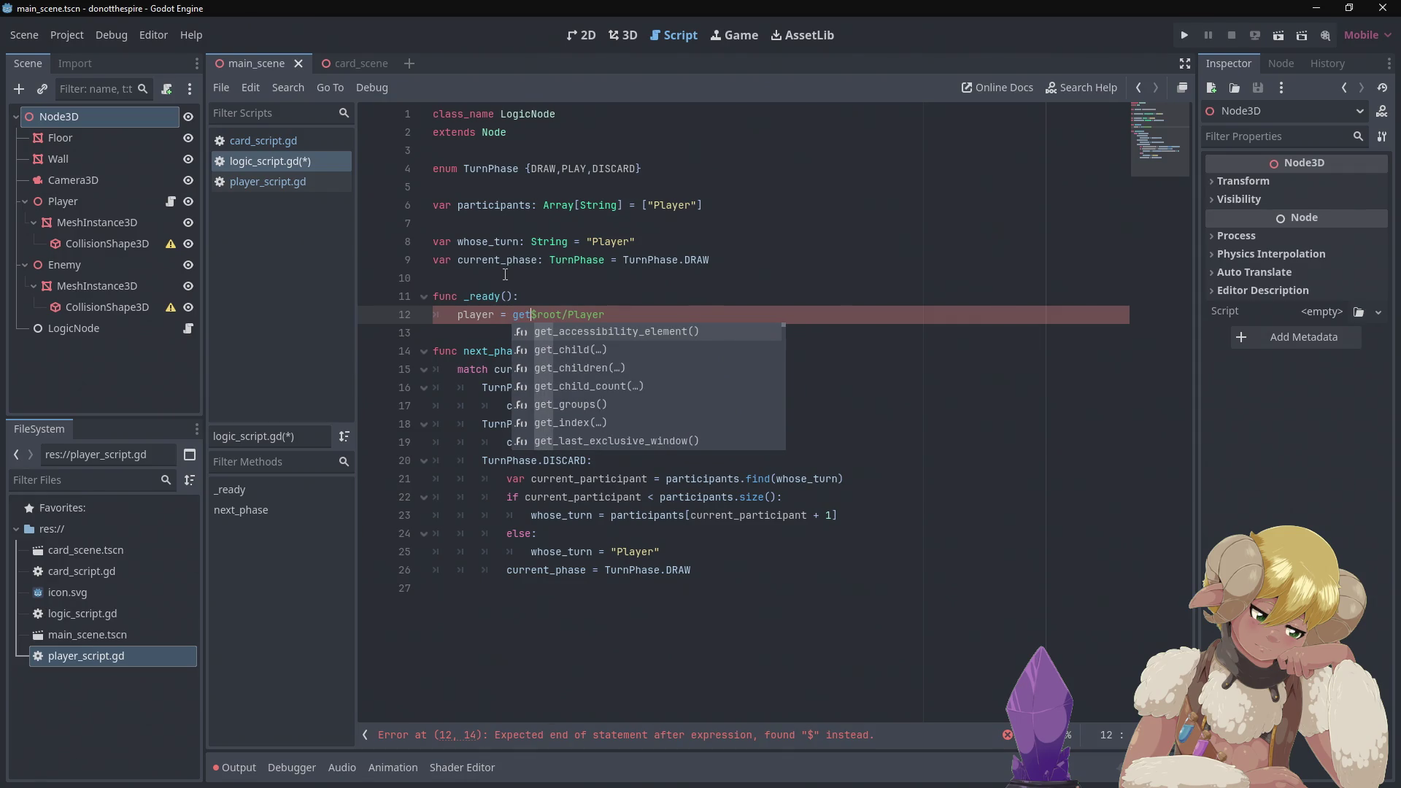
text(_no)
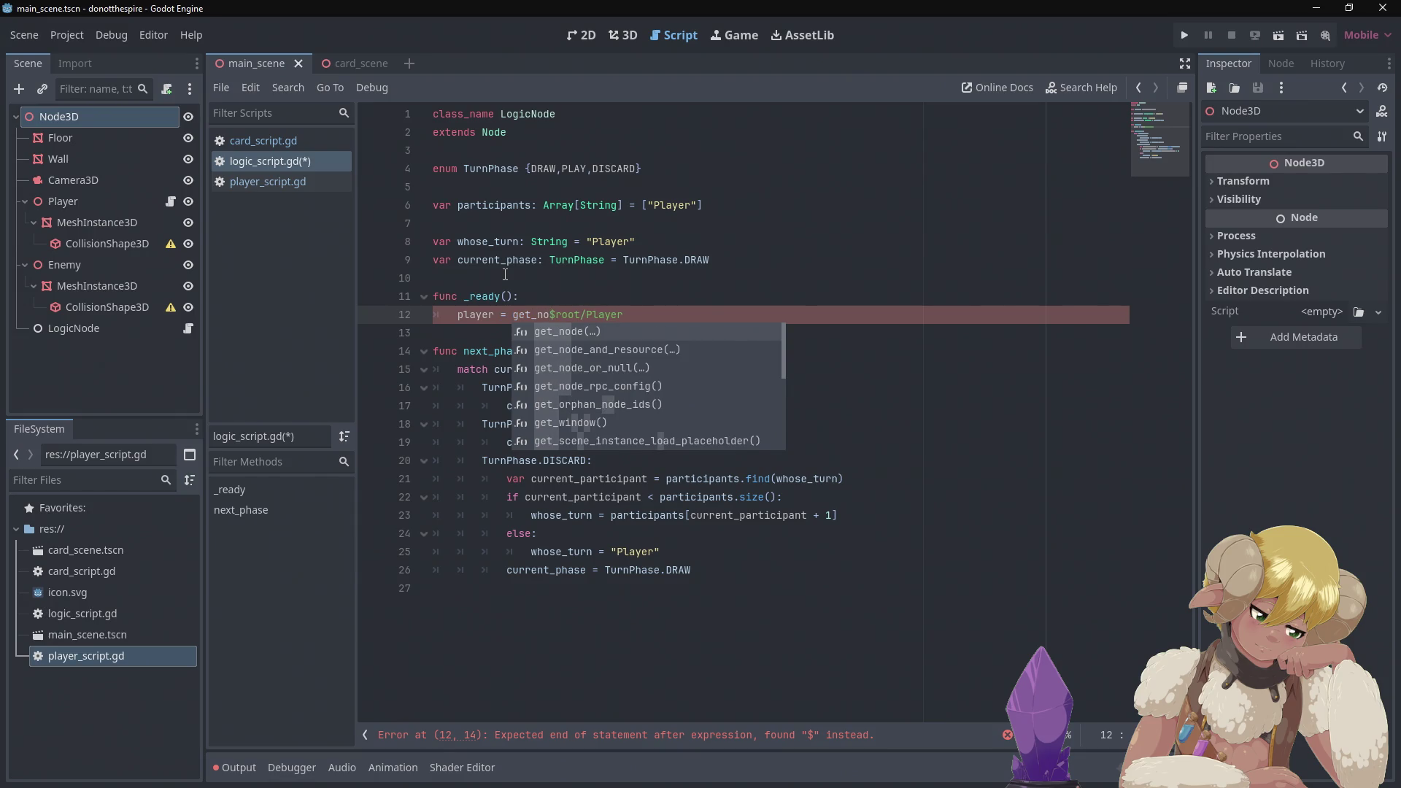
key(Return)
key(Delete)
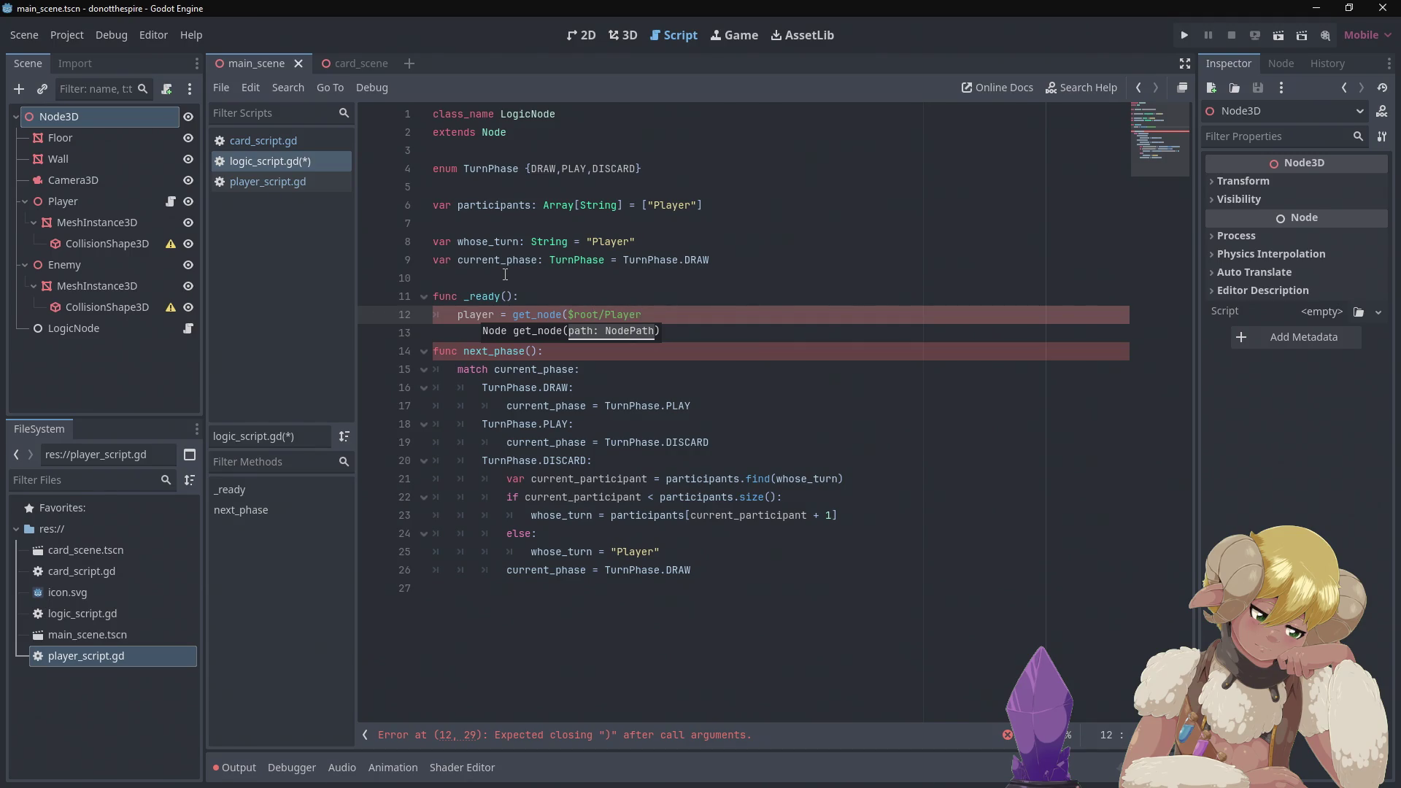
text())
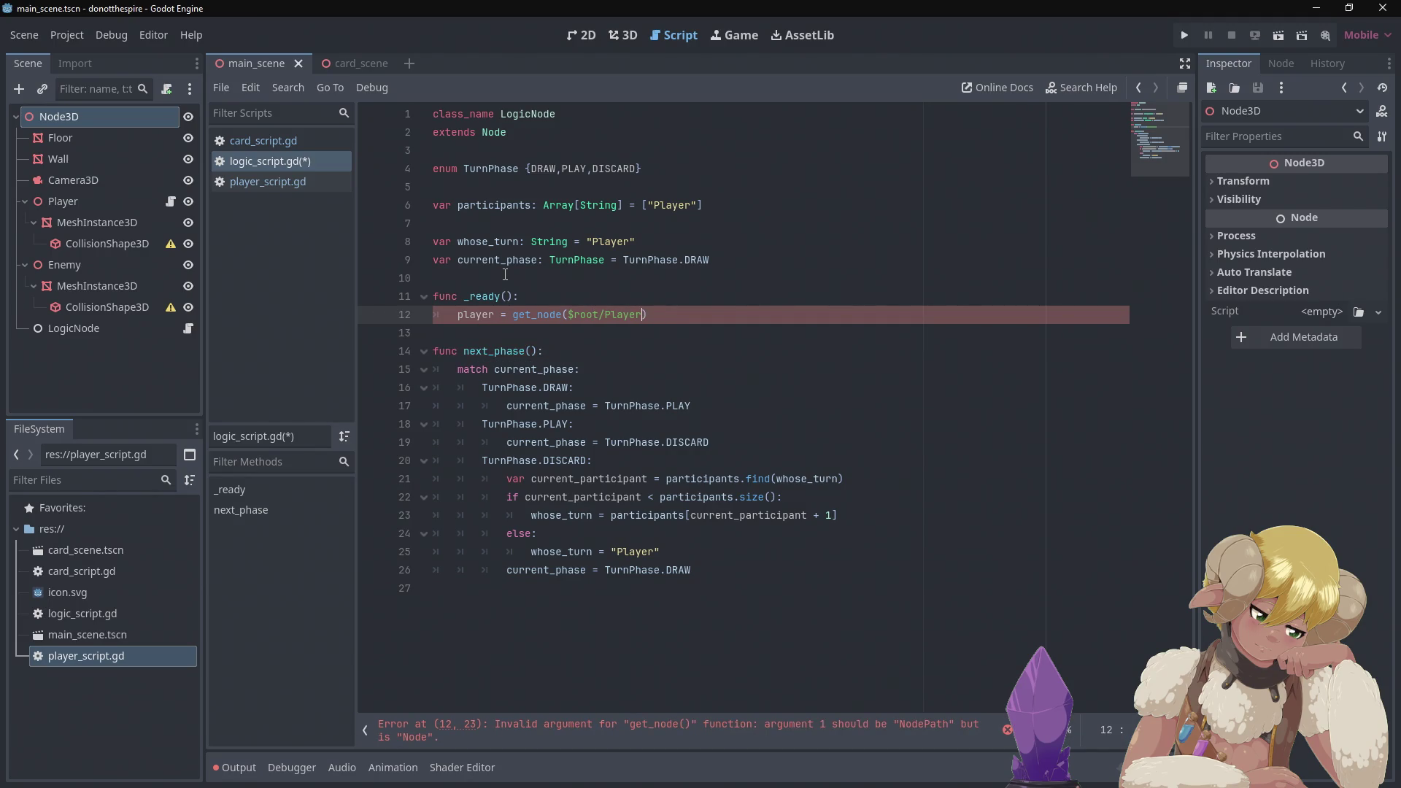
Quote the path as "root/Player" and rename the variable to var player_node.
key(BackSpace)
text(")
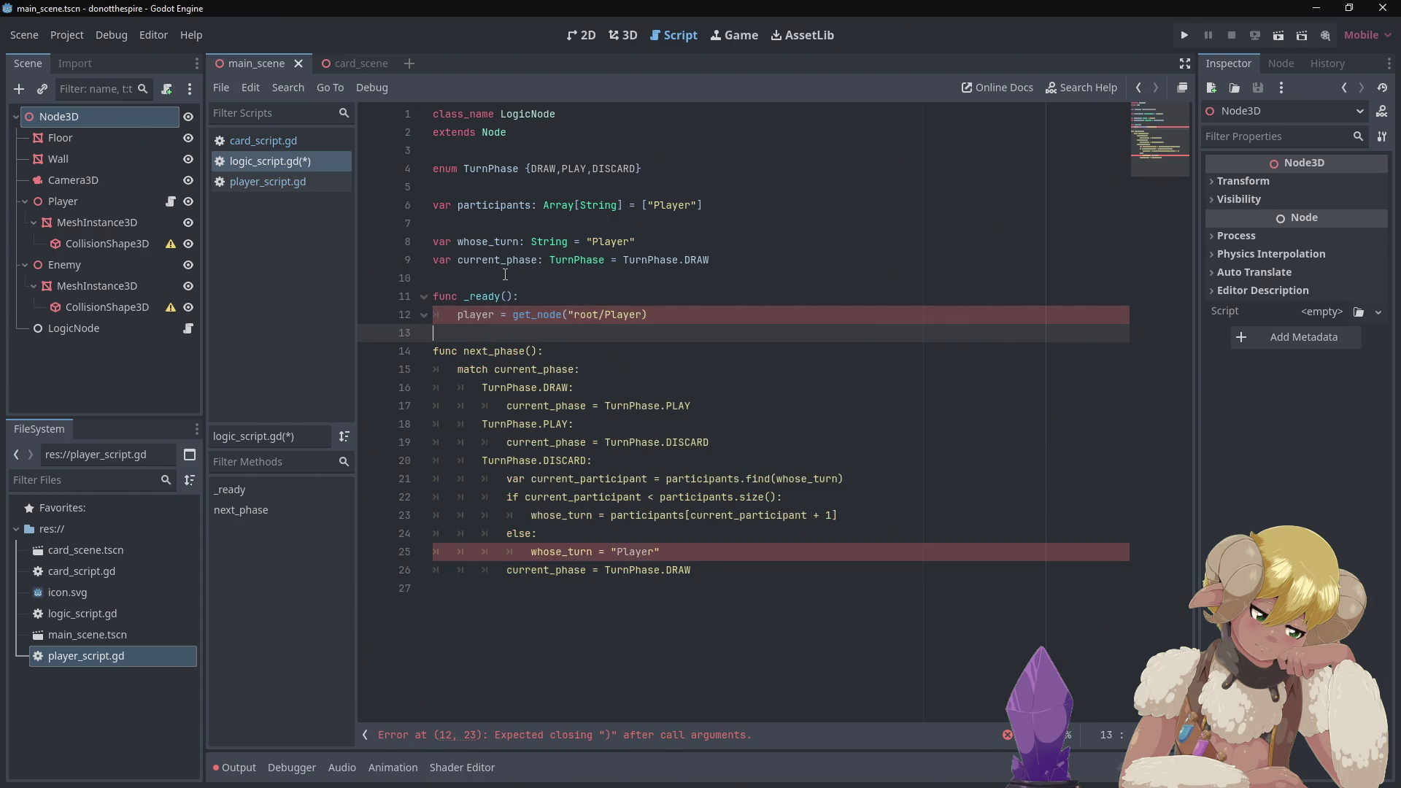
key(Up)
key(Left)
text(")
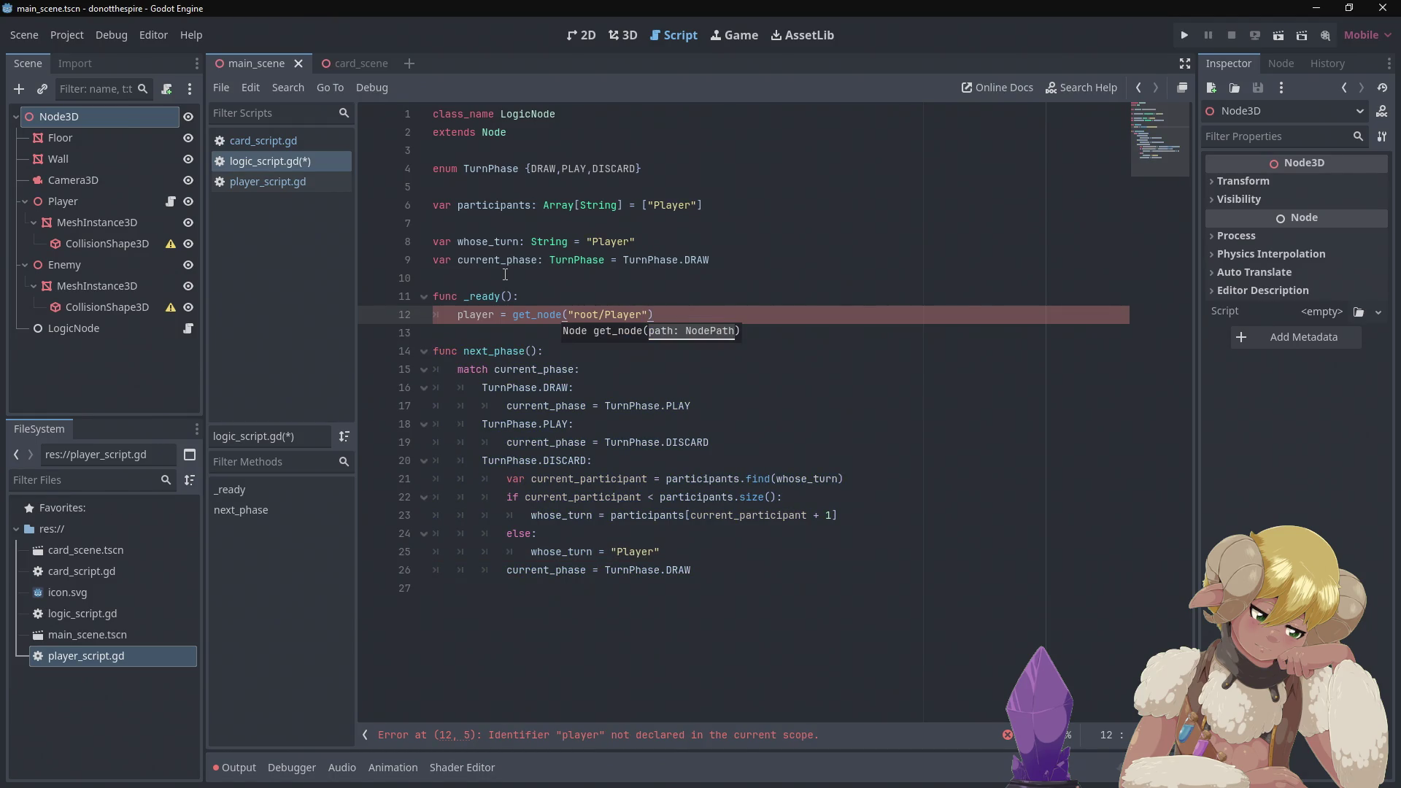
key(Left)
text(_node)
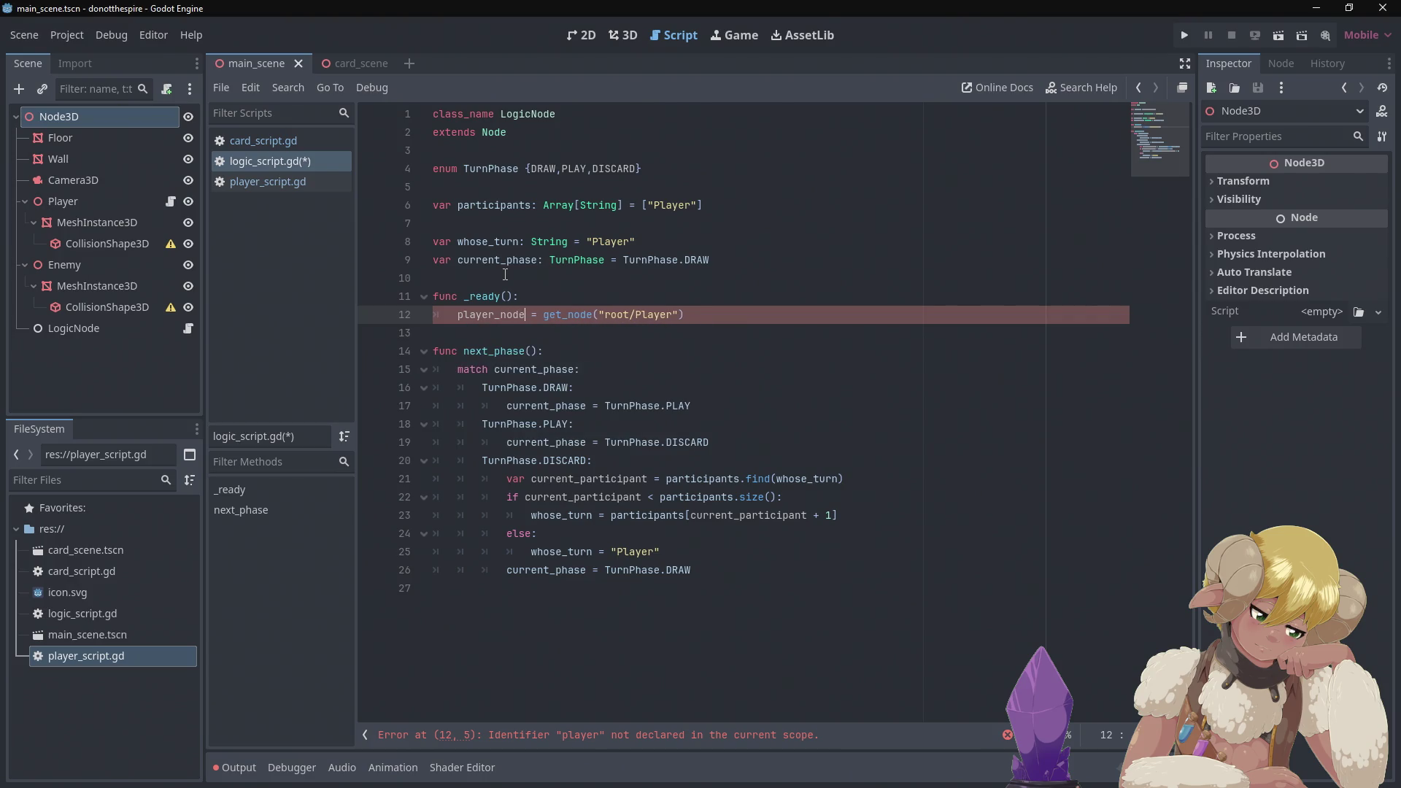
text(var )
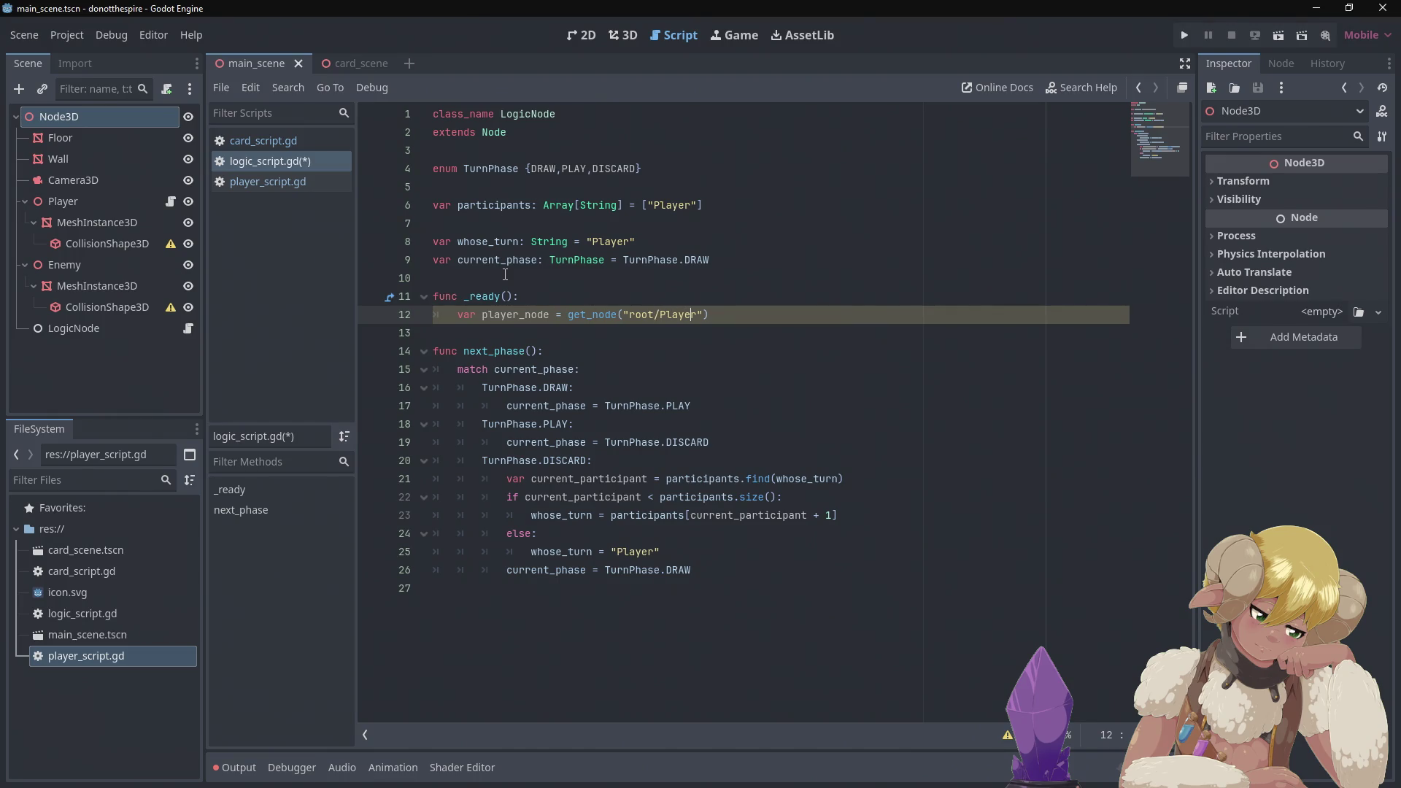
text())
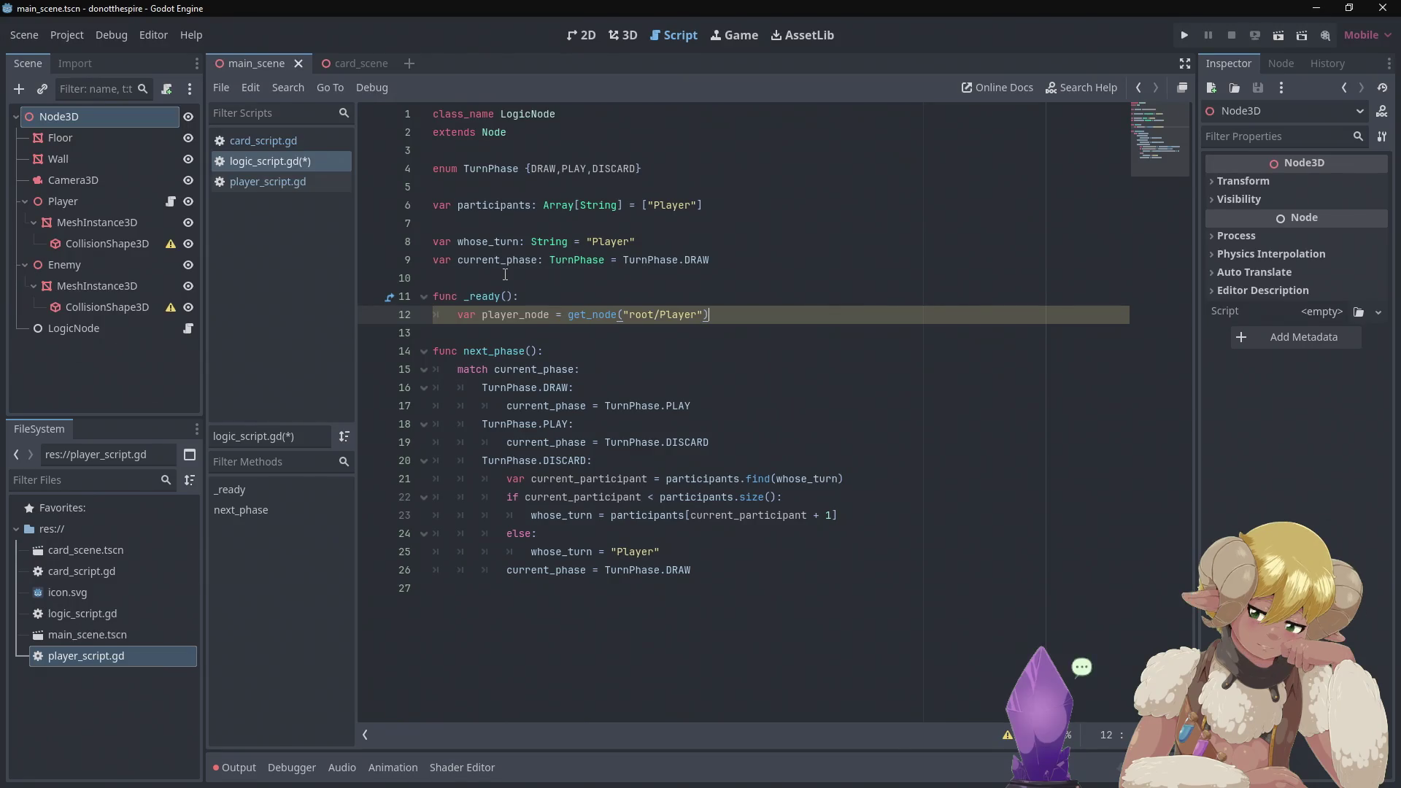
key(Return)
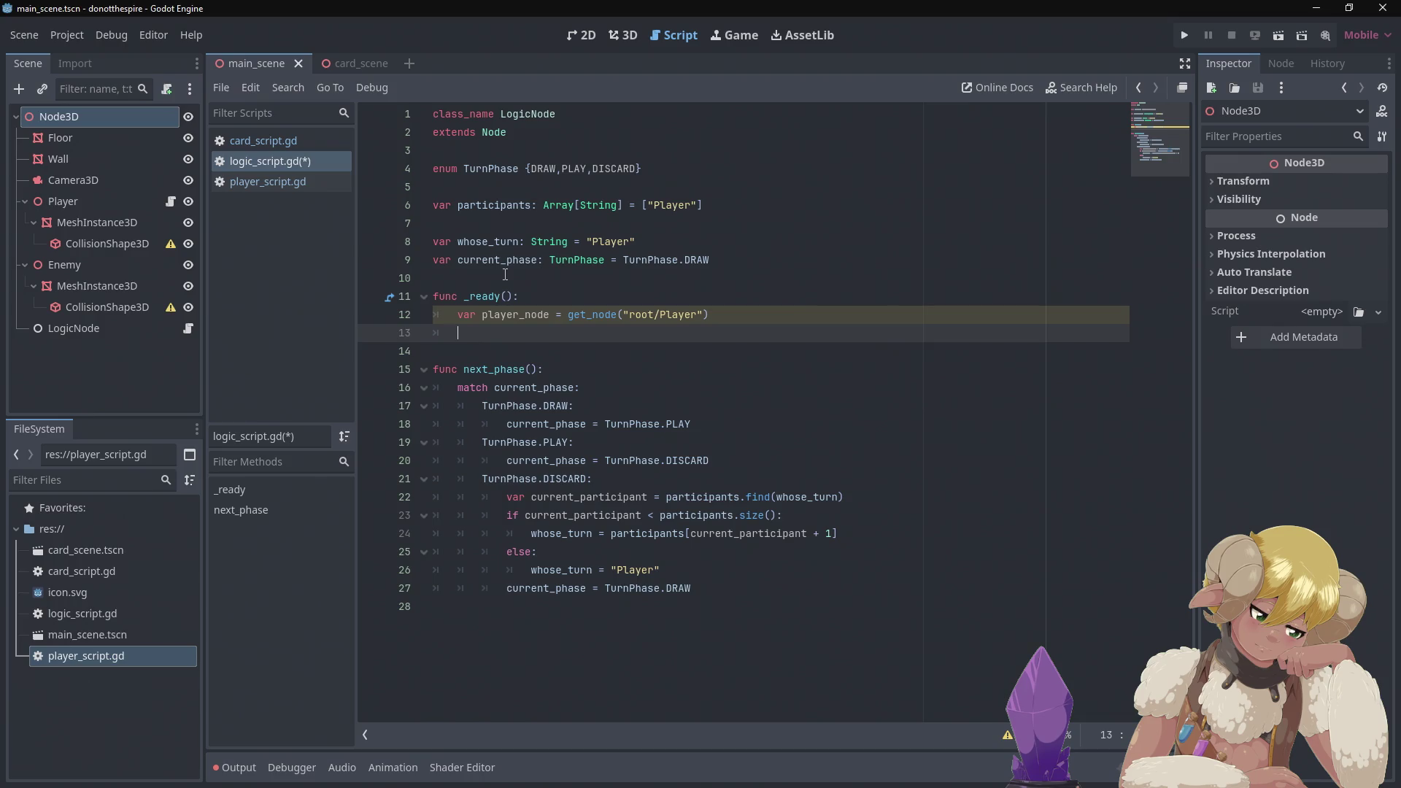
Add line 13 calling player_node.deck.append() inside _ready.
text(pl)
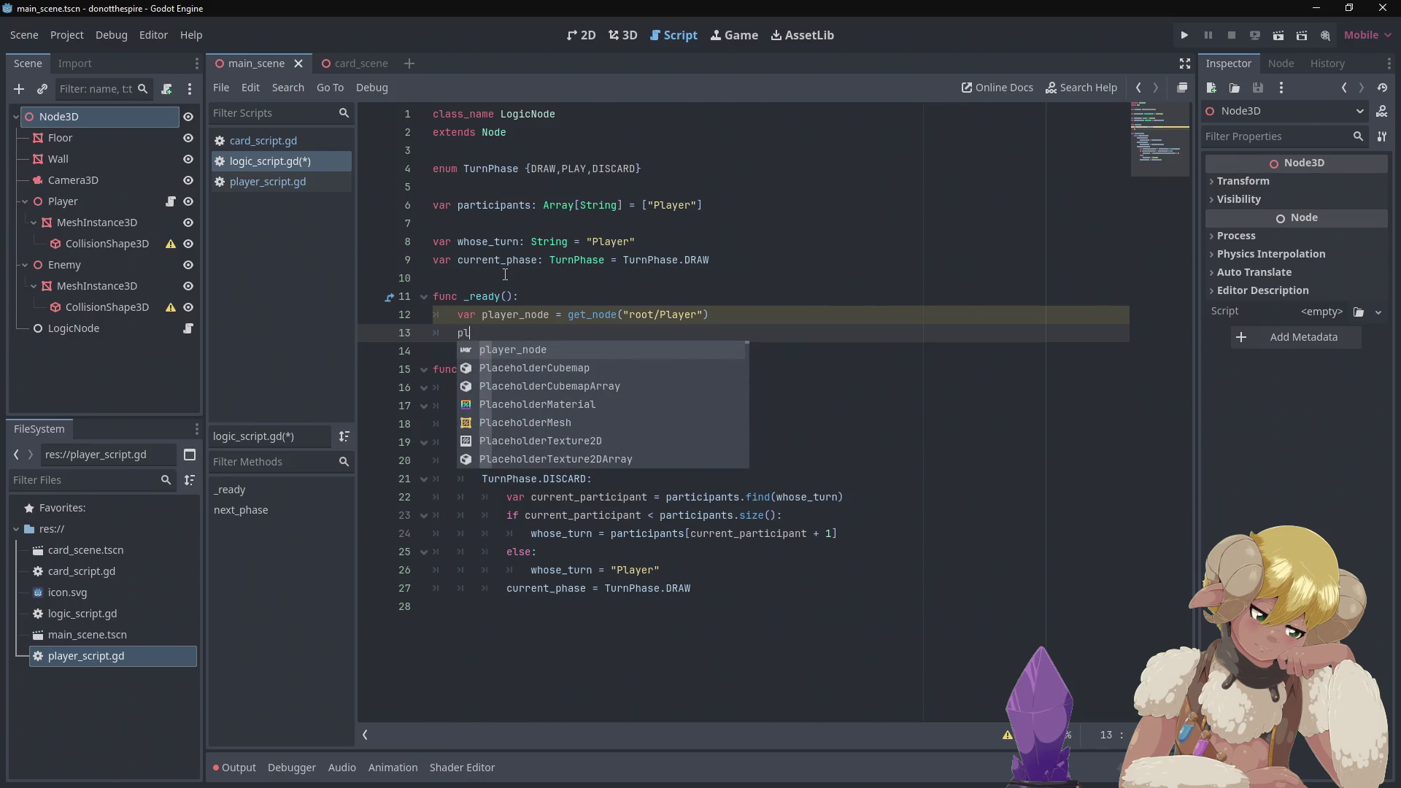
key(Return)
text(.)
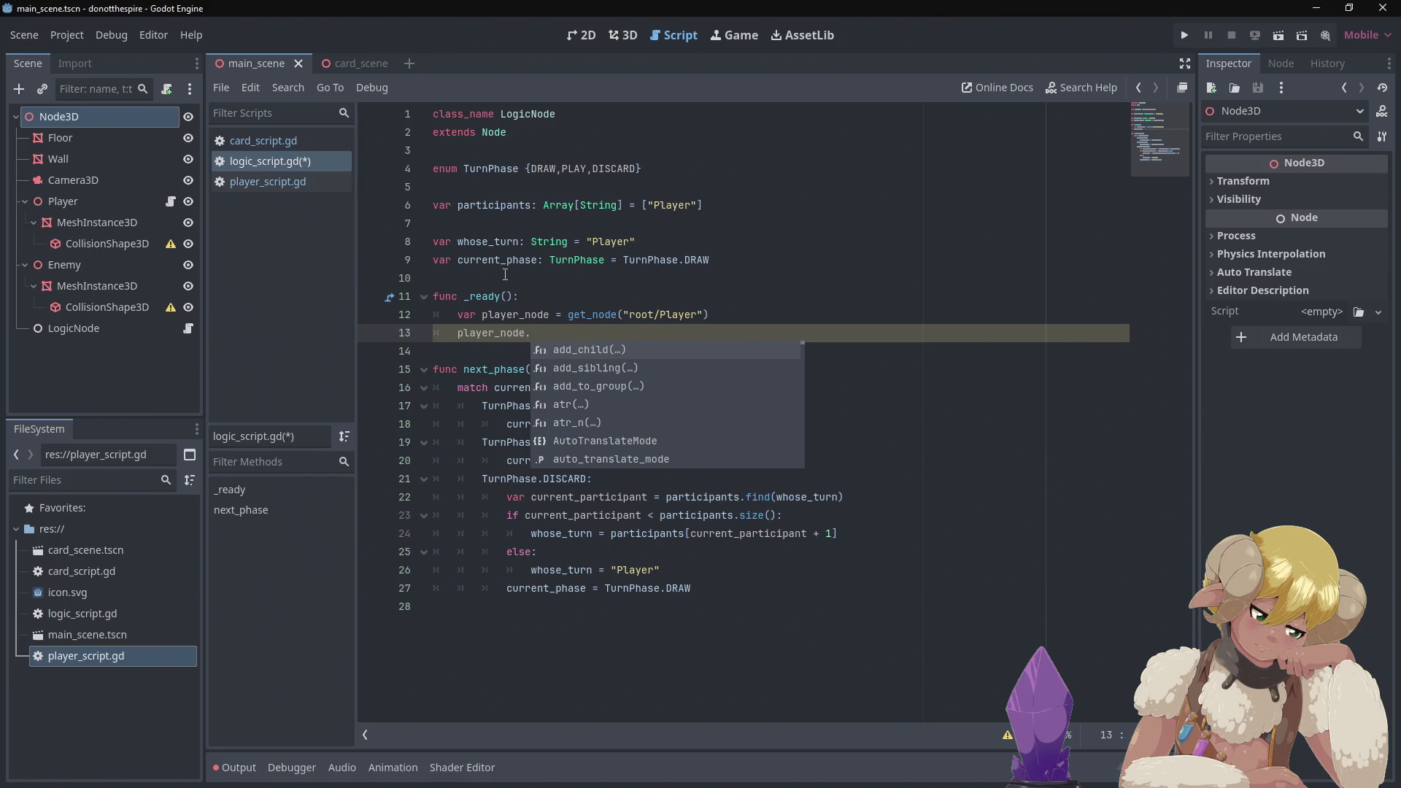
text(de)
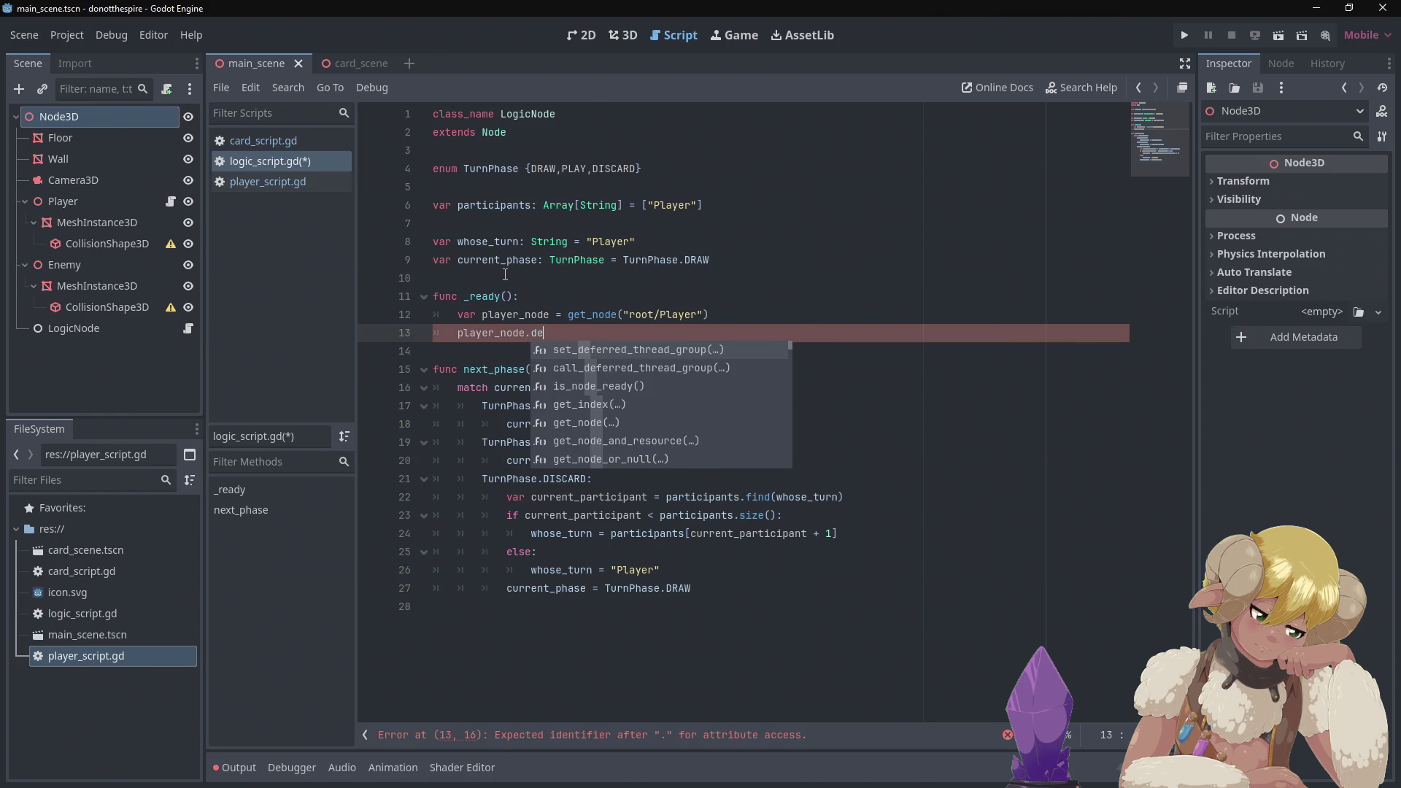
text(ck)
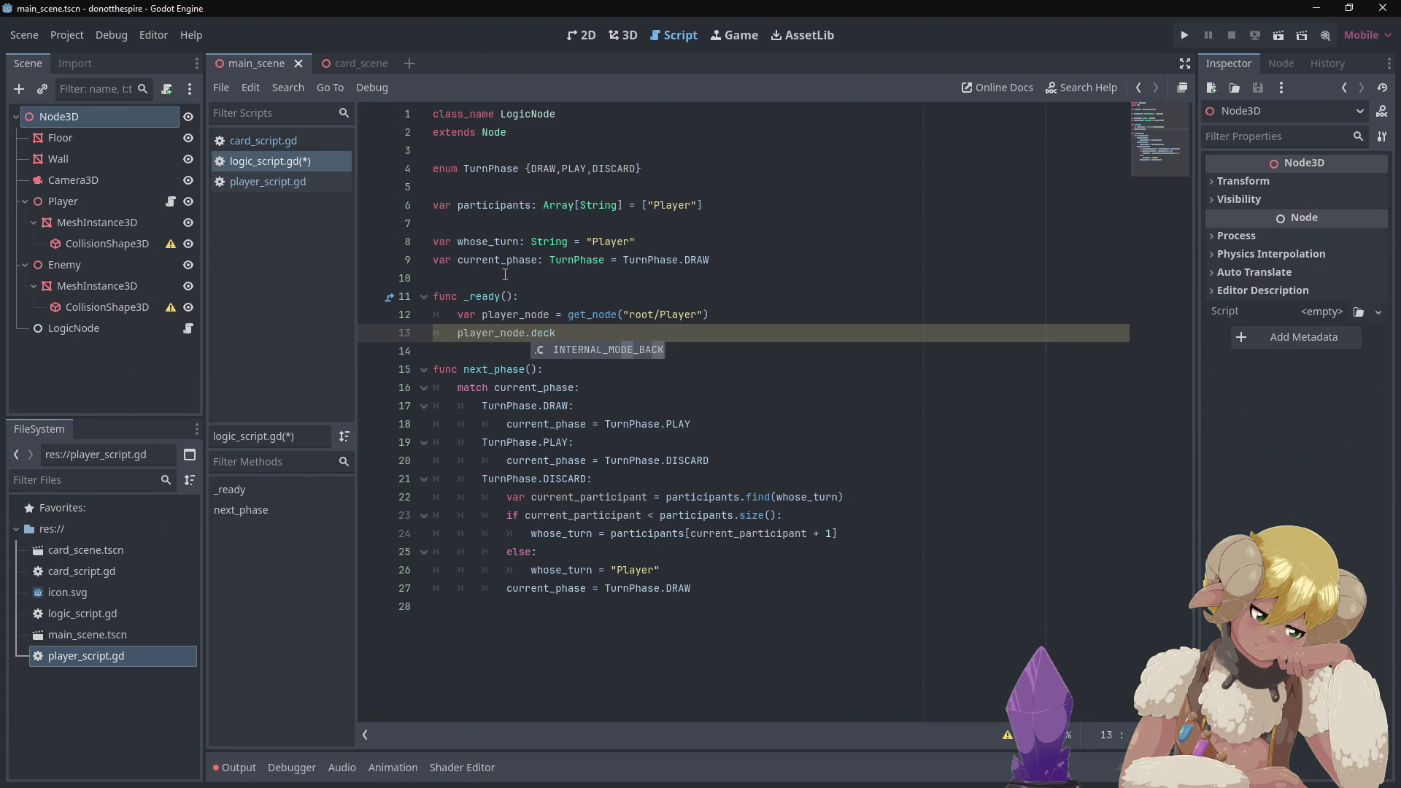
text(.append)
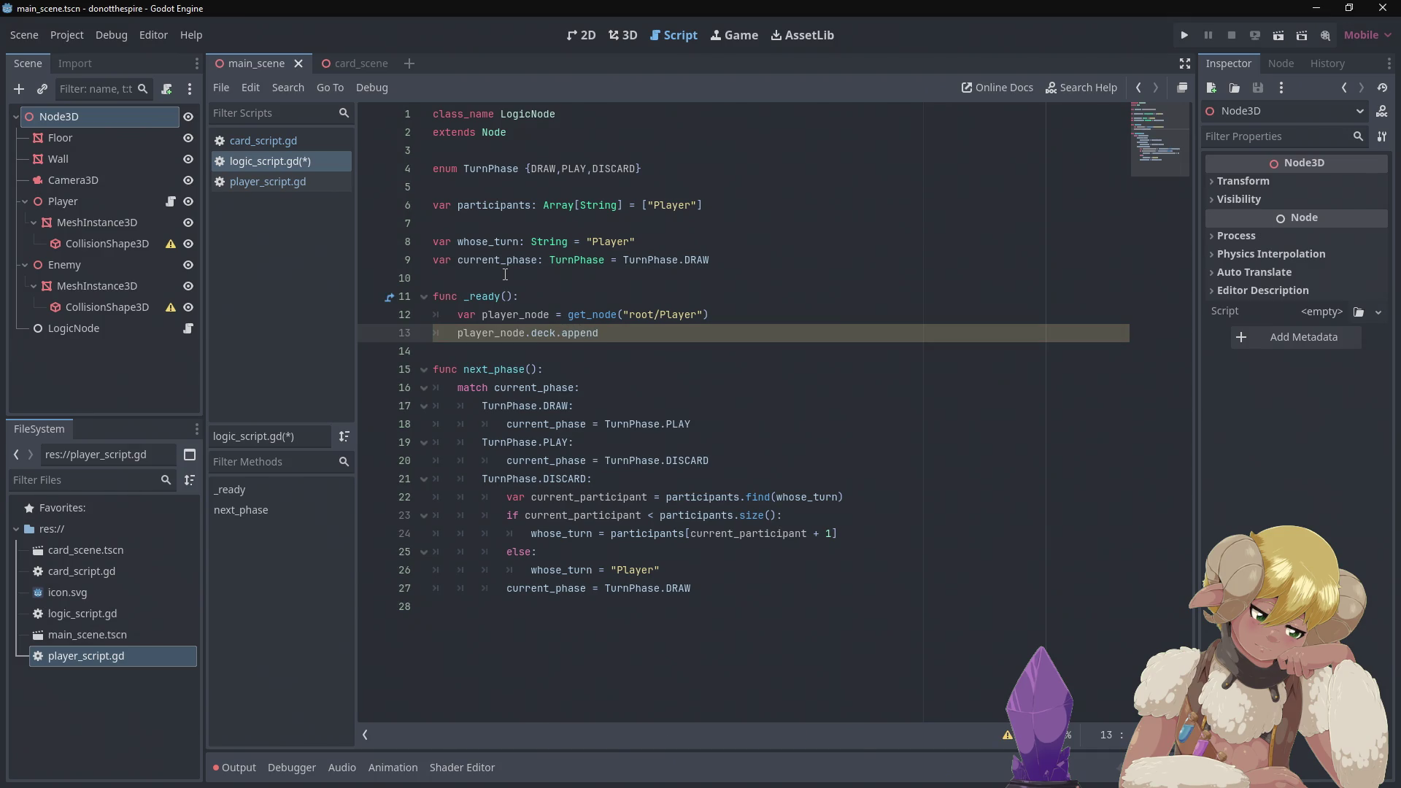
text(())
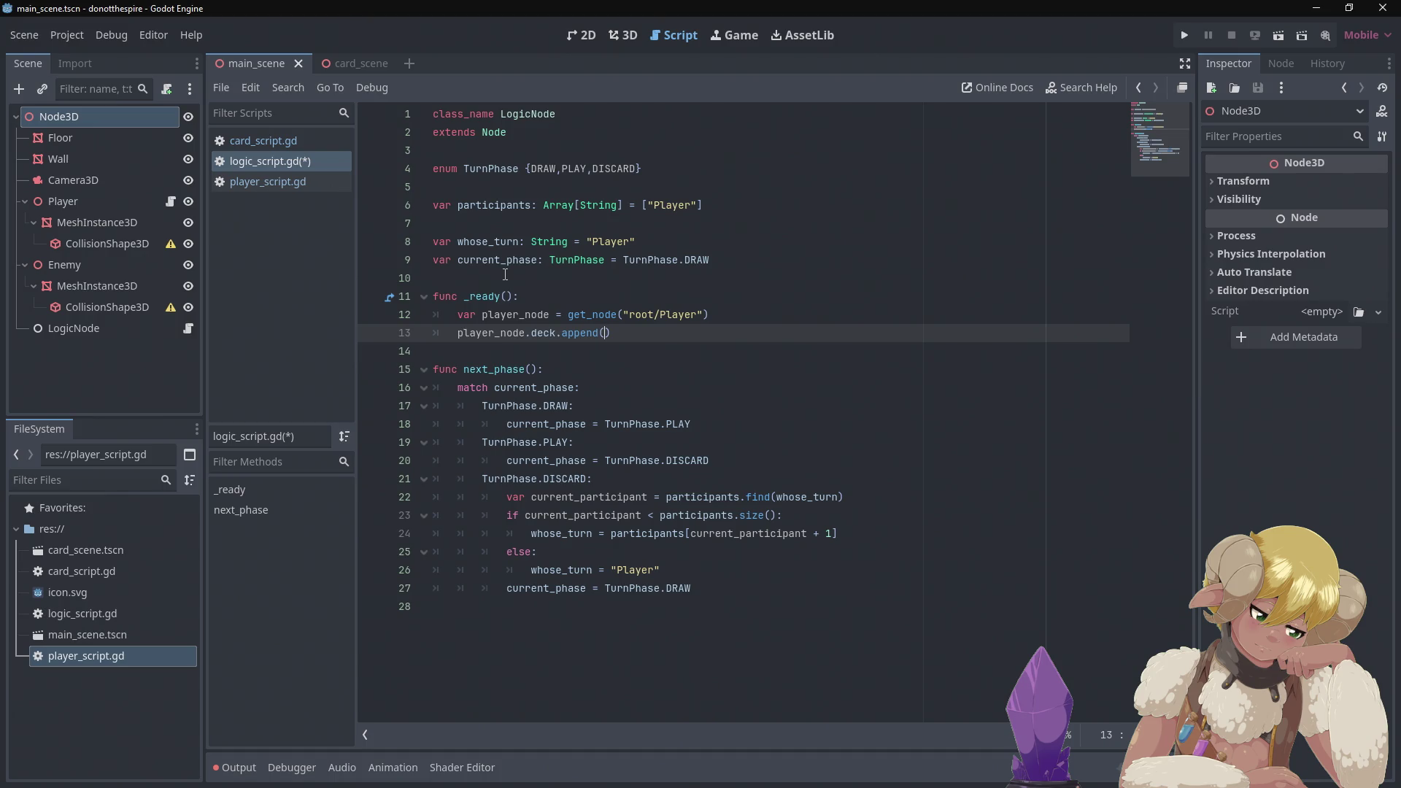
Pass Card.new() as the argument to player_node.deck.append on line 13.
text(new Card)
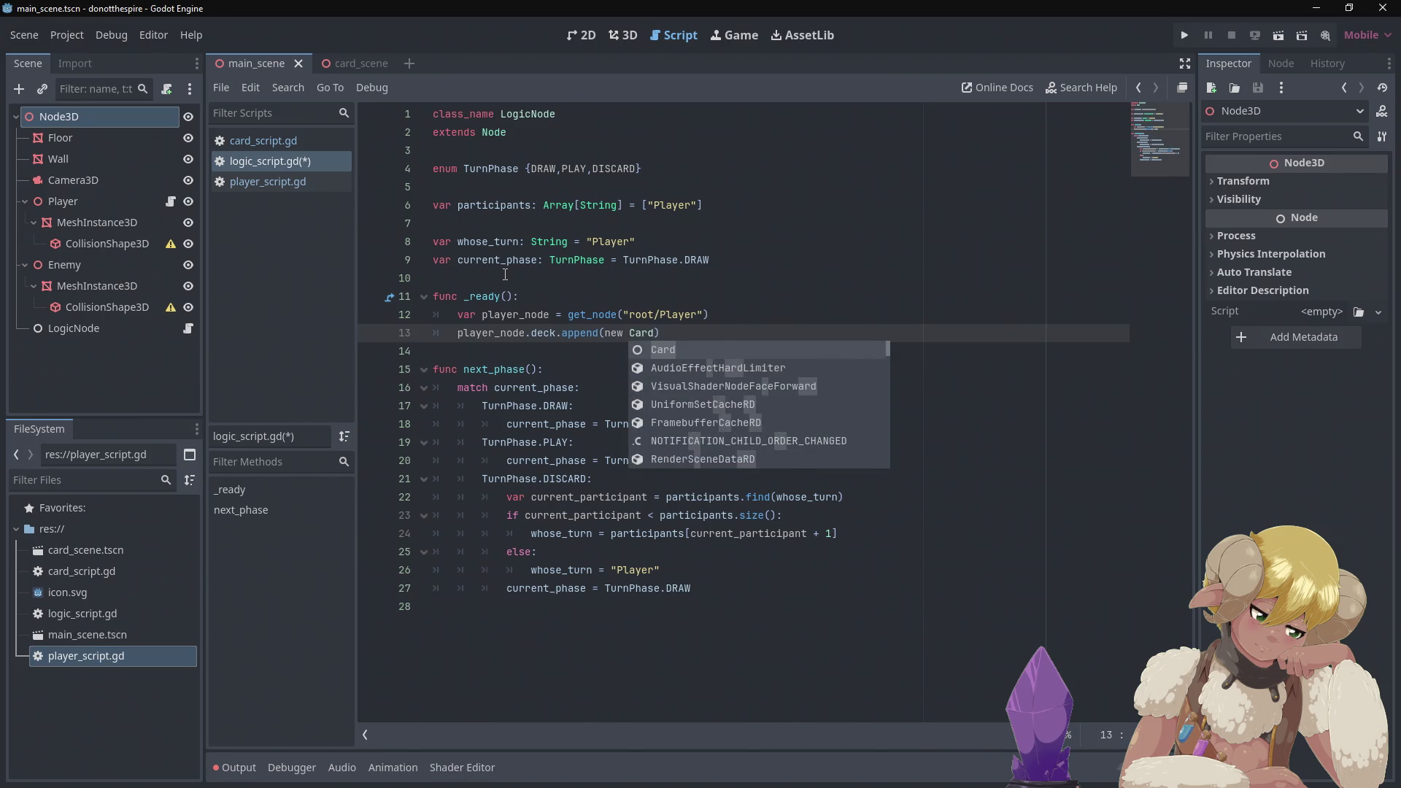
key(Return)
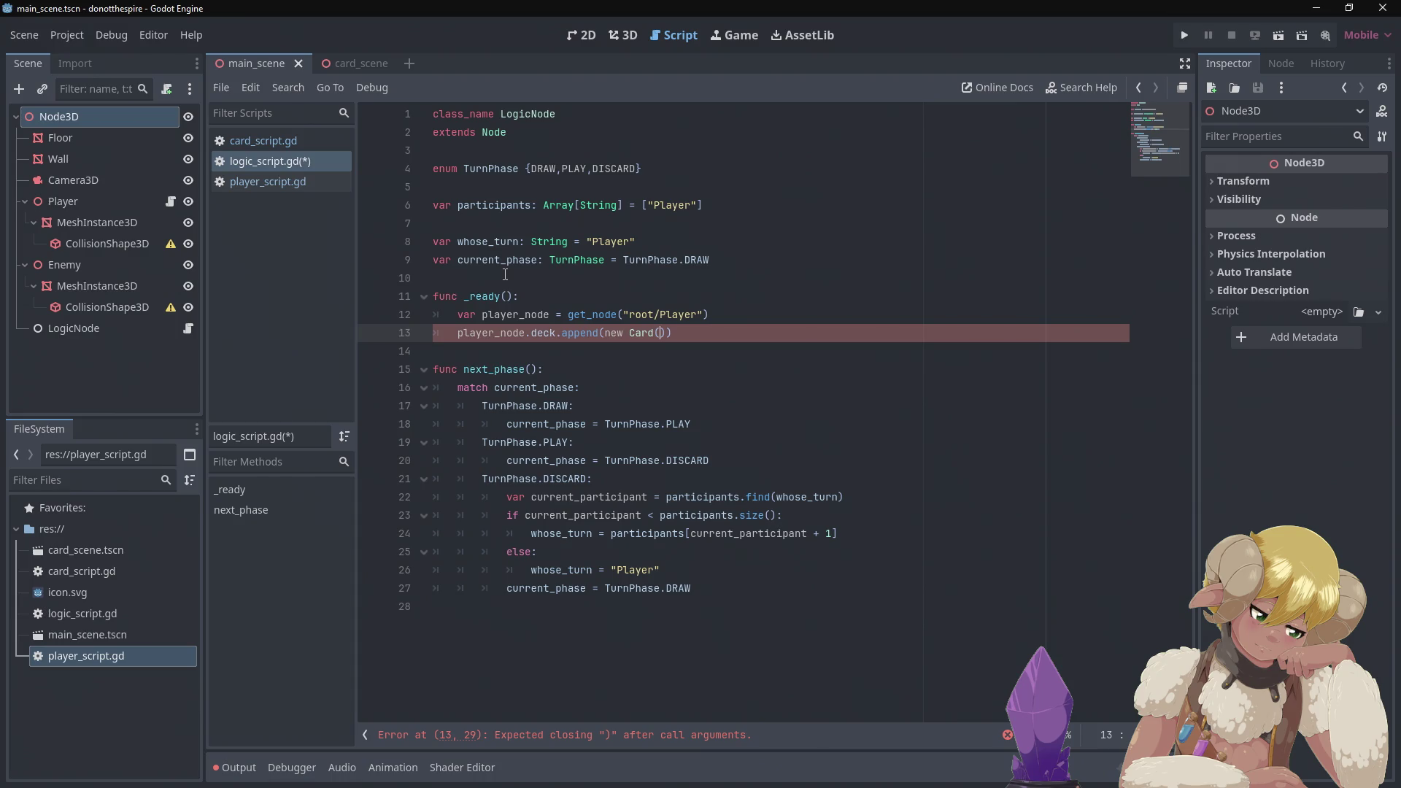
text(s)
text())
key(BackSpace)
key(BackSpace)
text())
key(BackSpace)
key(BackSpace)
key(BackSpace)
key(BackSpace)
key(BackSpace)
key(BackSpace)
text(Card.)
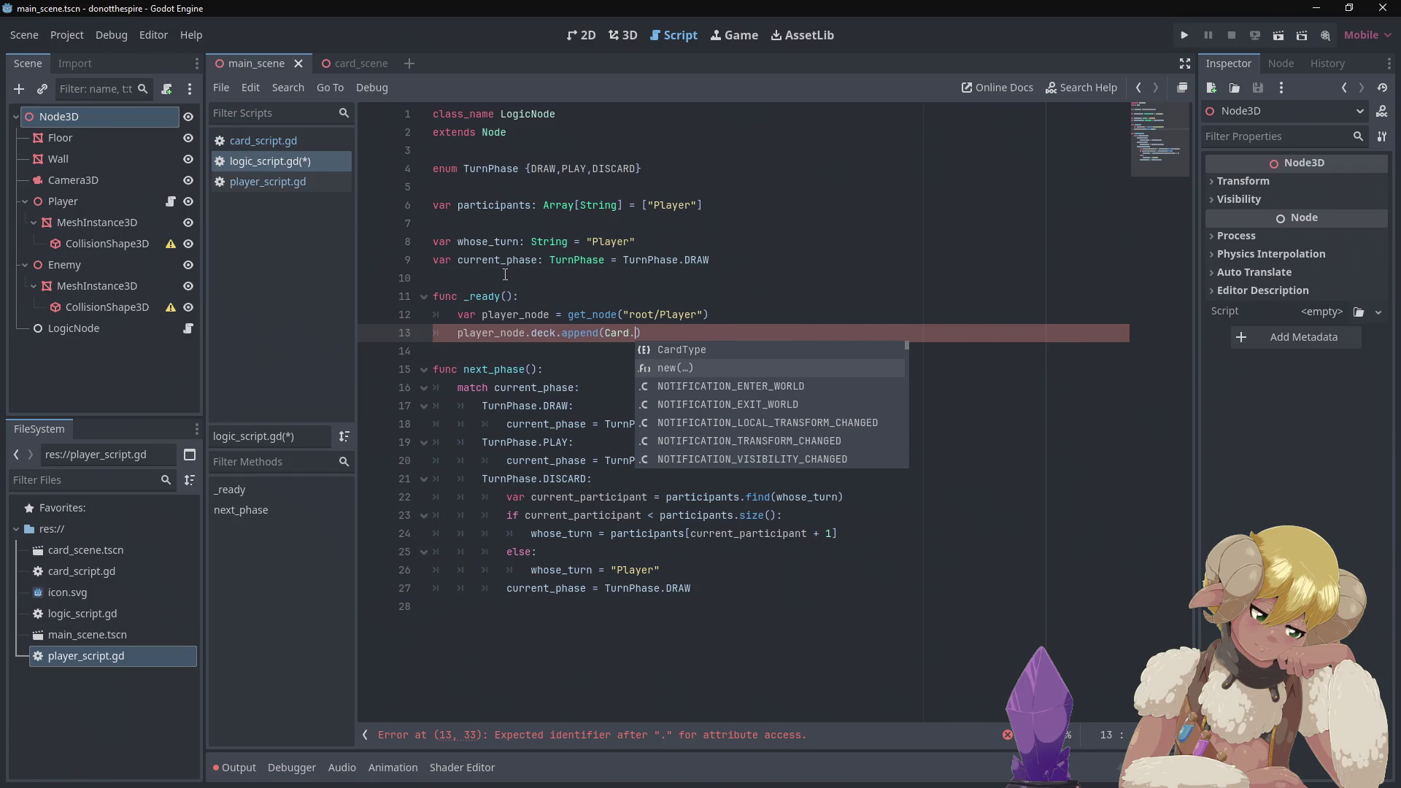
key(Down)
key(Return)
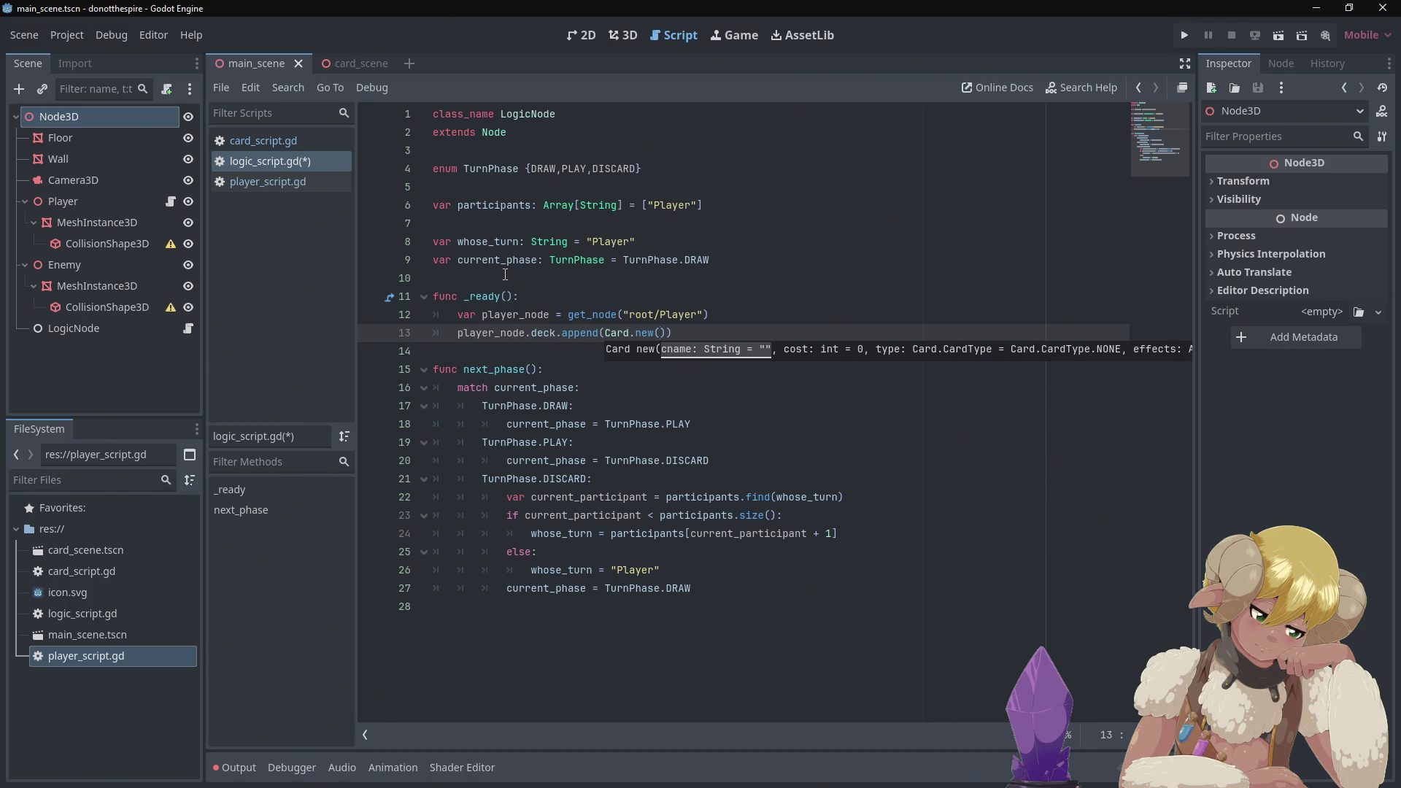
Give Card.new the arguments "Swing", 0, null and ["attack:1"].
text(Swing)
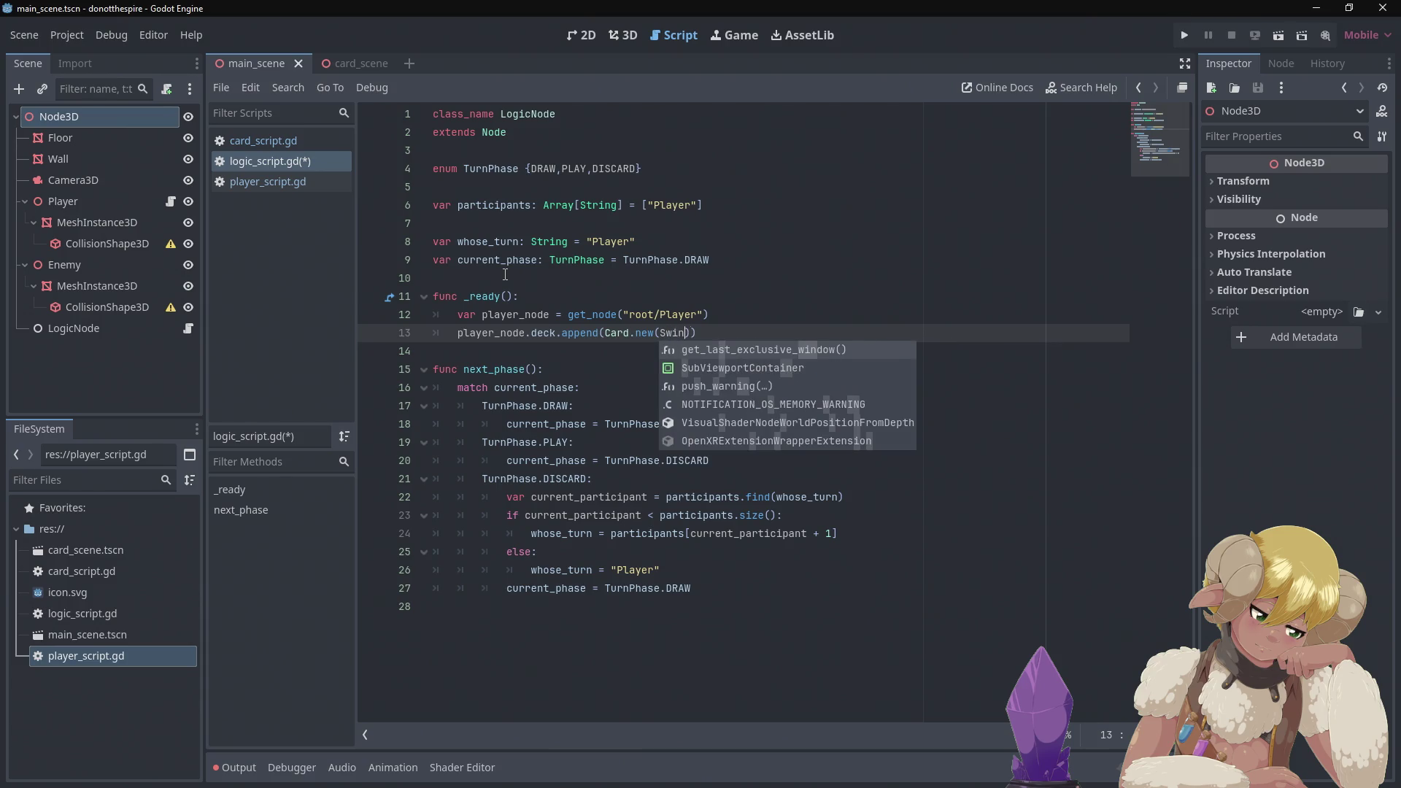
key(Left)
key(Left)
key(Left)
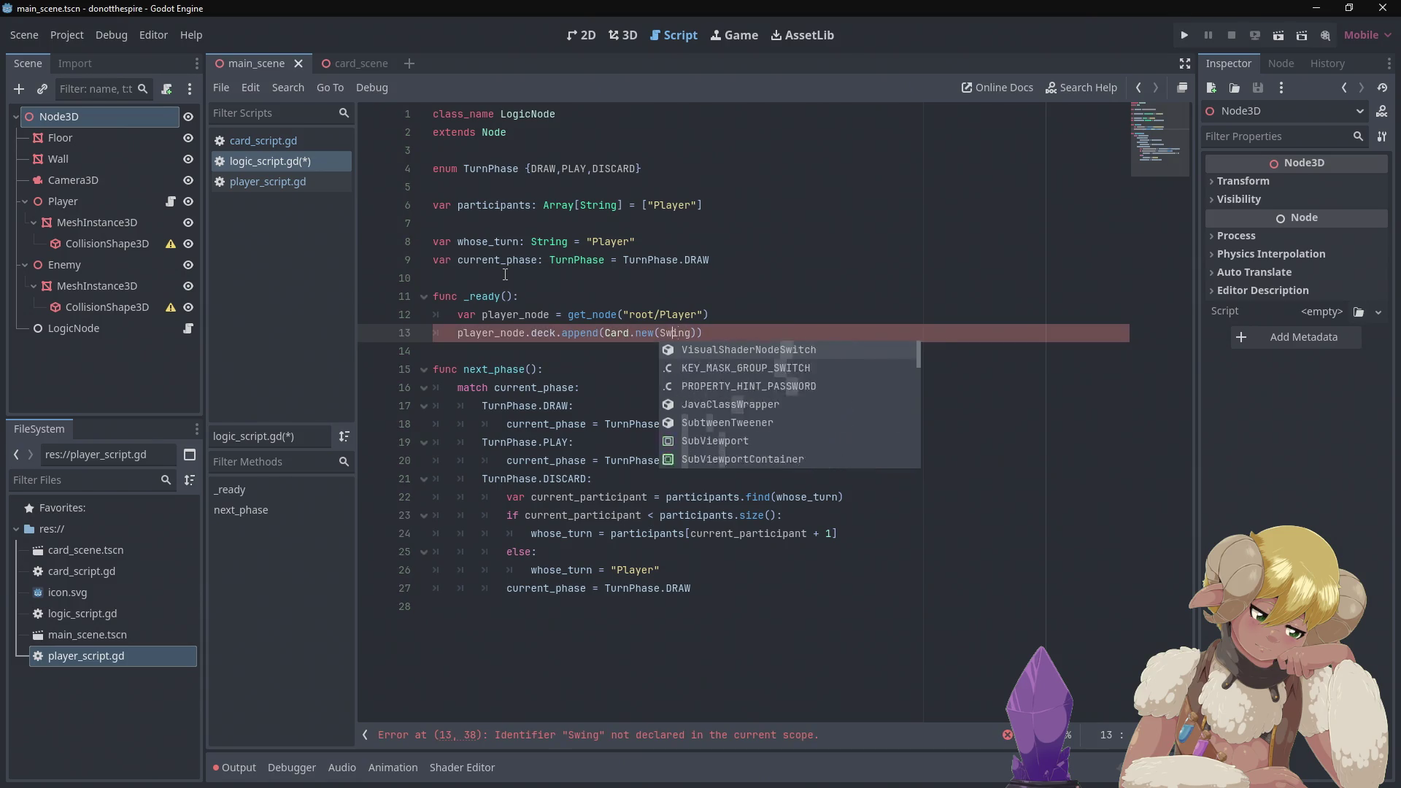
text(")
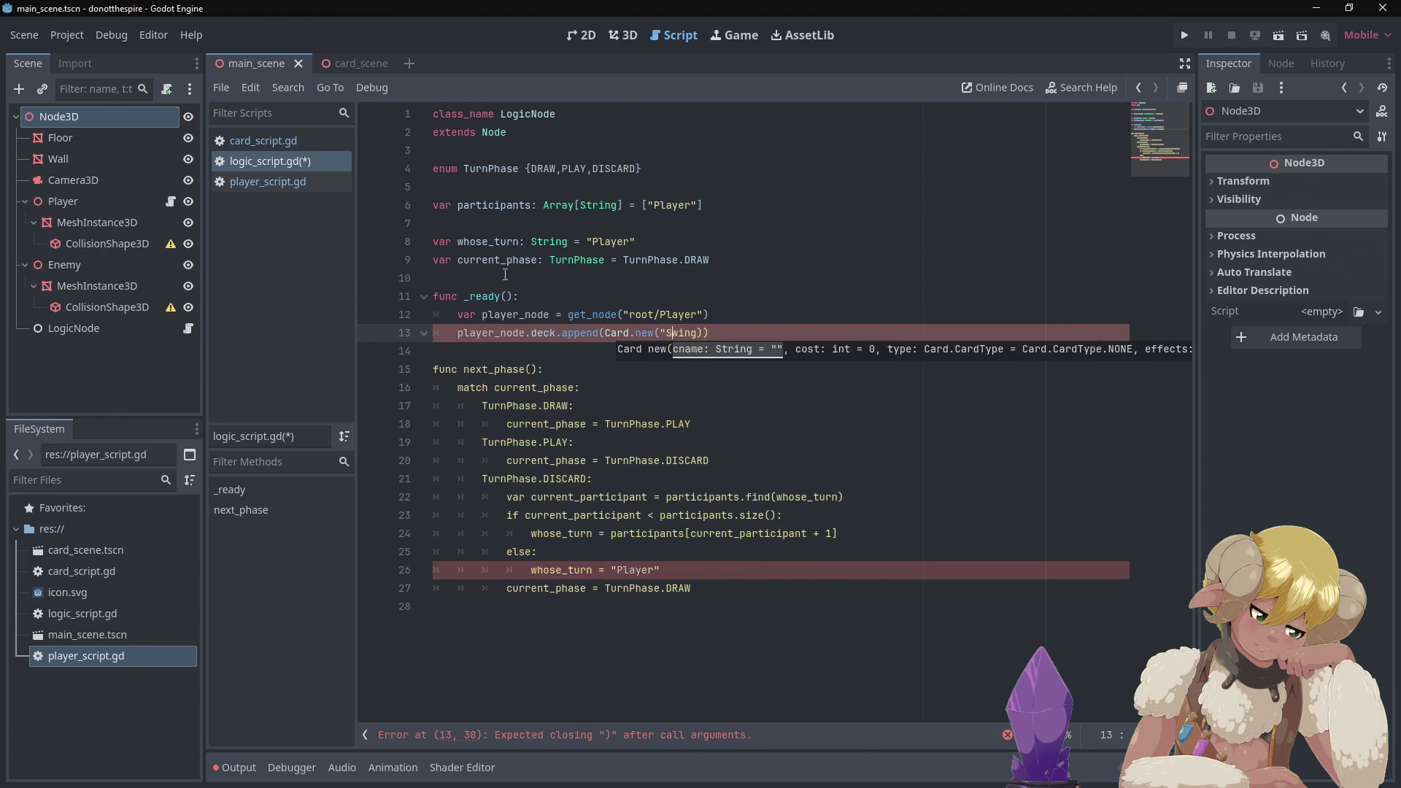
text(")
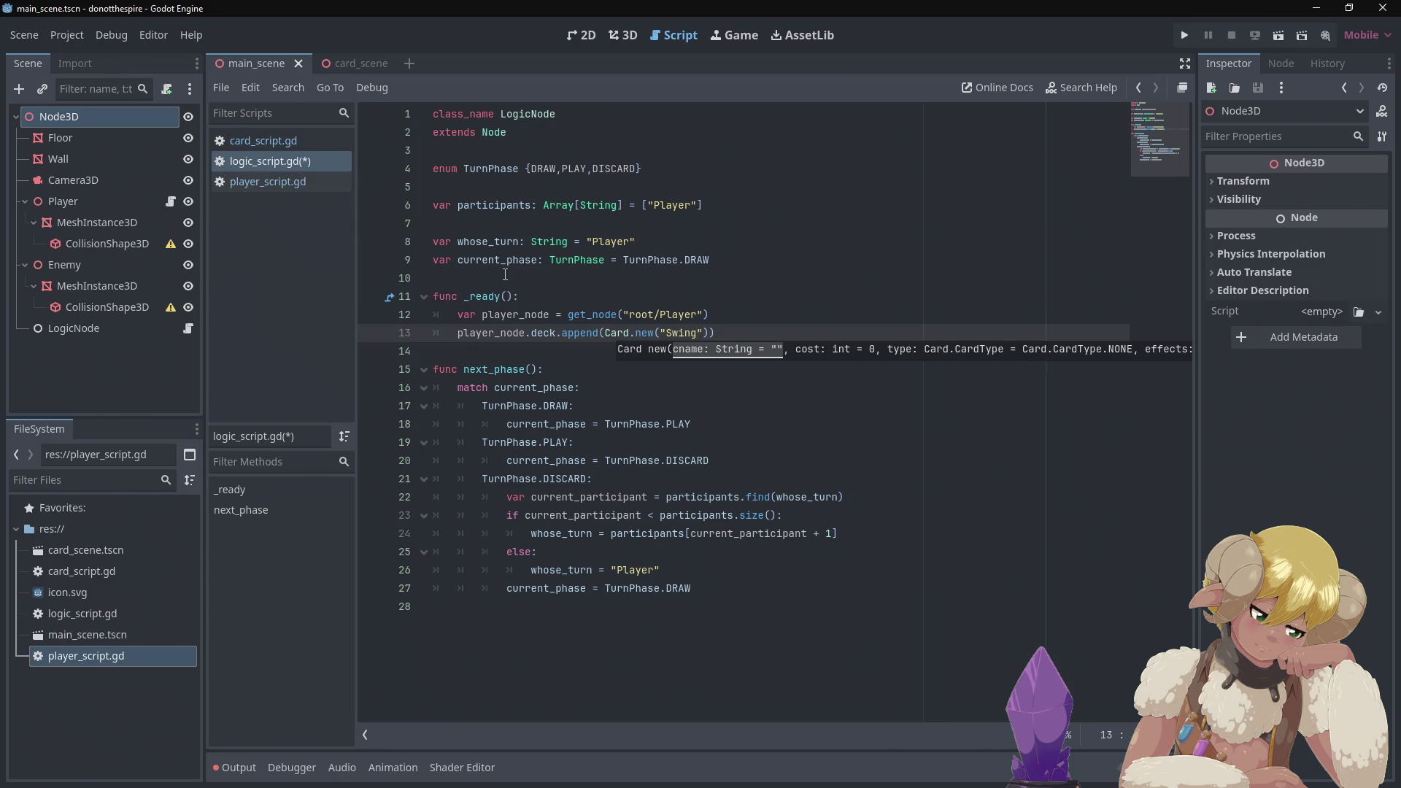
text(,)
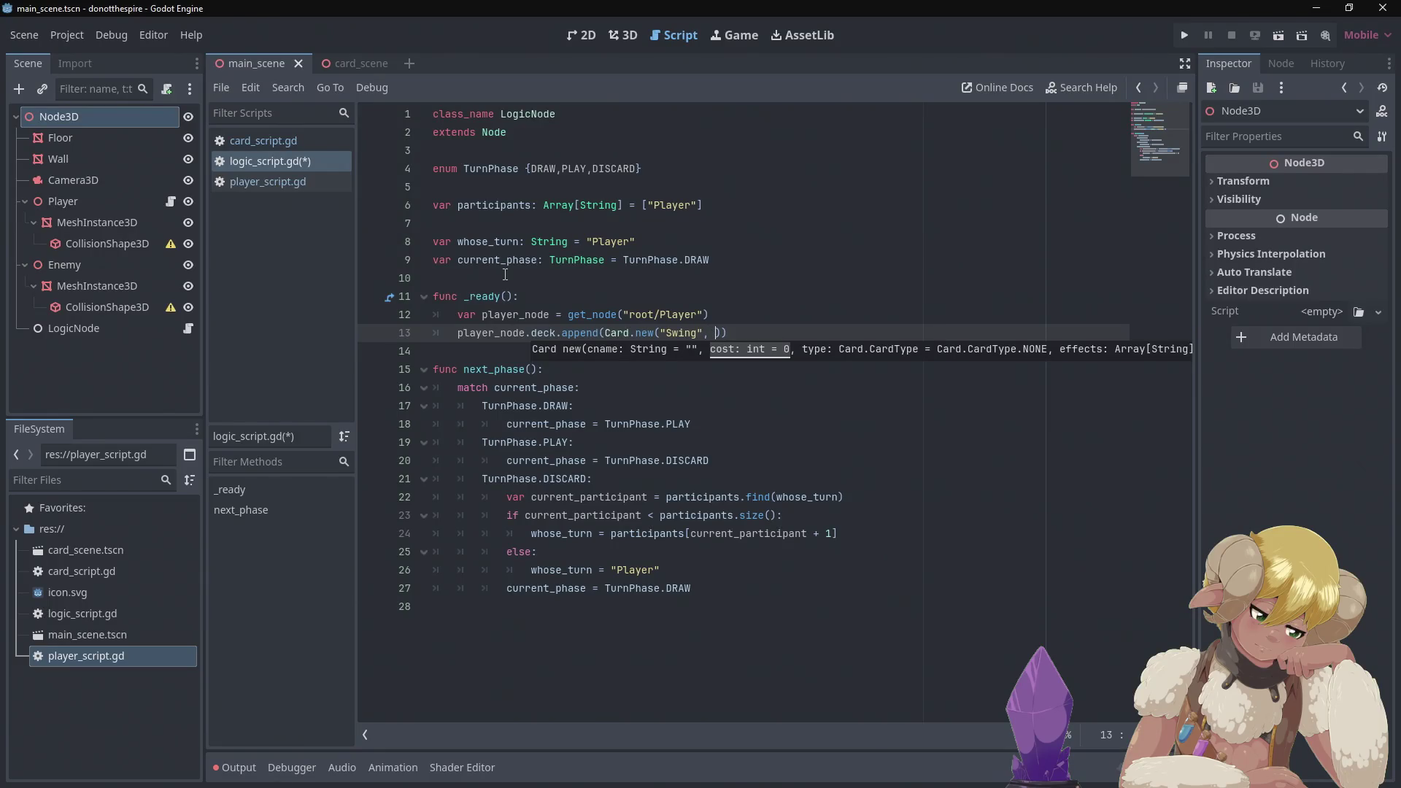
text(0,)
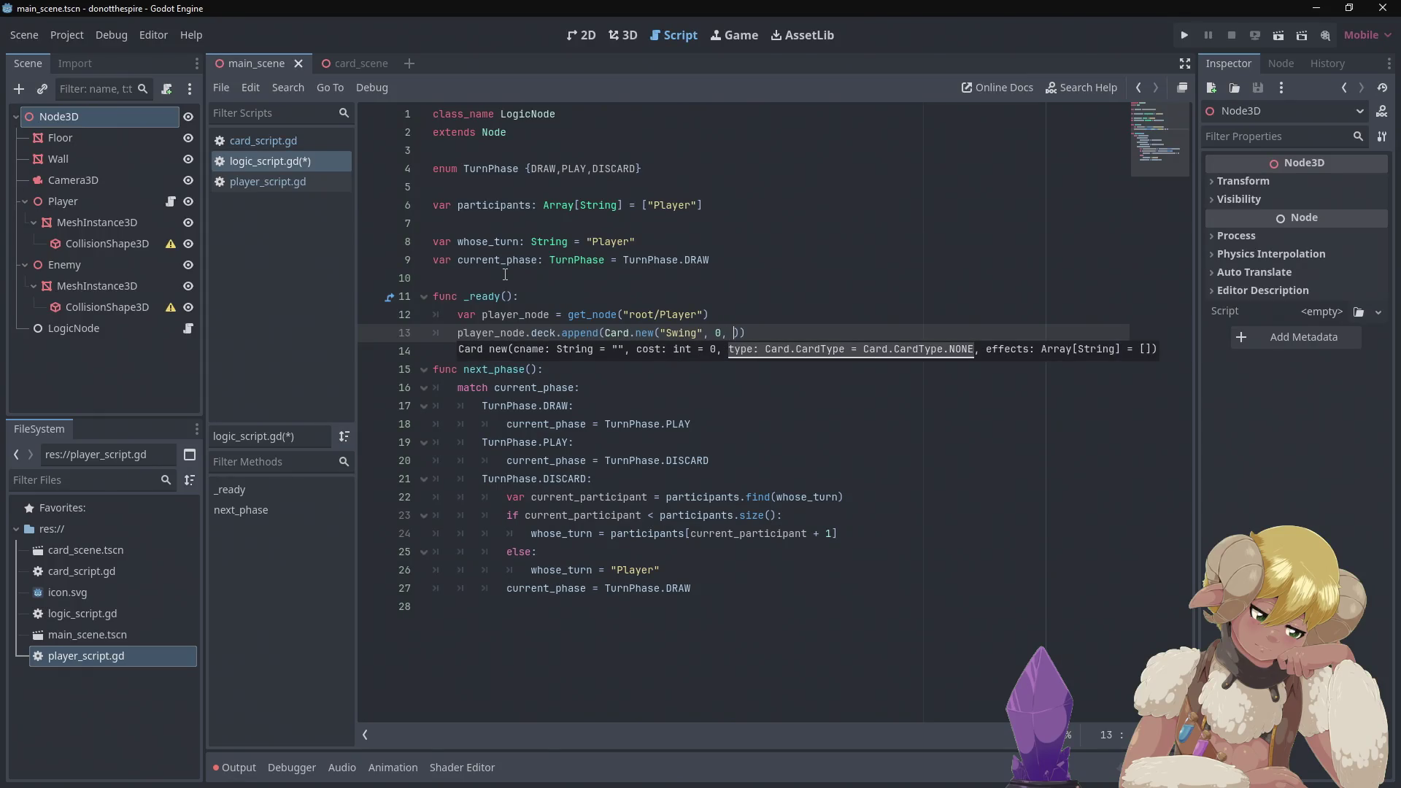
key(Tab)
key(BackSpace)
key(BackSpace)
text(null,)
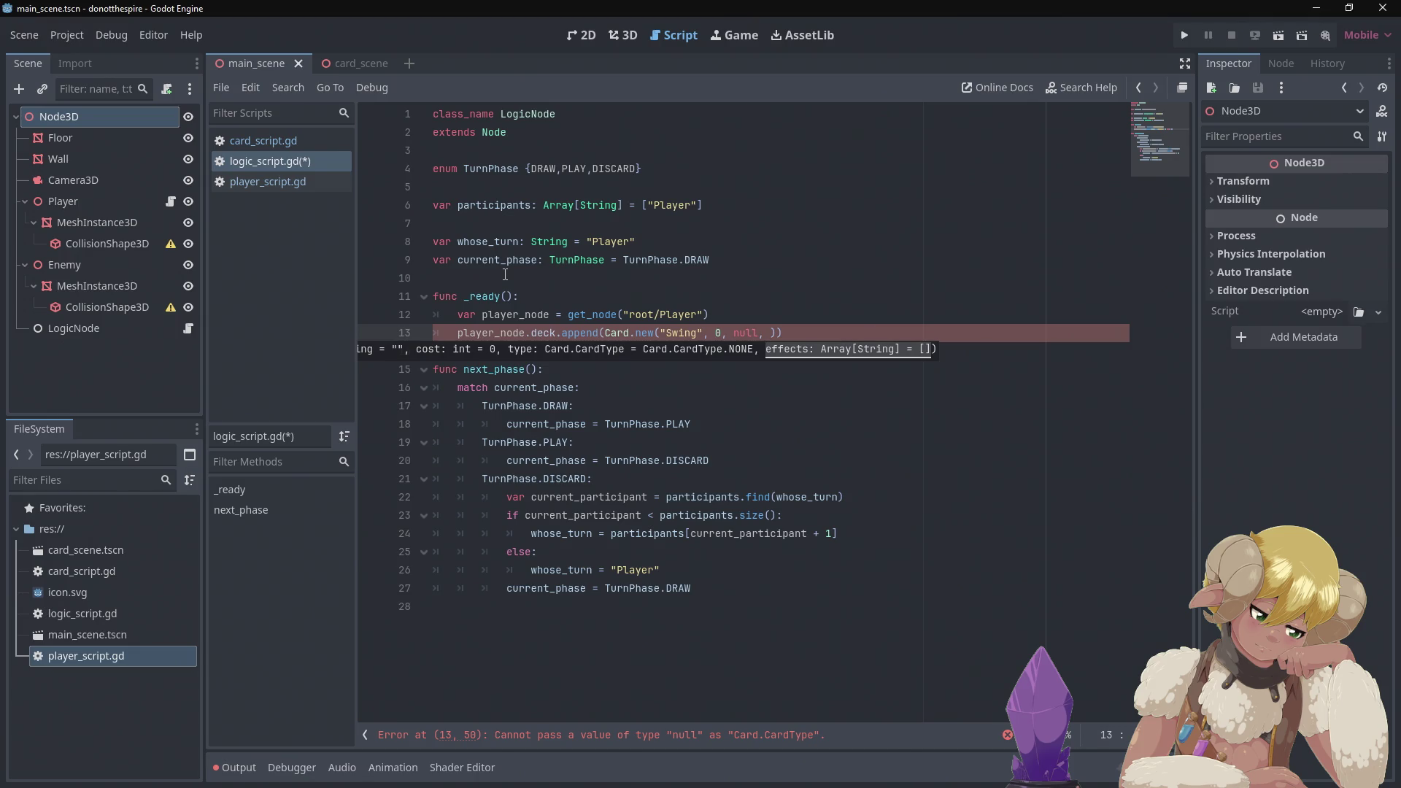
text( [)
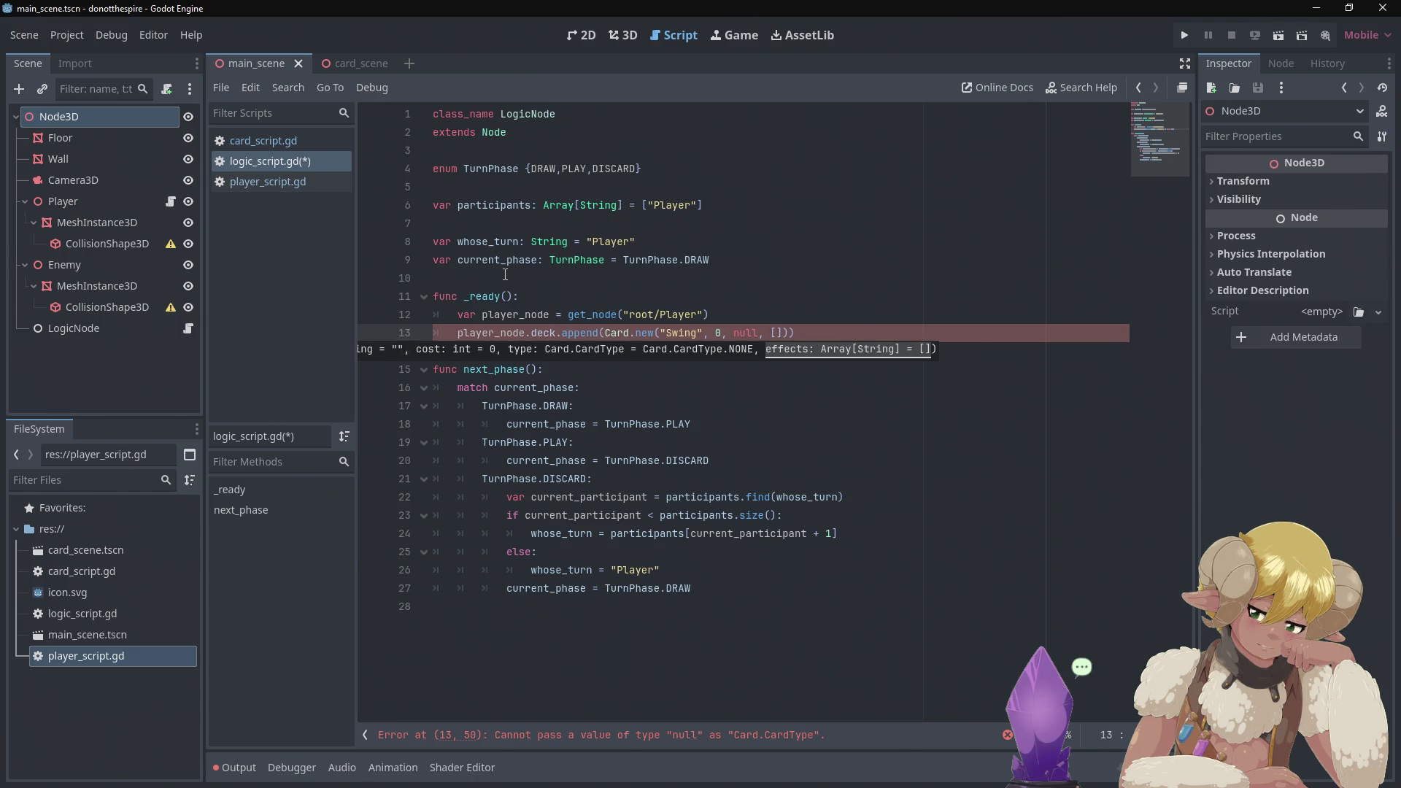
text(")
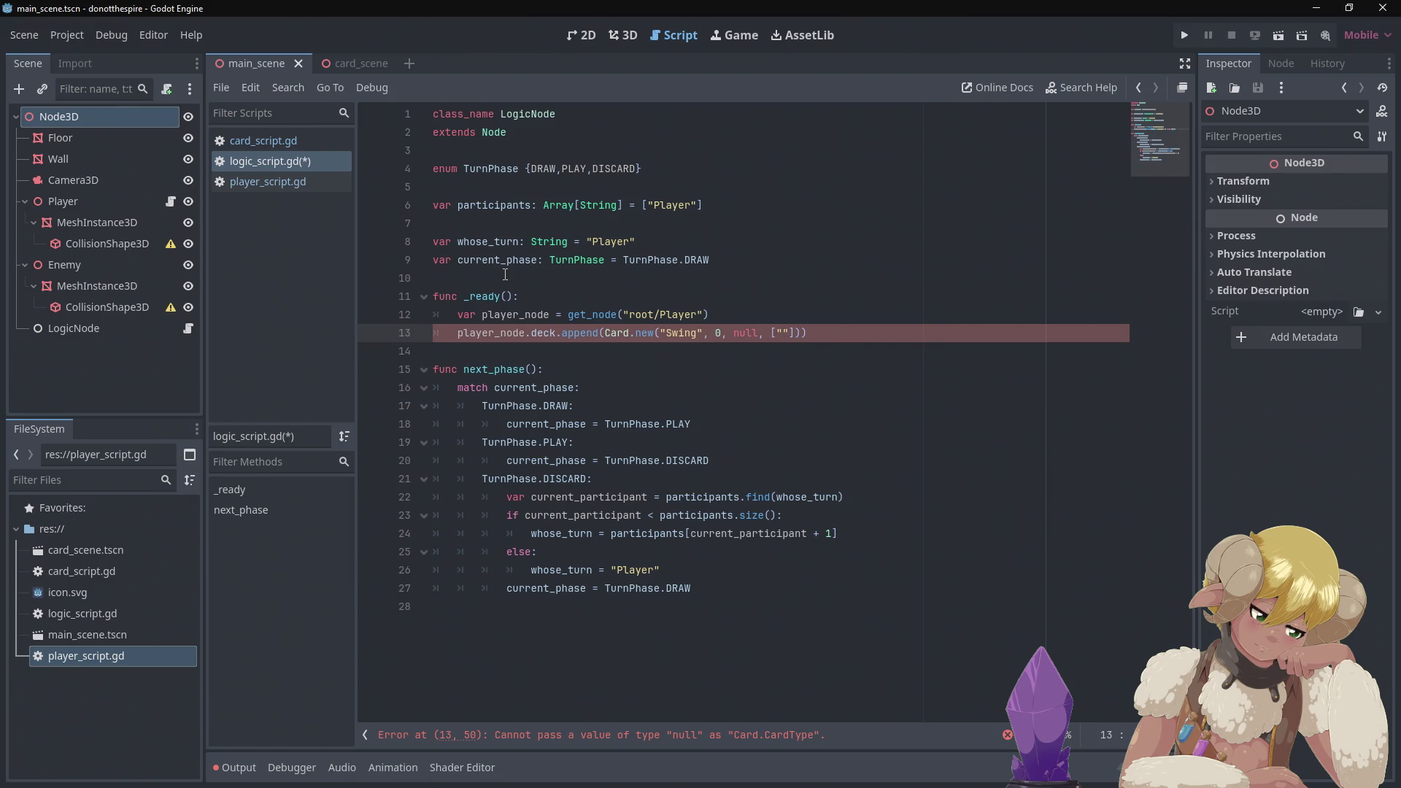
text(atta)
text(xk)
key(BackSpace)
key(BackSpace)
text(ck:1)
Replace the null card type argument with Card.CardType.NONE.
key(Left)
key(BackSpace)
key(BackSpace)
key(BackSpace)
text(Card.)
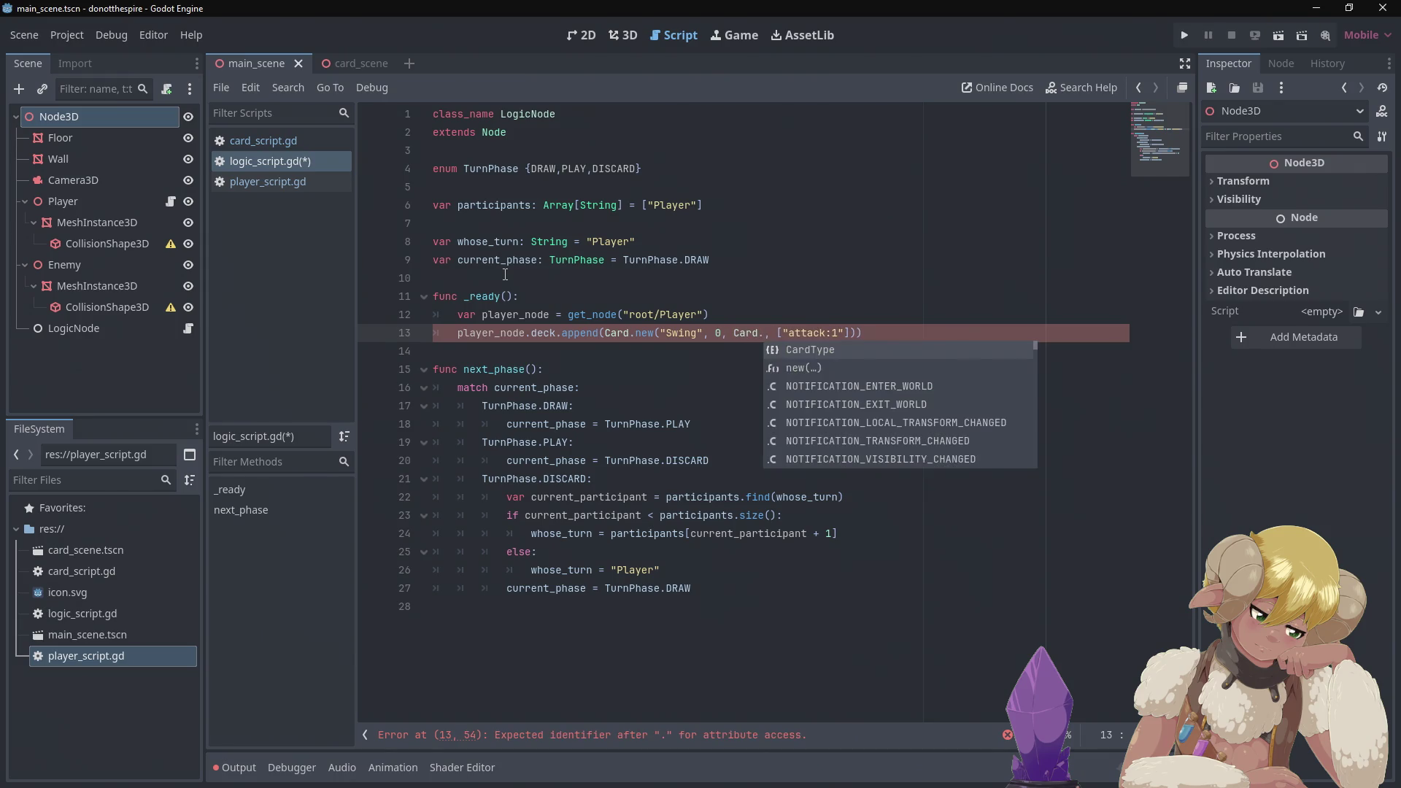
key(Return)
text(.)
key(Return)
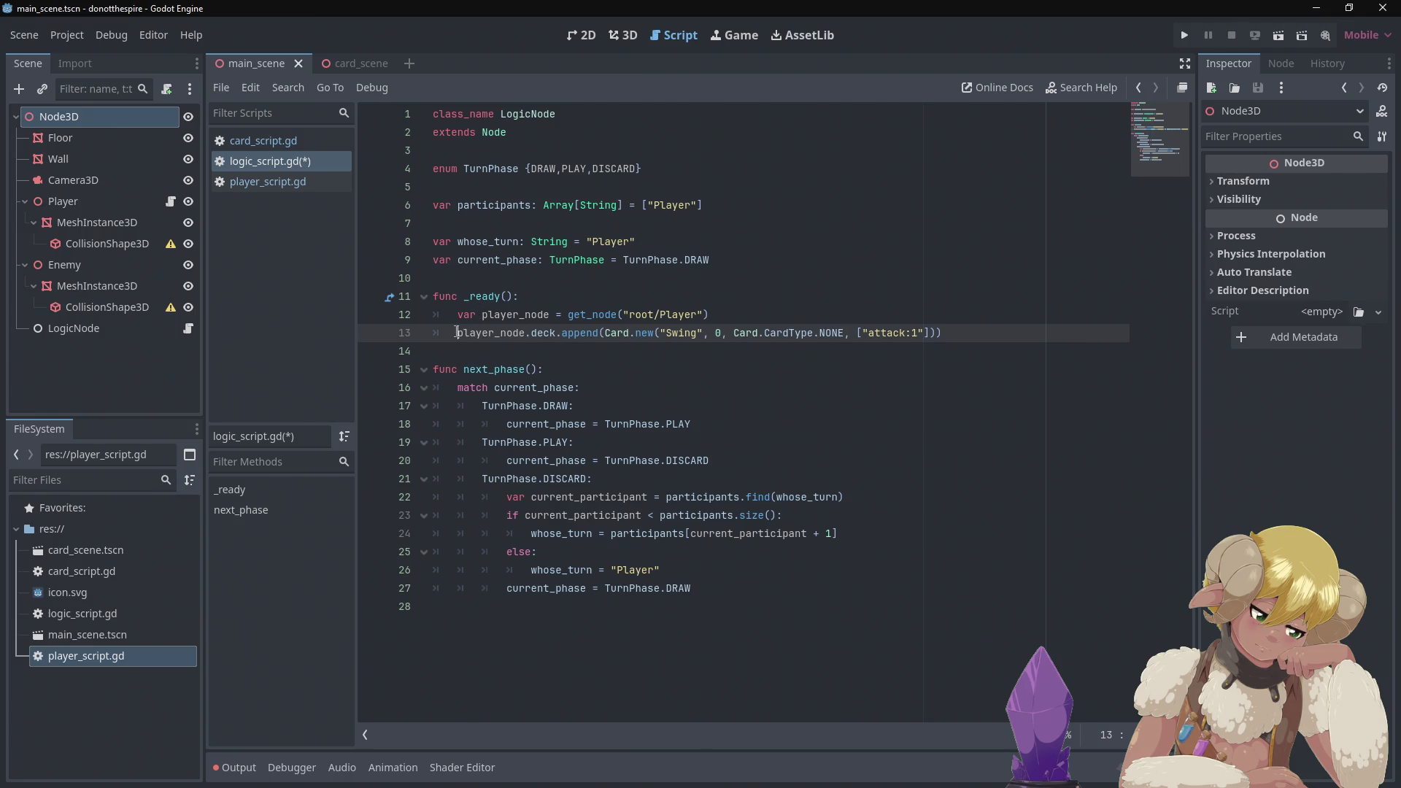
mouse_move(456, 332)
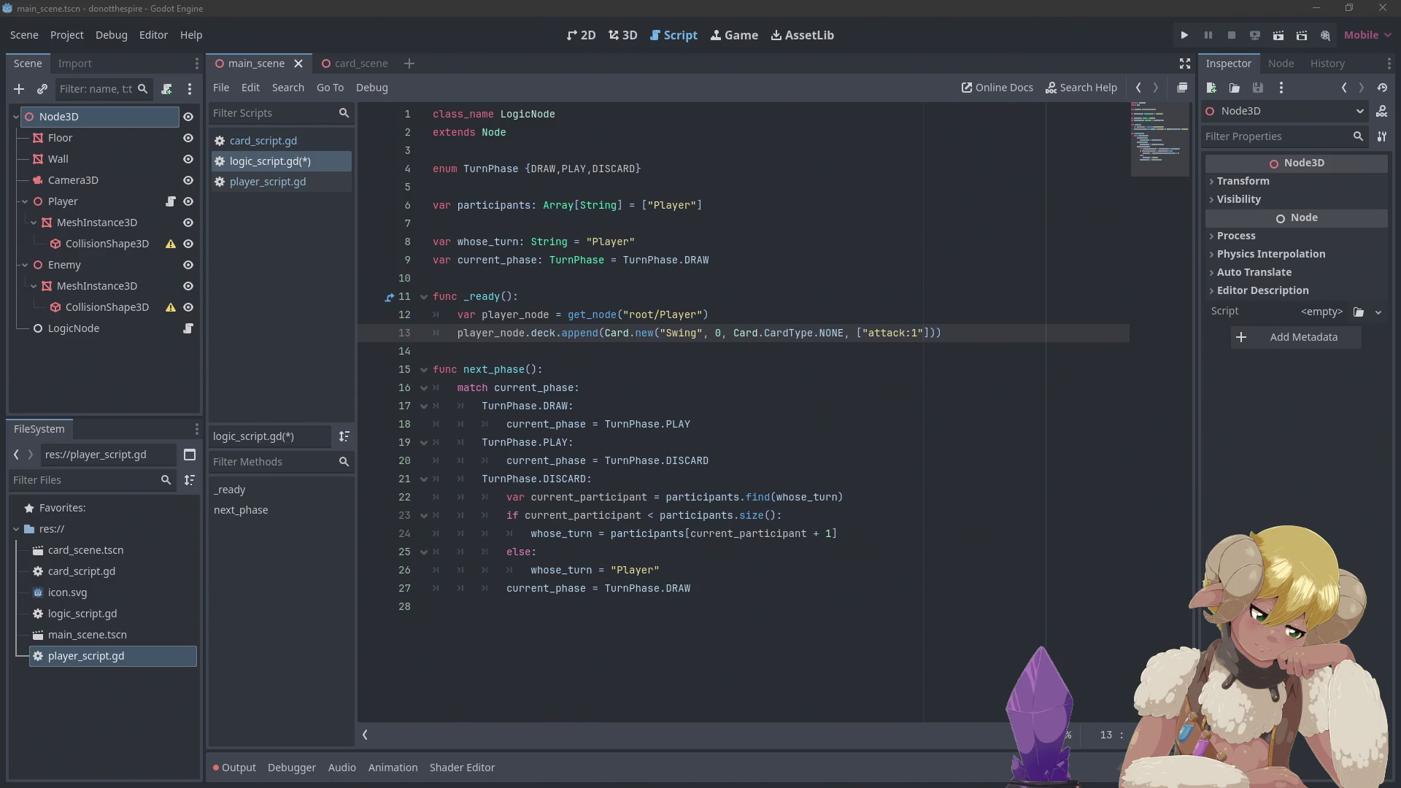
Review the GDScript docs' for-loop range and array iteration examples, then return to Godot.
key(alt+Tab)
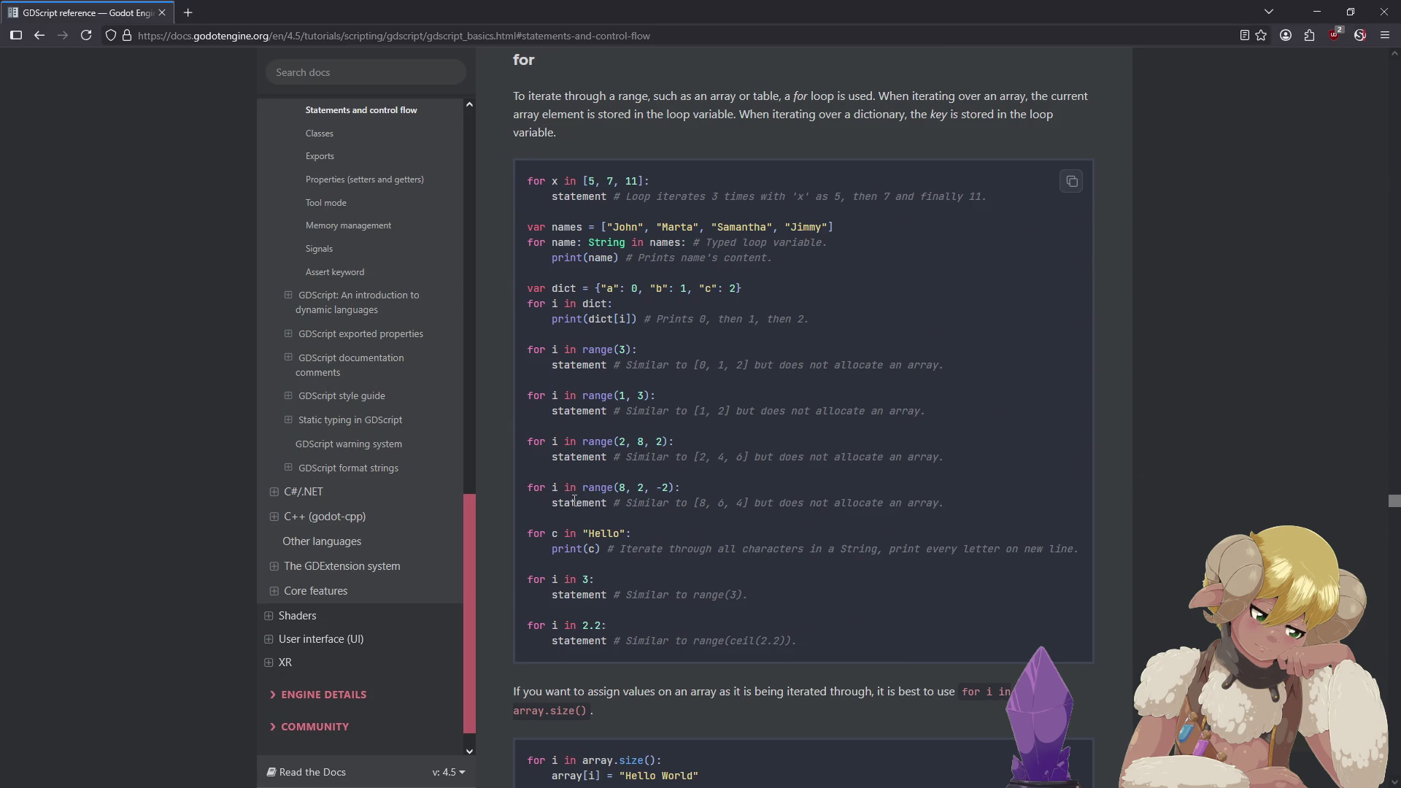
scroll(686, 445, down, 3)
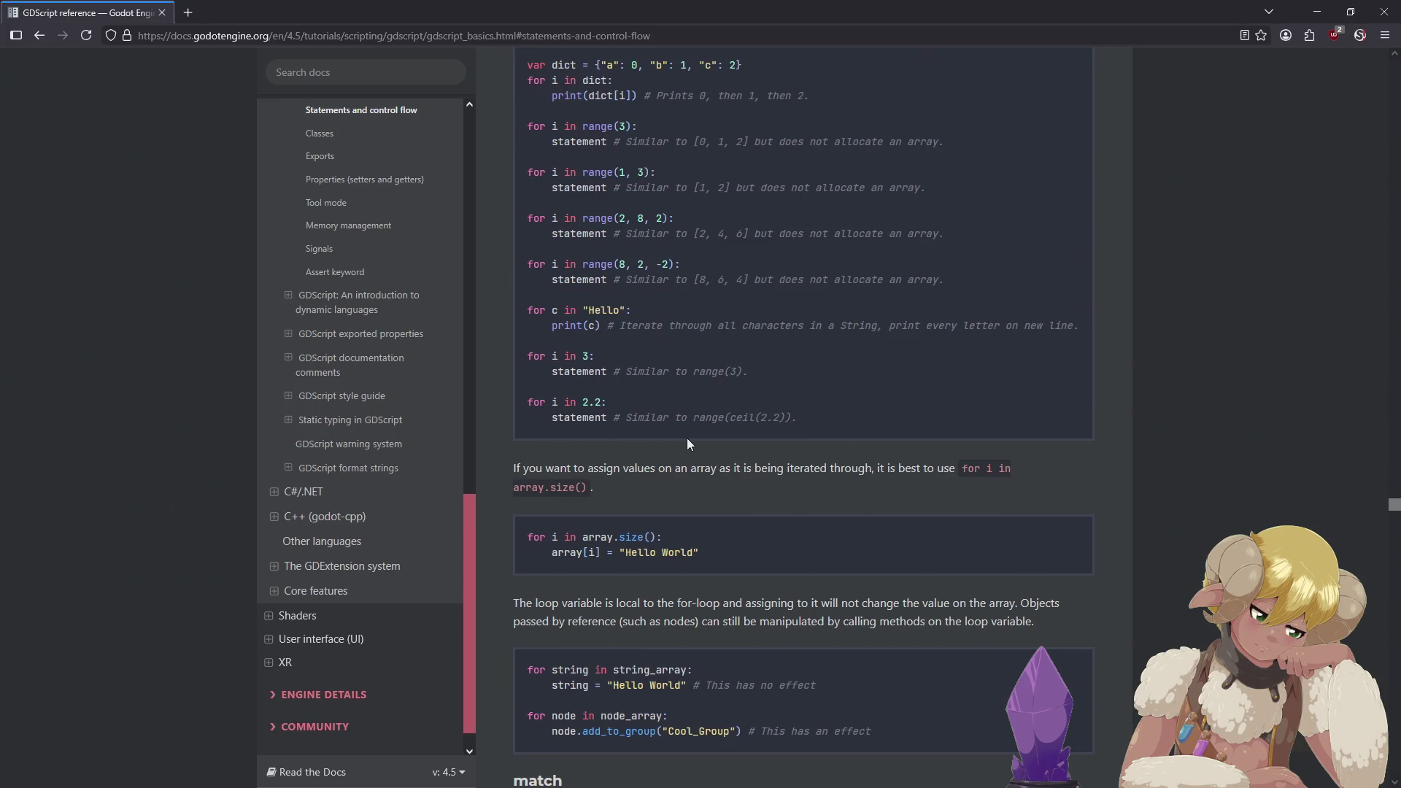
scroll(687, 443, down, 2)
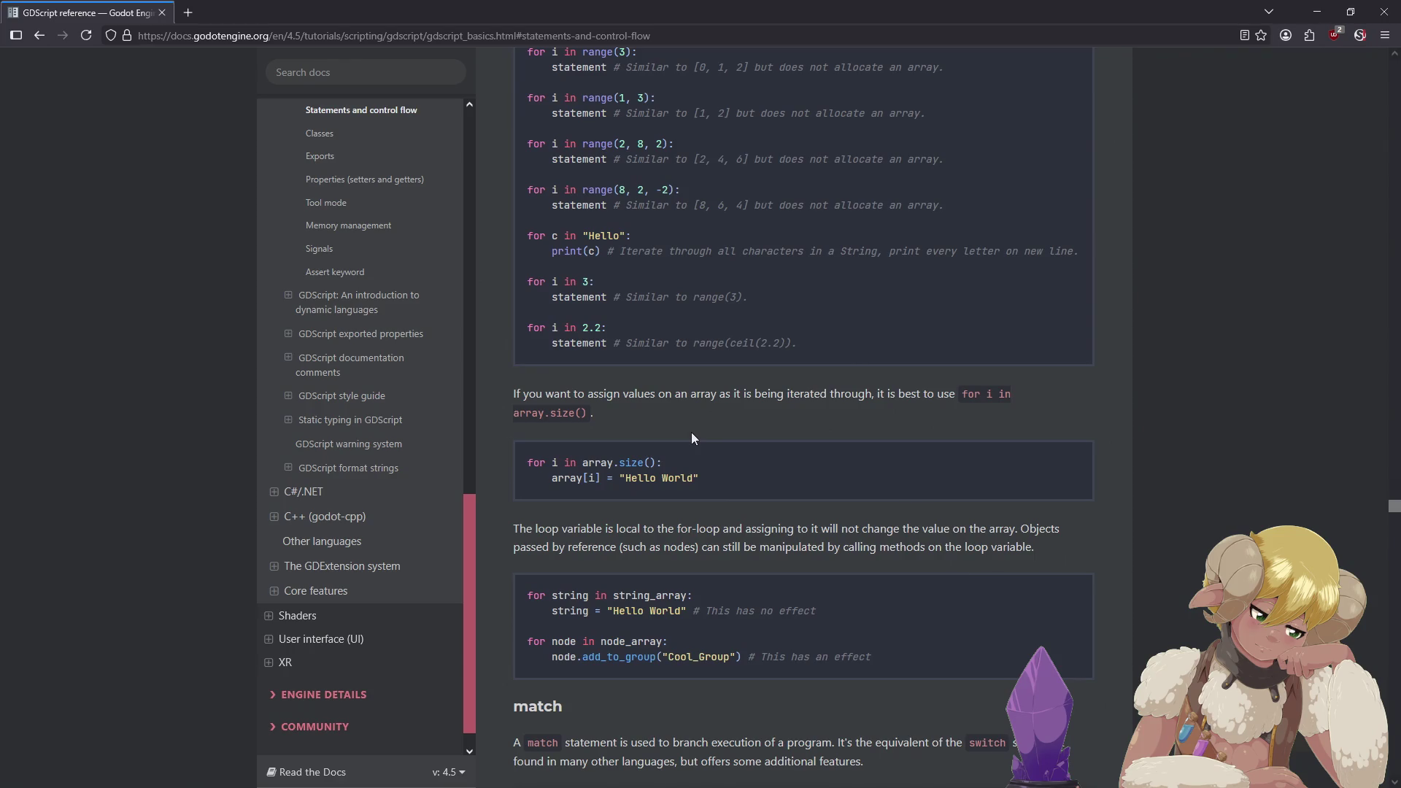
scroll(692, 438, up, 2)
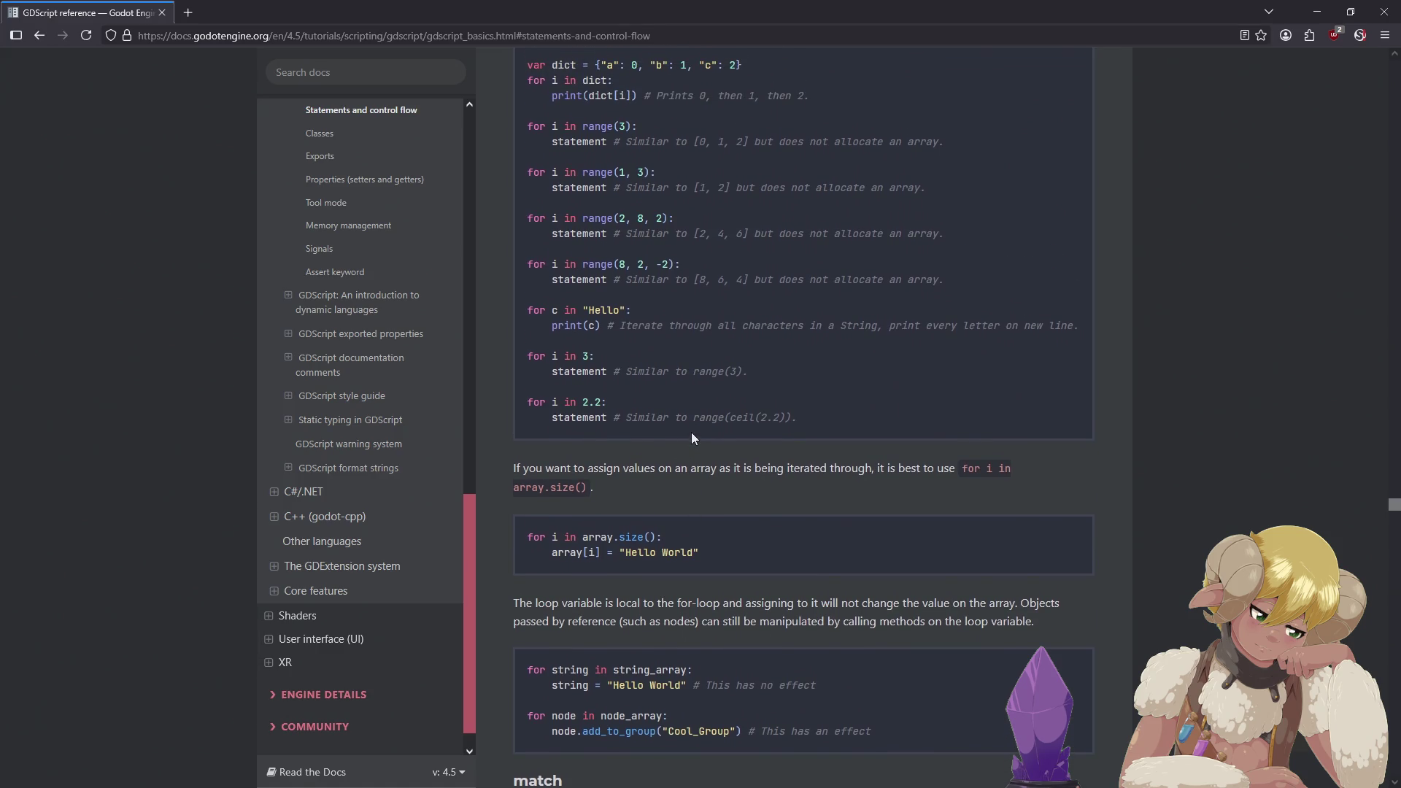
scroll(692, 438, up, 2)
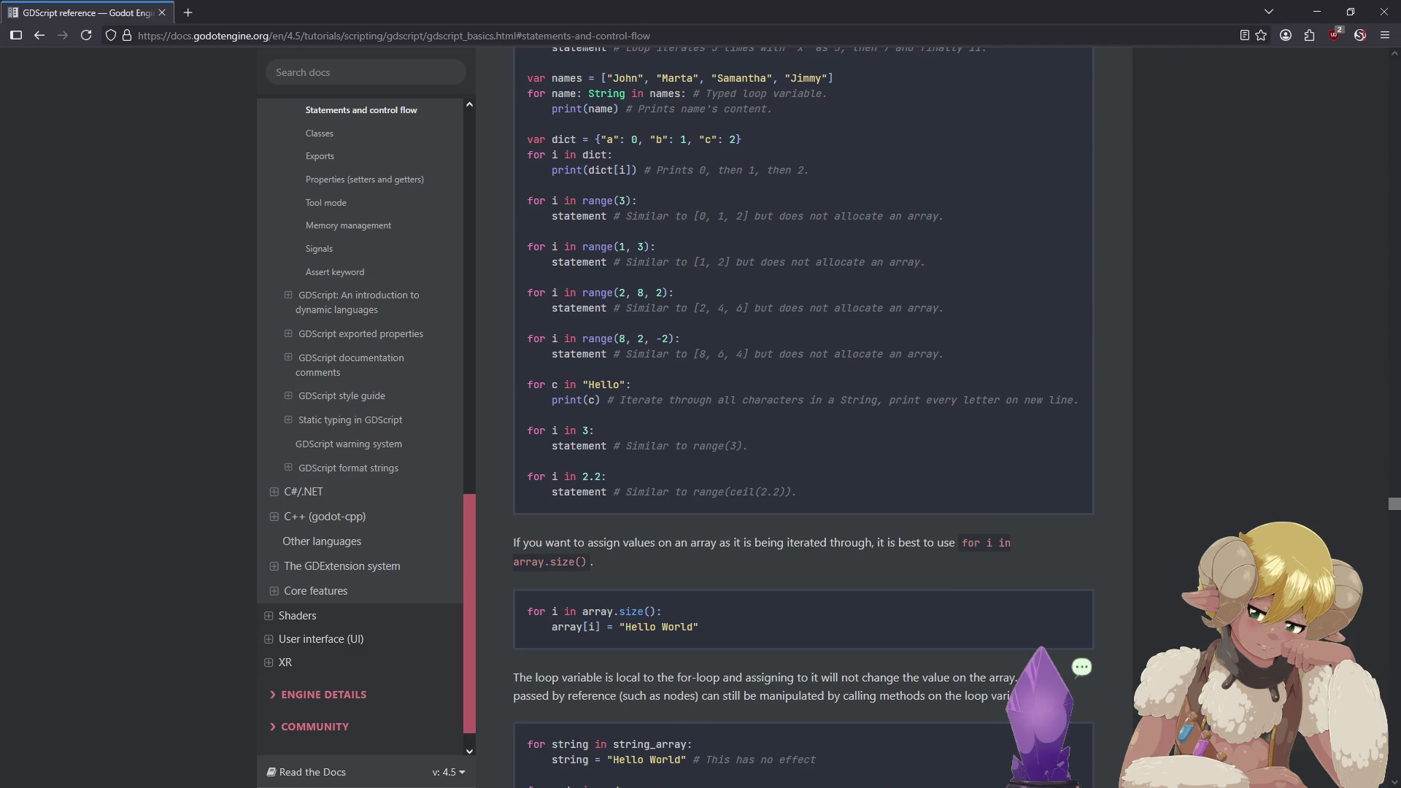
key(alt+Tab)
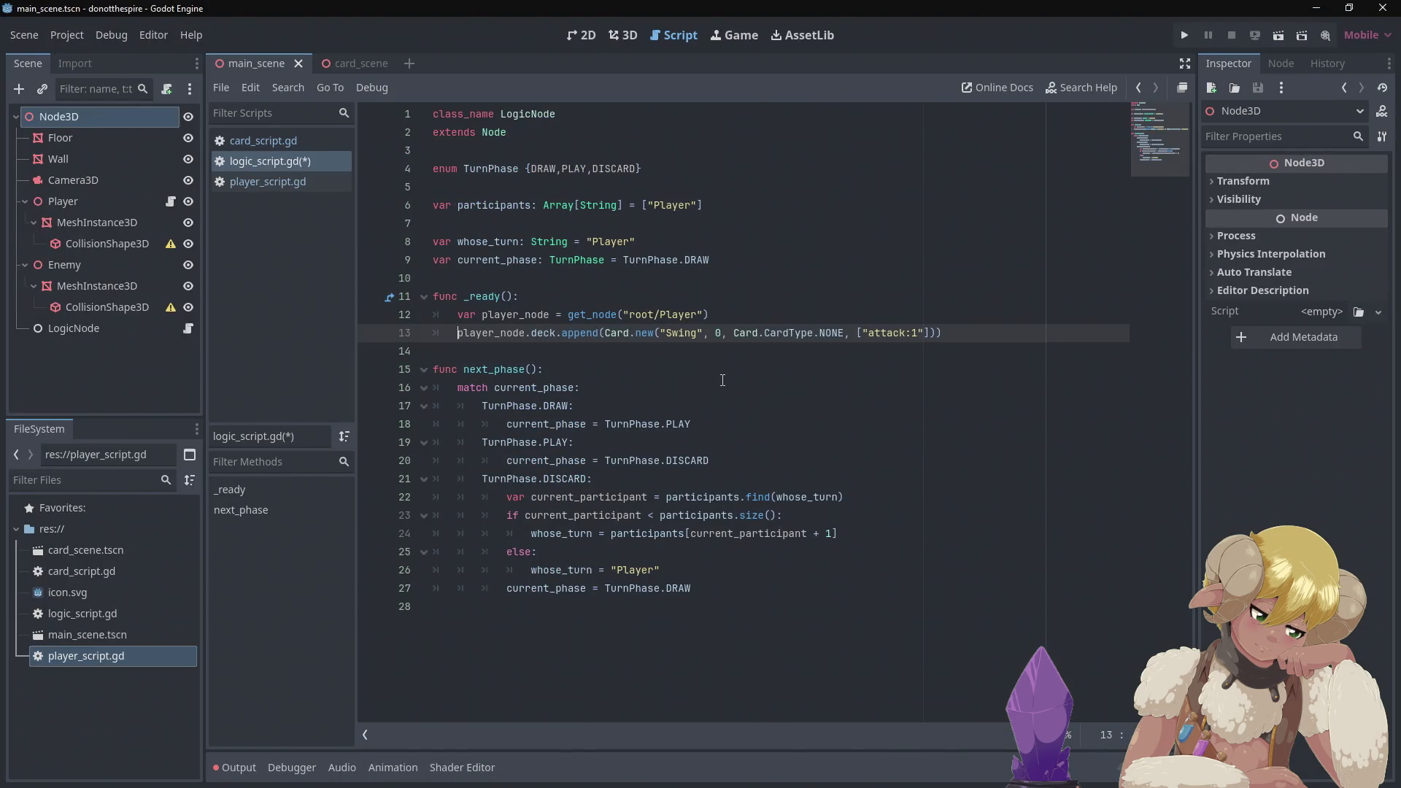
Wrap the deck append in a 'for i in 10:' loop and save logic_script.gd.
text(for i in)
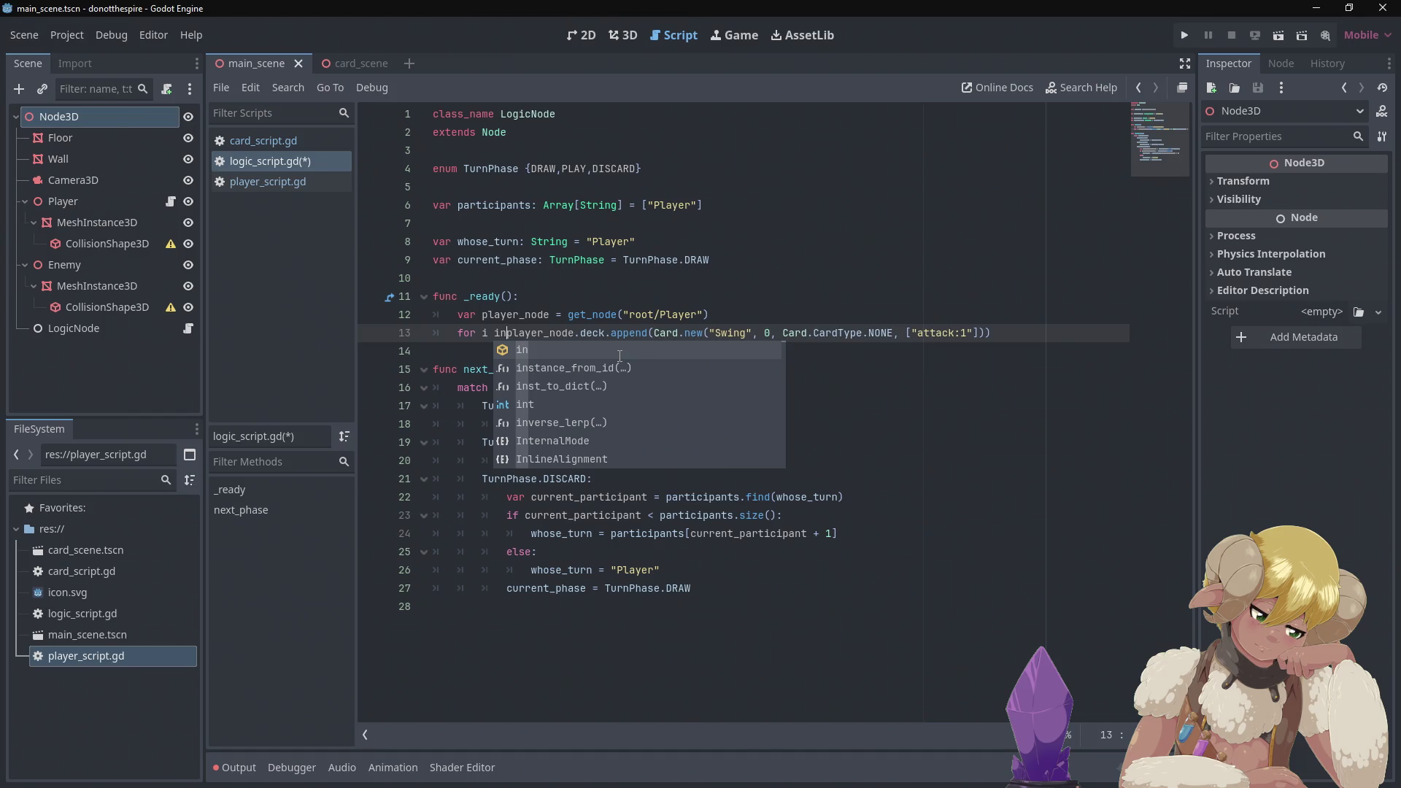
text( 10)
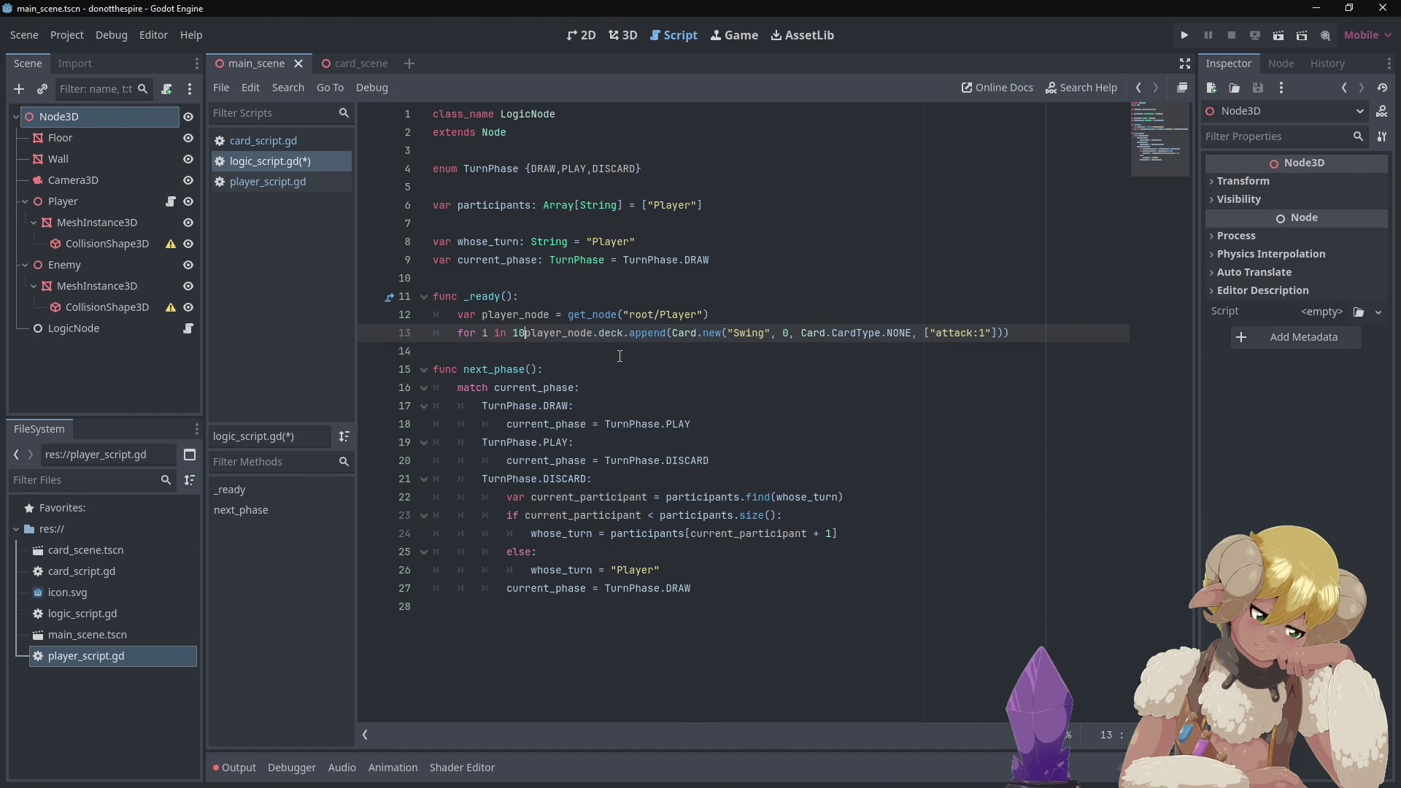
text(:)
key(Return)
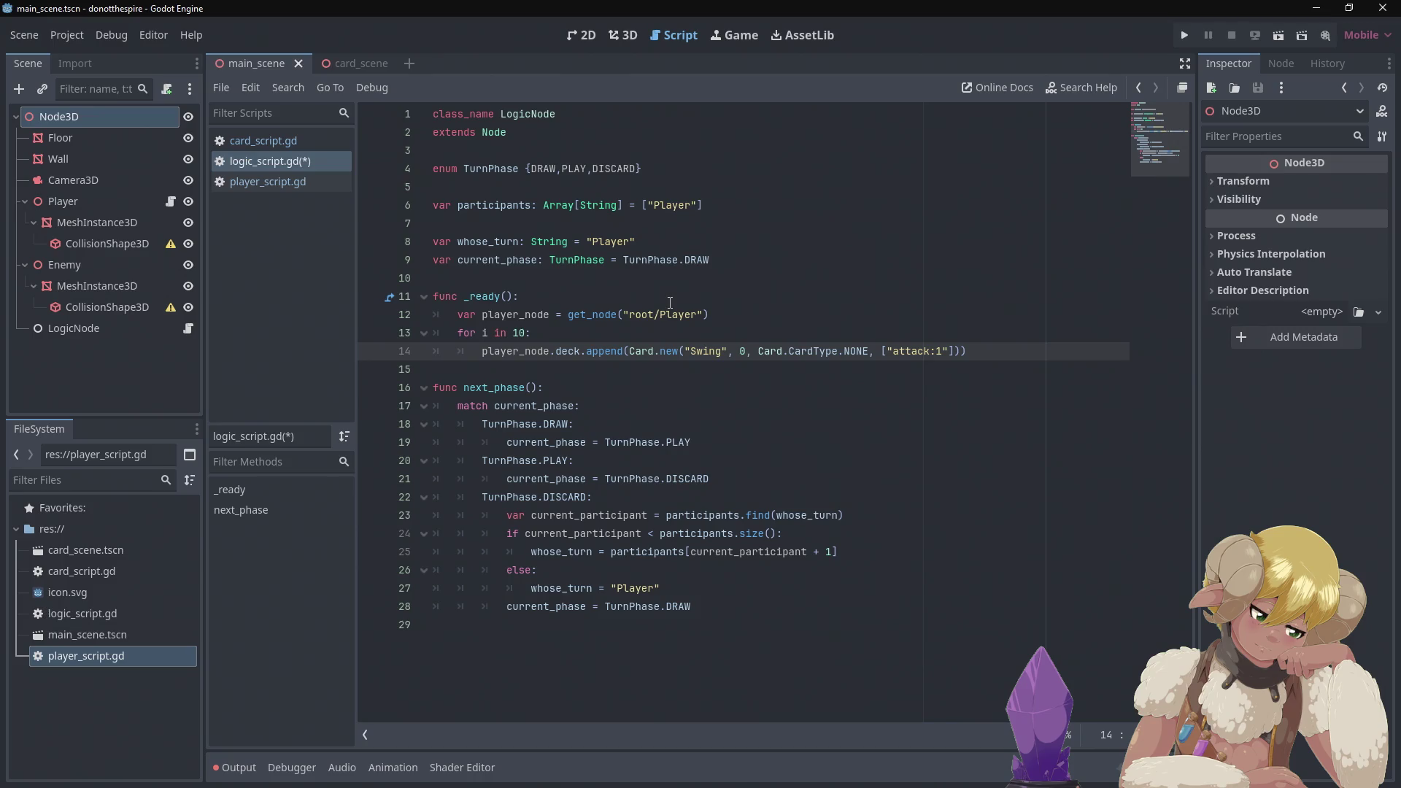
key(ctrl+s)
Run the project, choosing the current scene as the main scene.
mouse_move(595, 254)
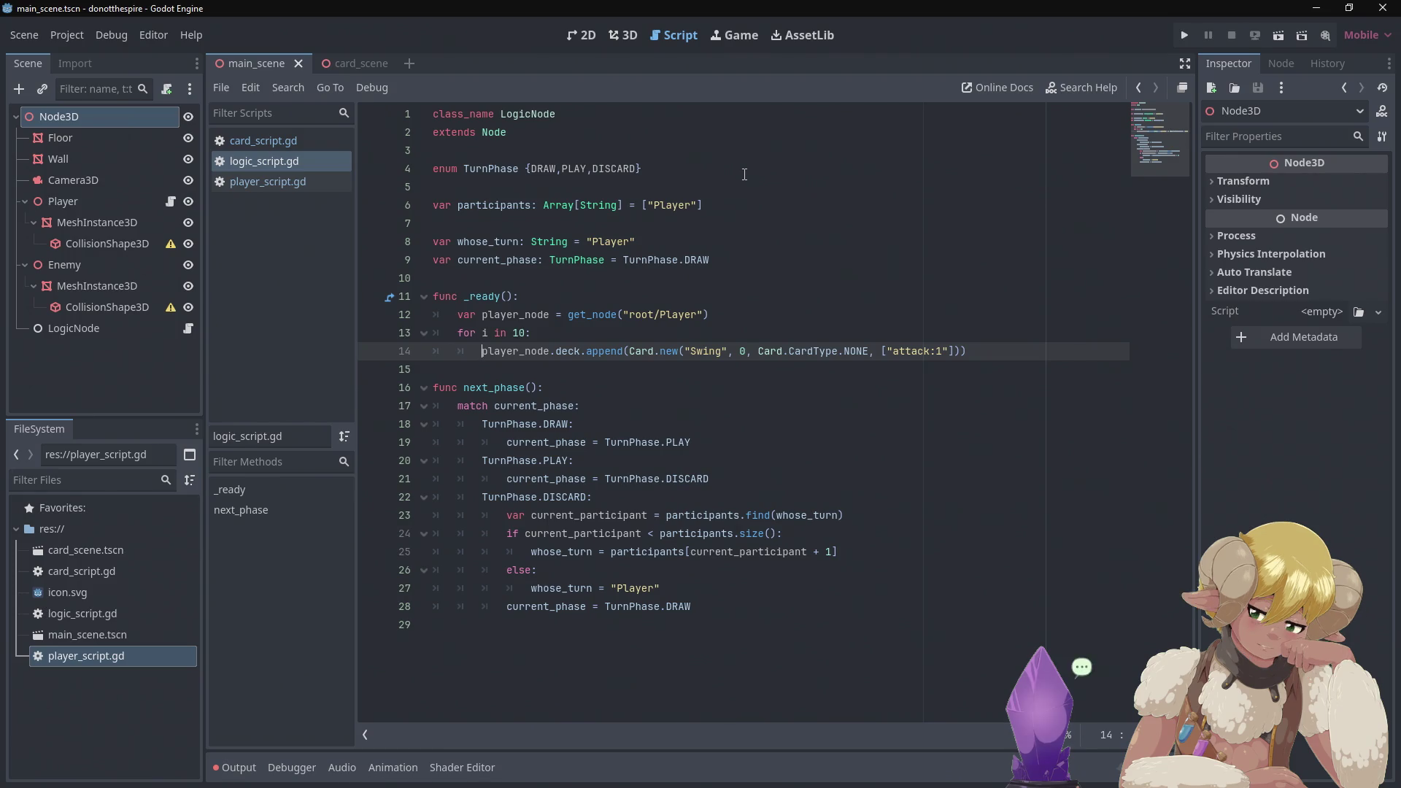
click(1177, 33)
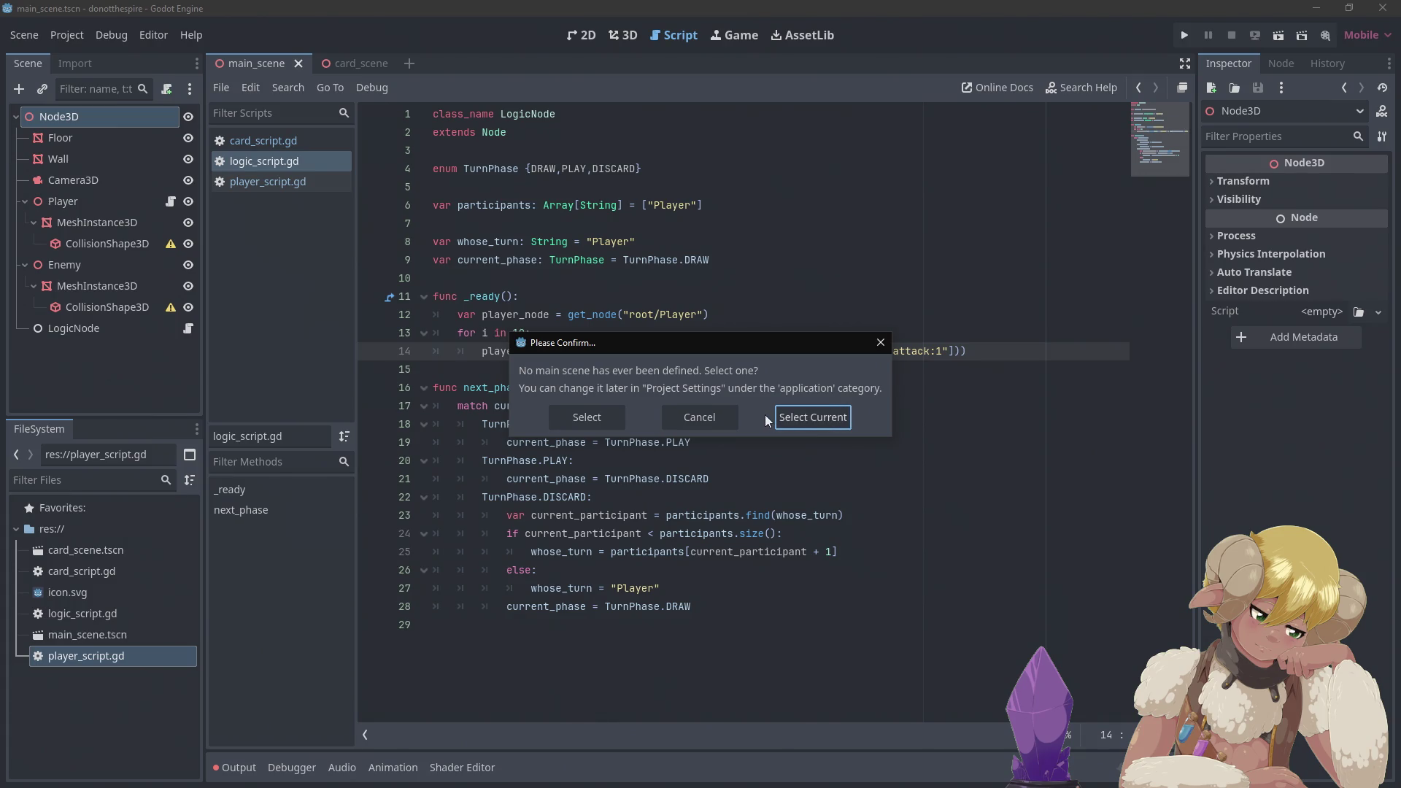
click(790, 415)
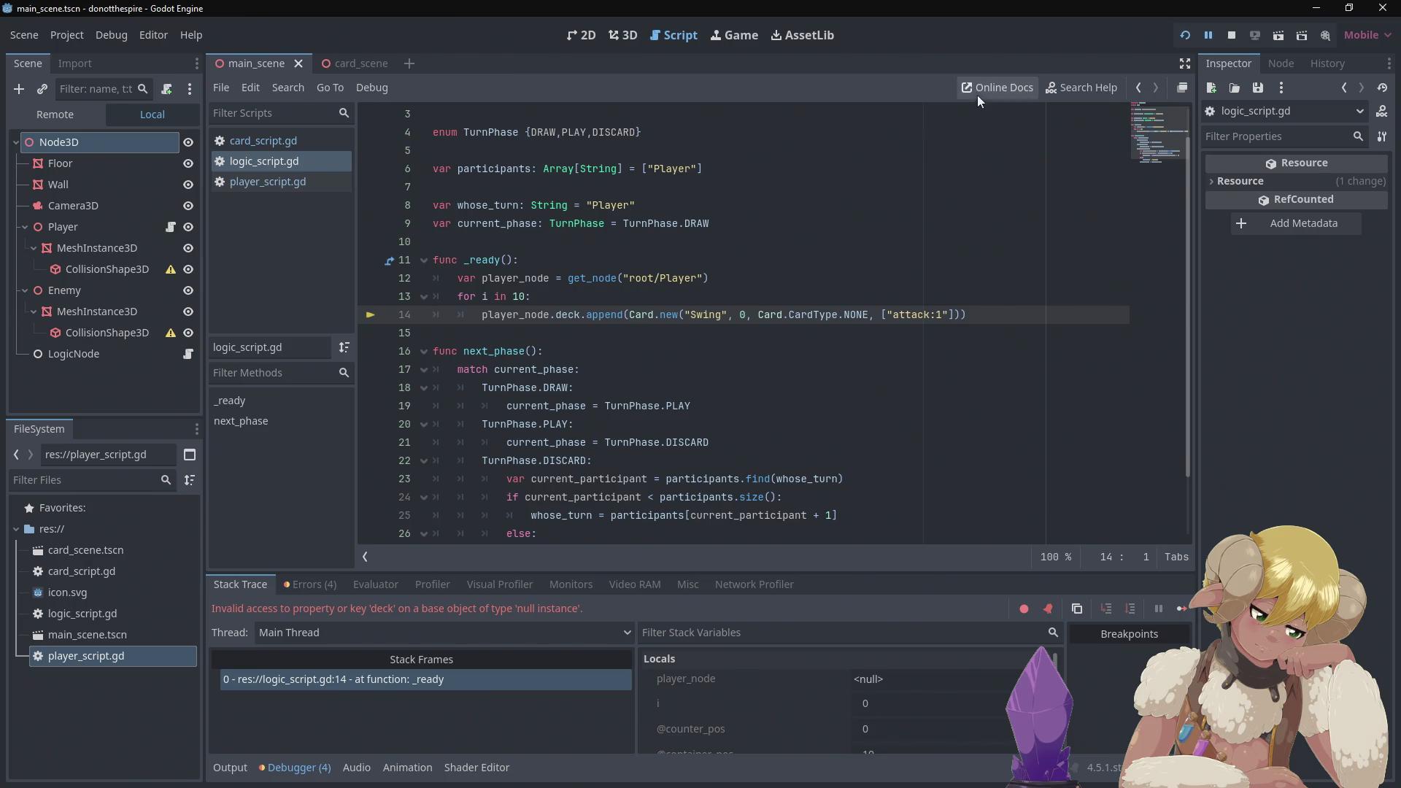
Stop the test run after the null-instance 'deck' error on line 14.
click(1233, 34)
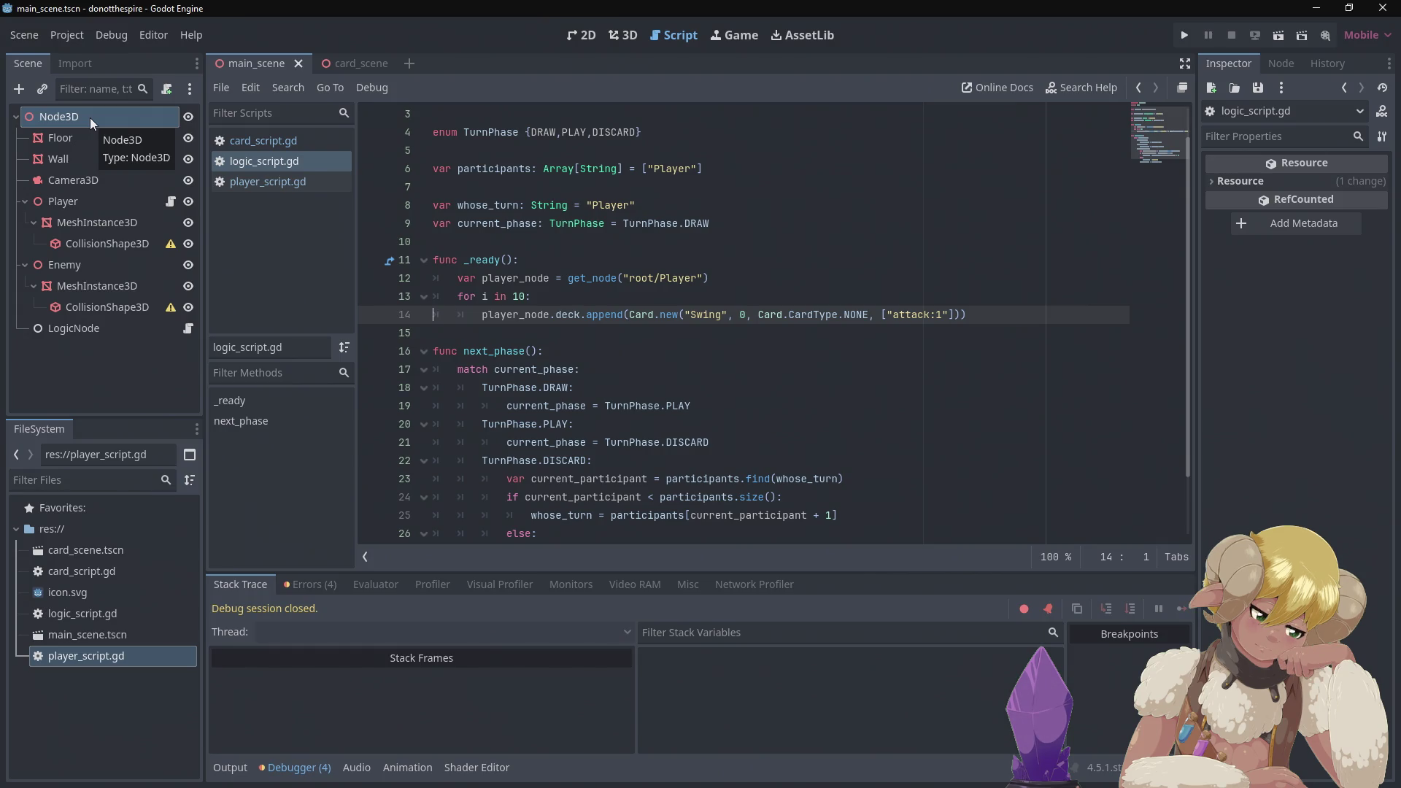
Rename the root node Node3D to 'Scene' from the Scene dock's context menu.
click(90, 116)
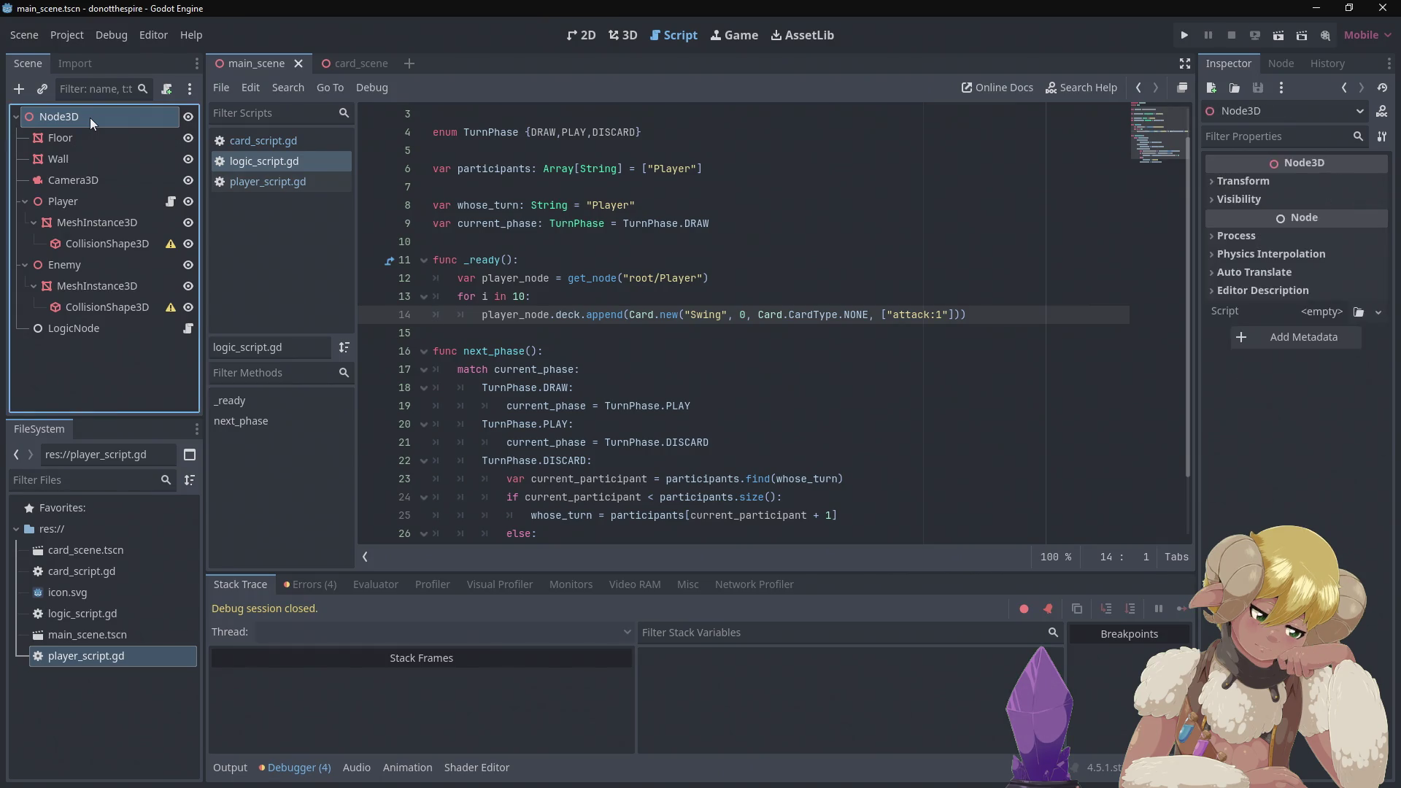
right_click(90, 117)
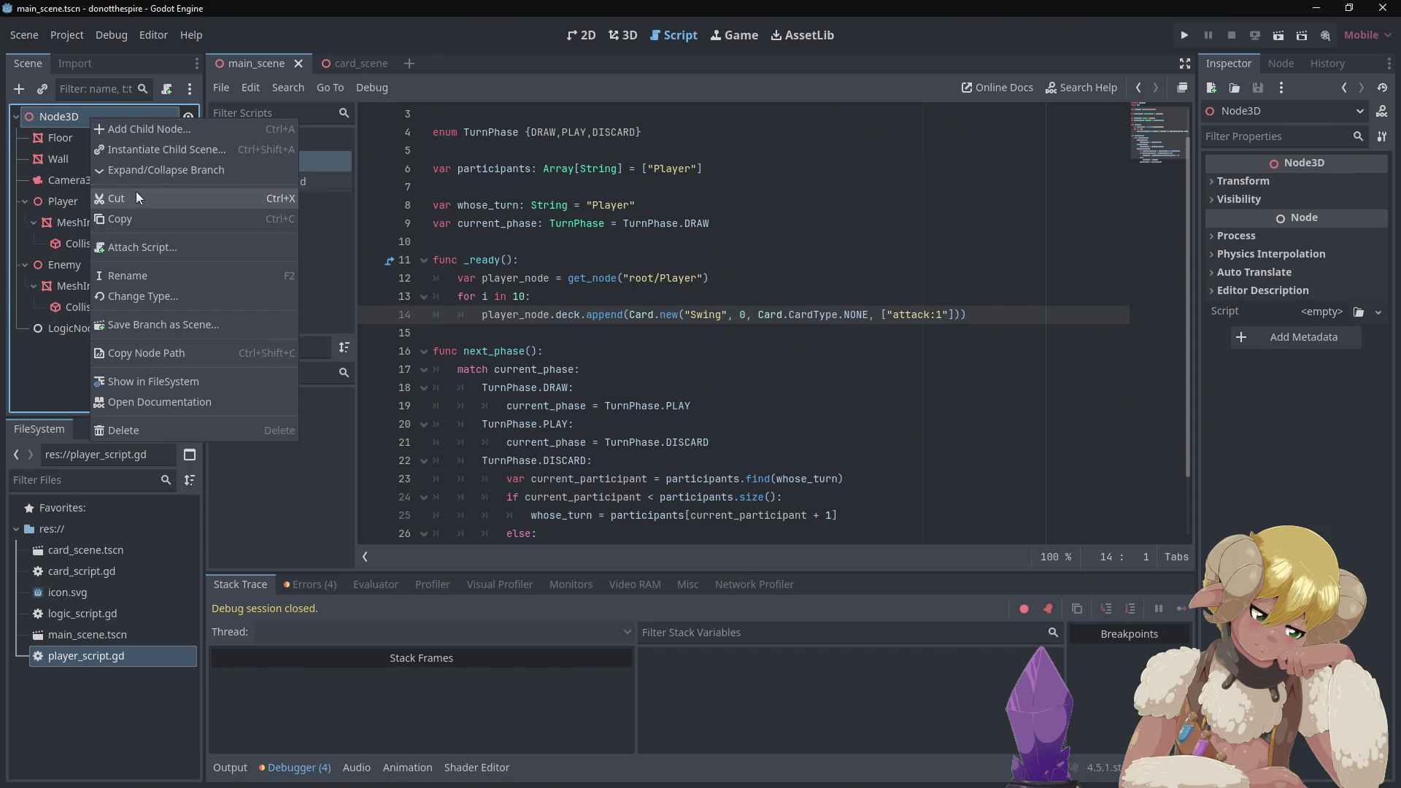
click(145, 279)
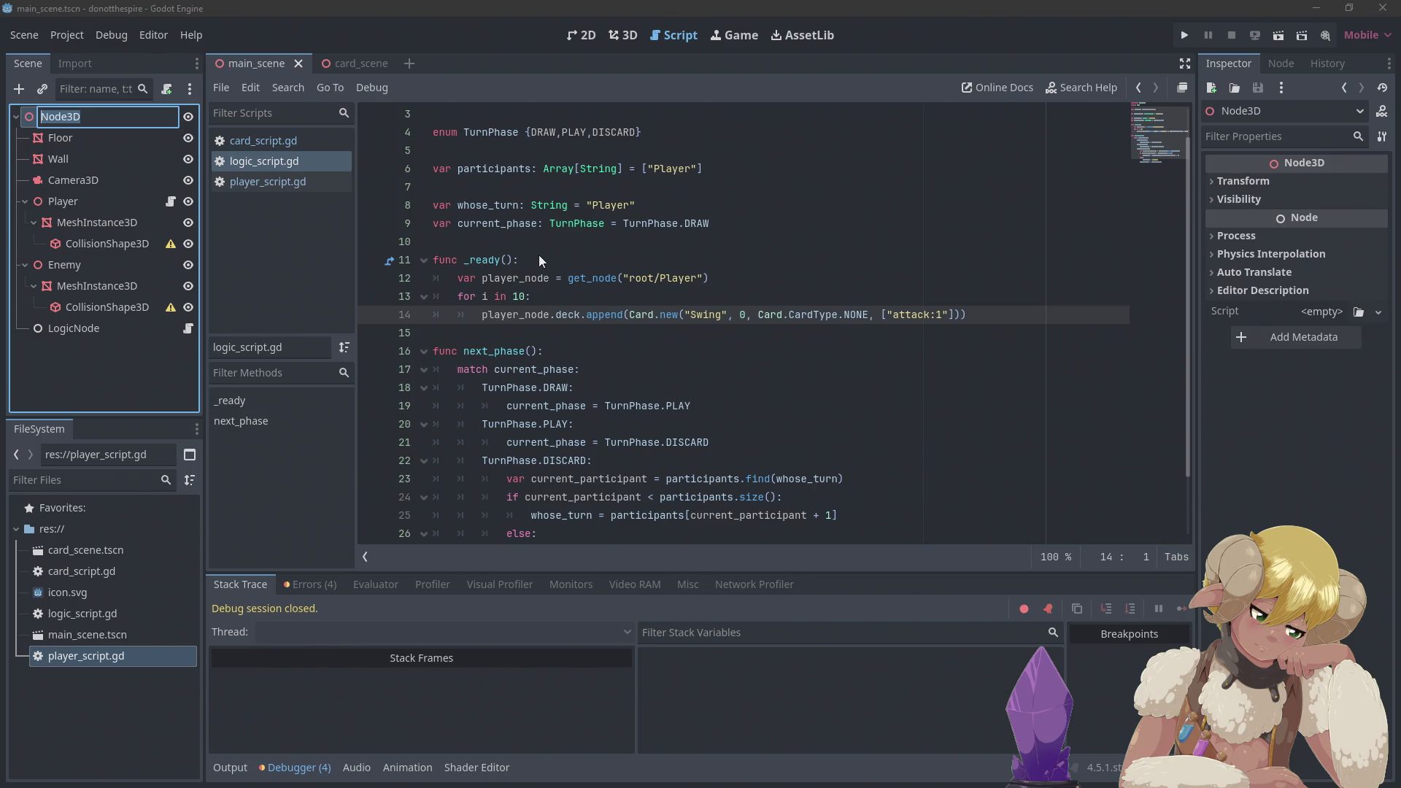
text(Scee)
text(ne)
key(Return)
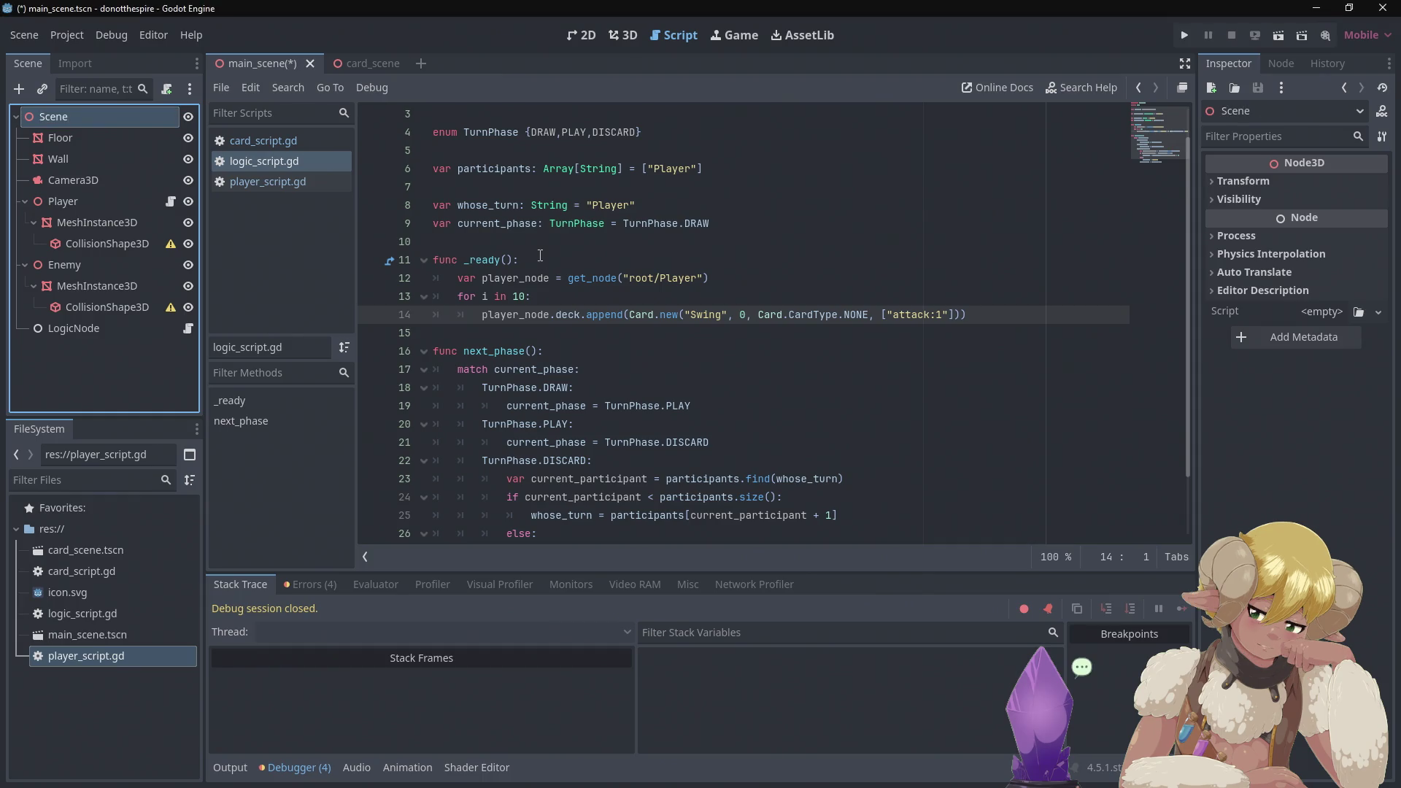
Change line 12's path to get_node("root/Scene/Player"), then test-run and stop the game.
click(659, 278)
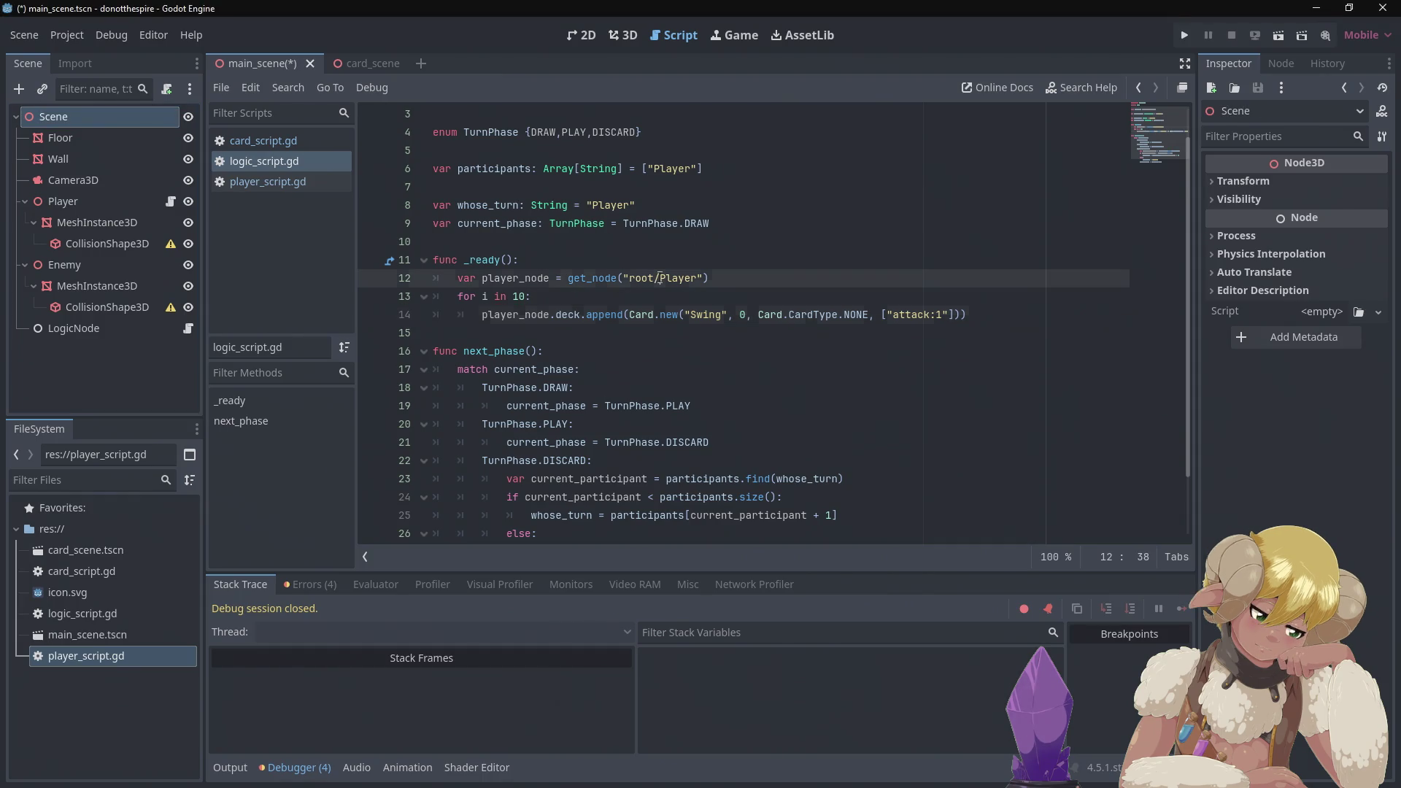
text(Scene/)
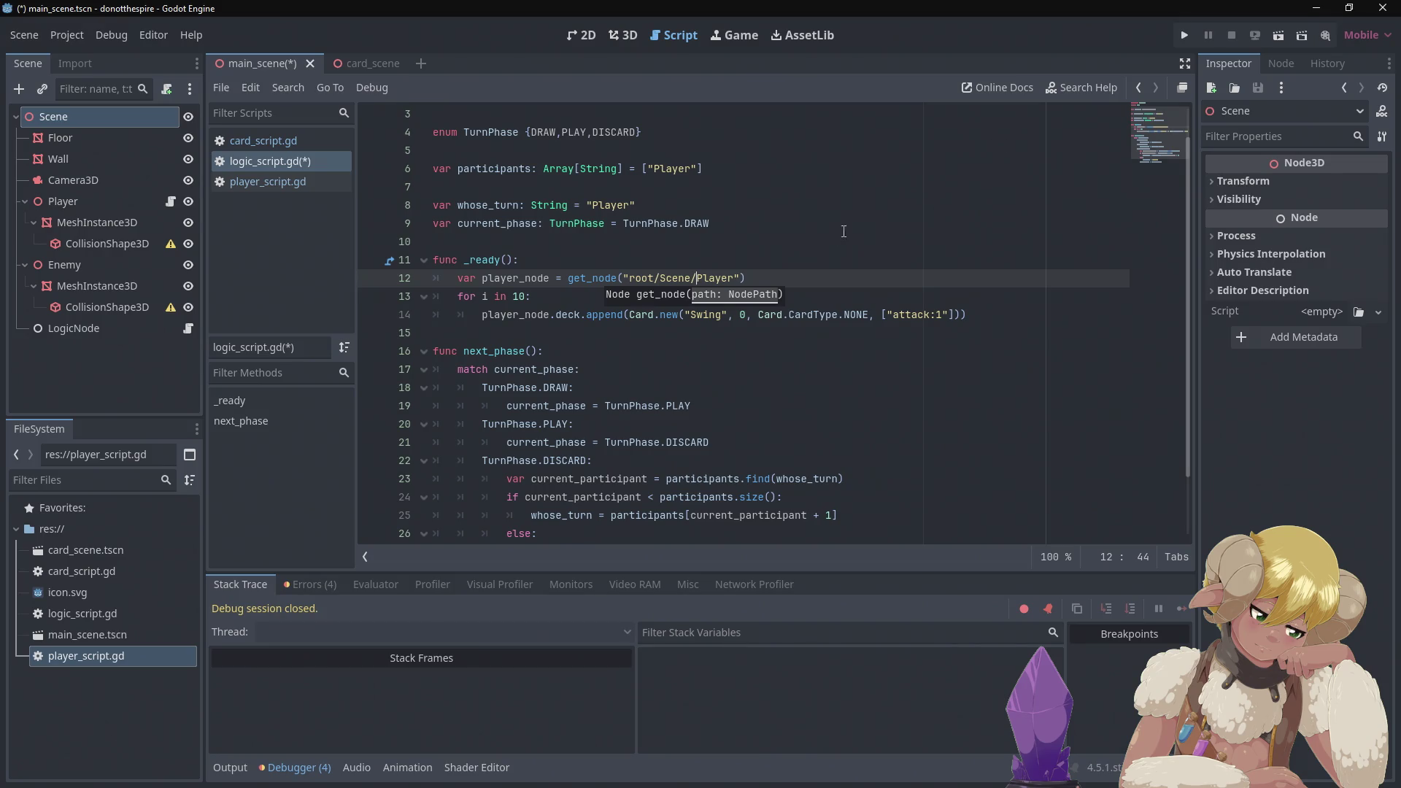
click(820, 236)
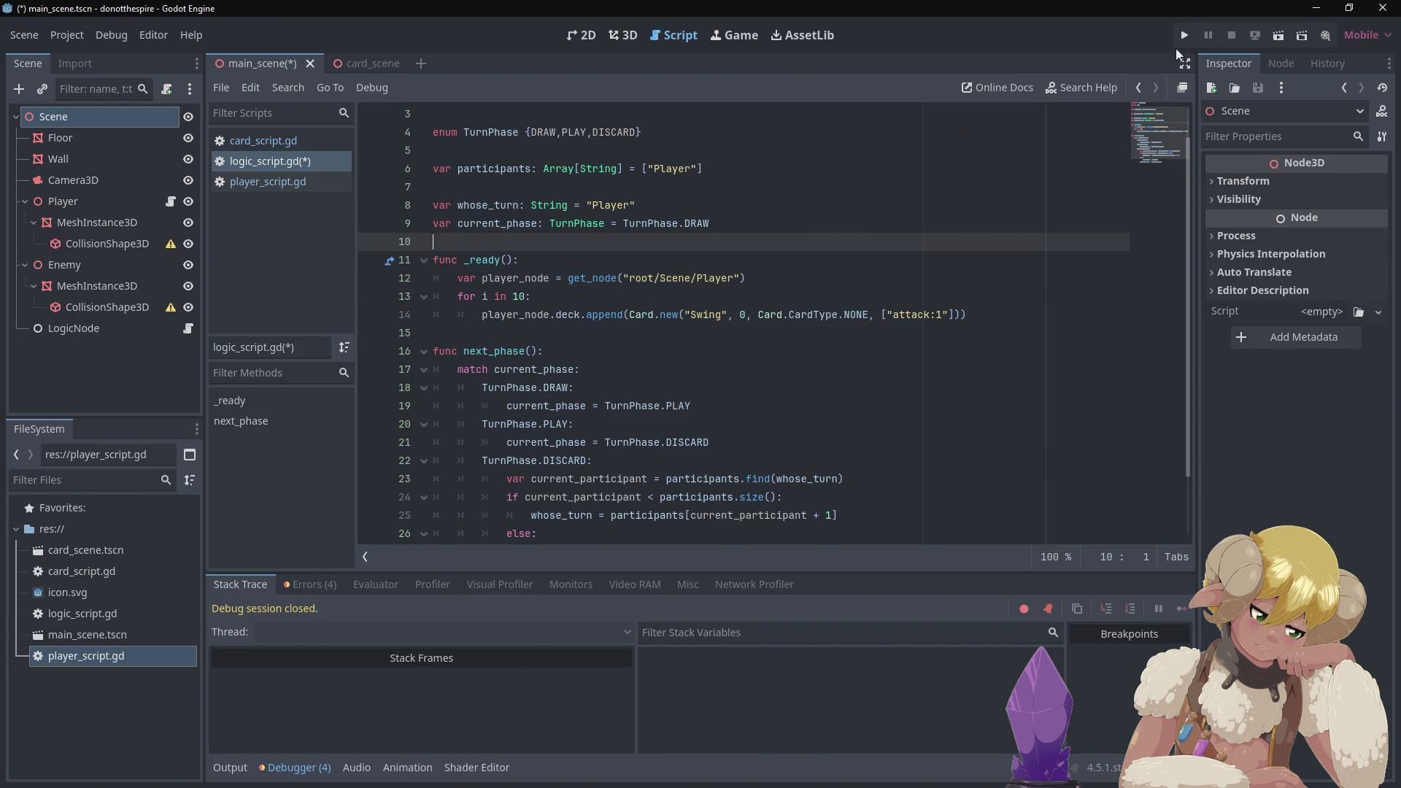
click(1187, 38)
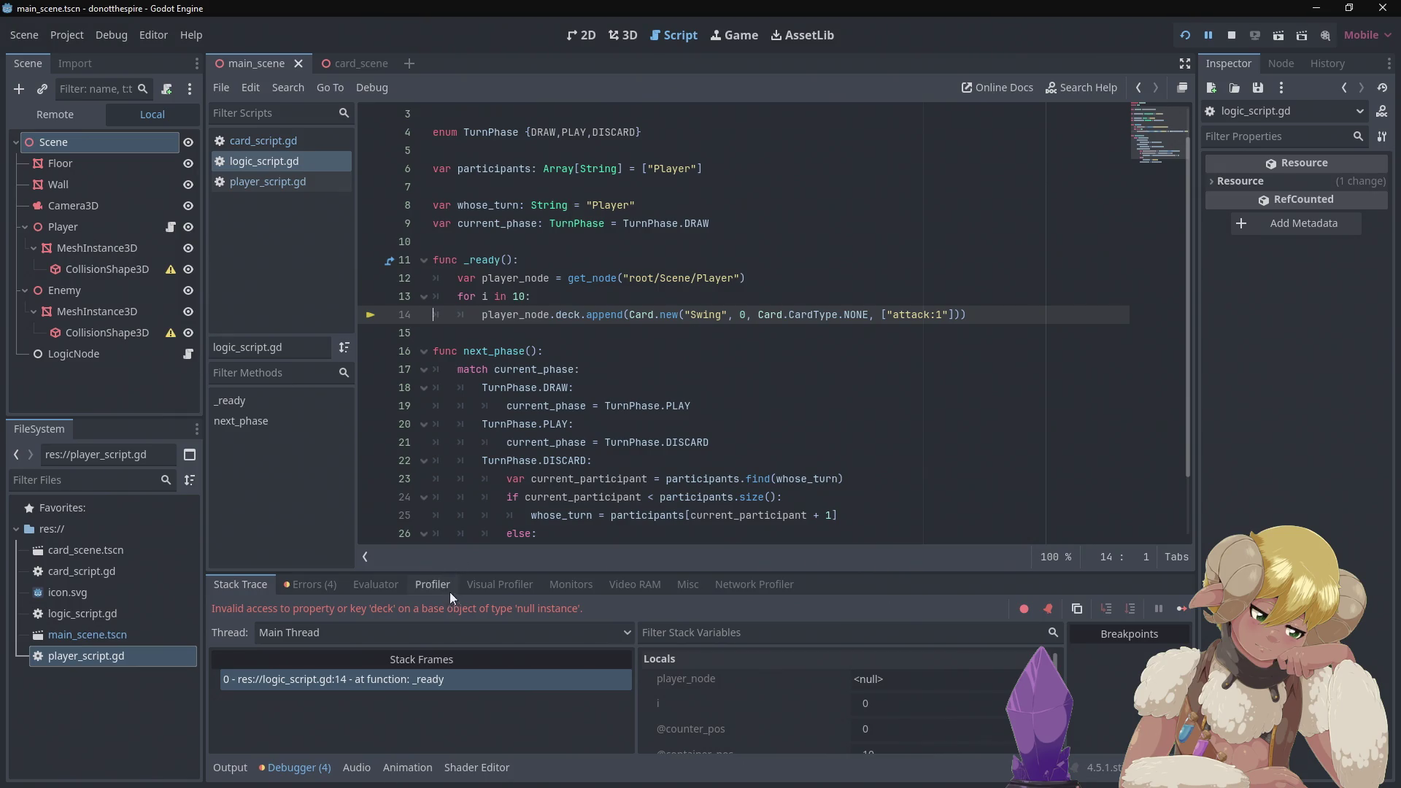
click(1228, 34)
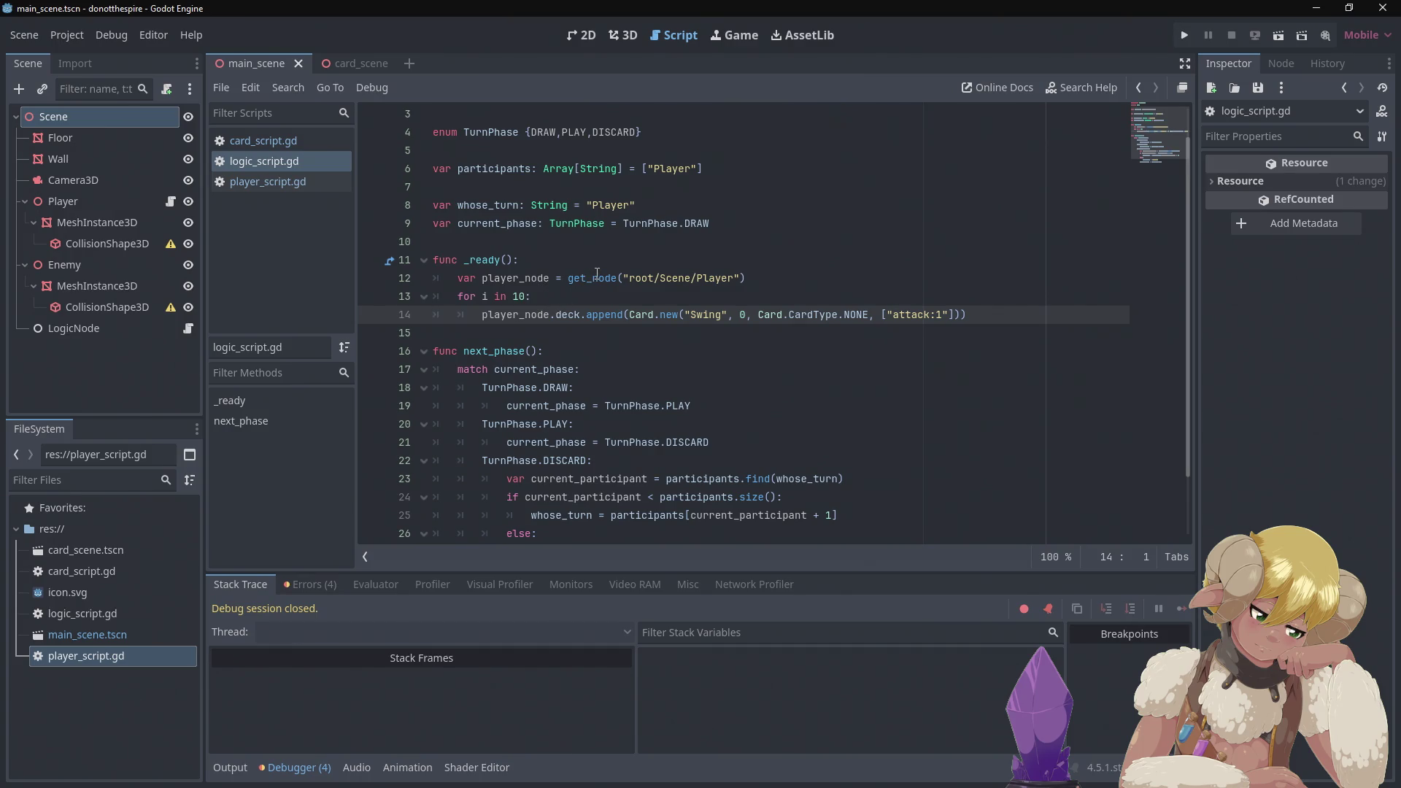
mouse_move(602, 278)
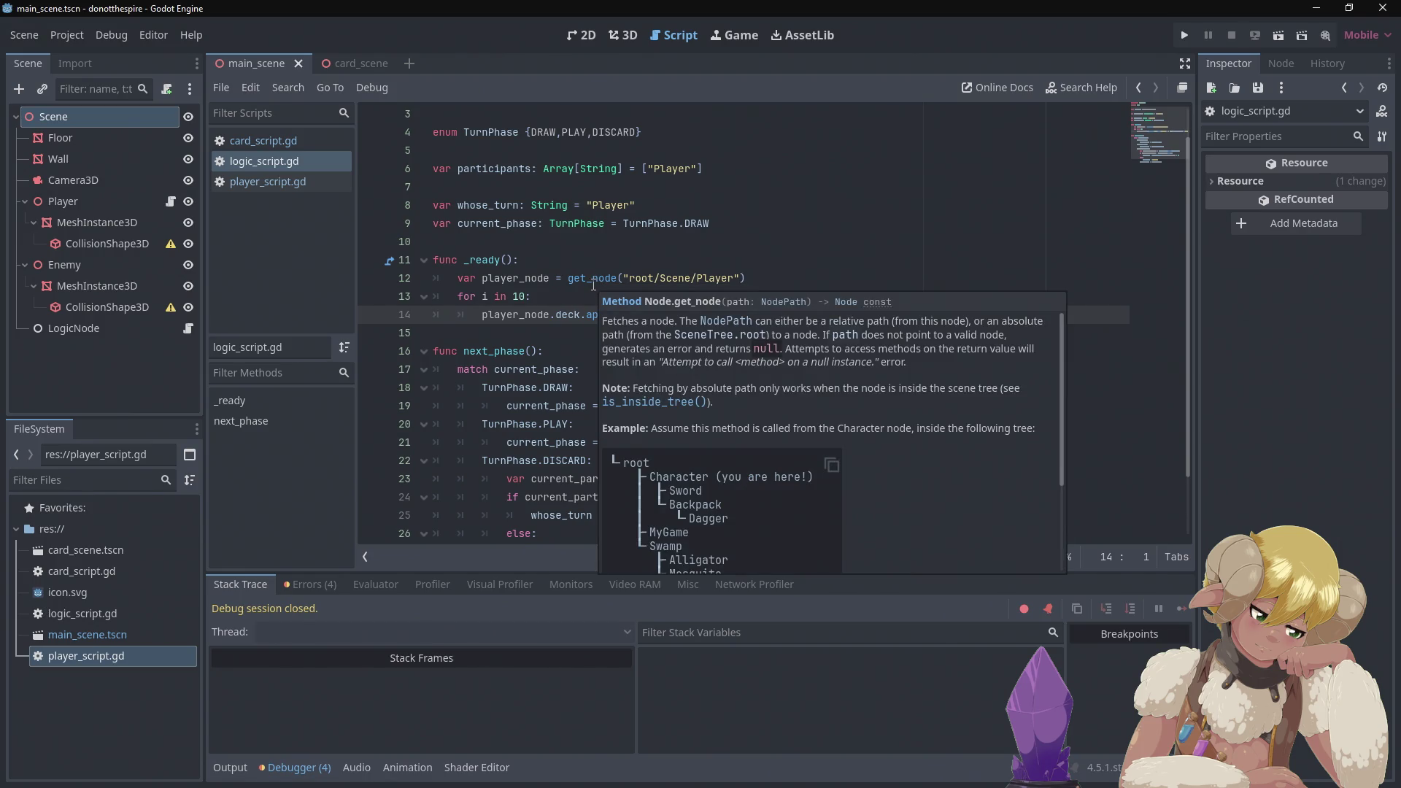
scroll(593, 284, down, 2)
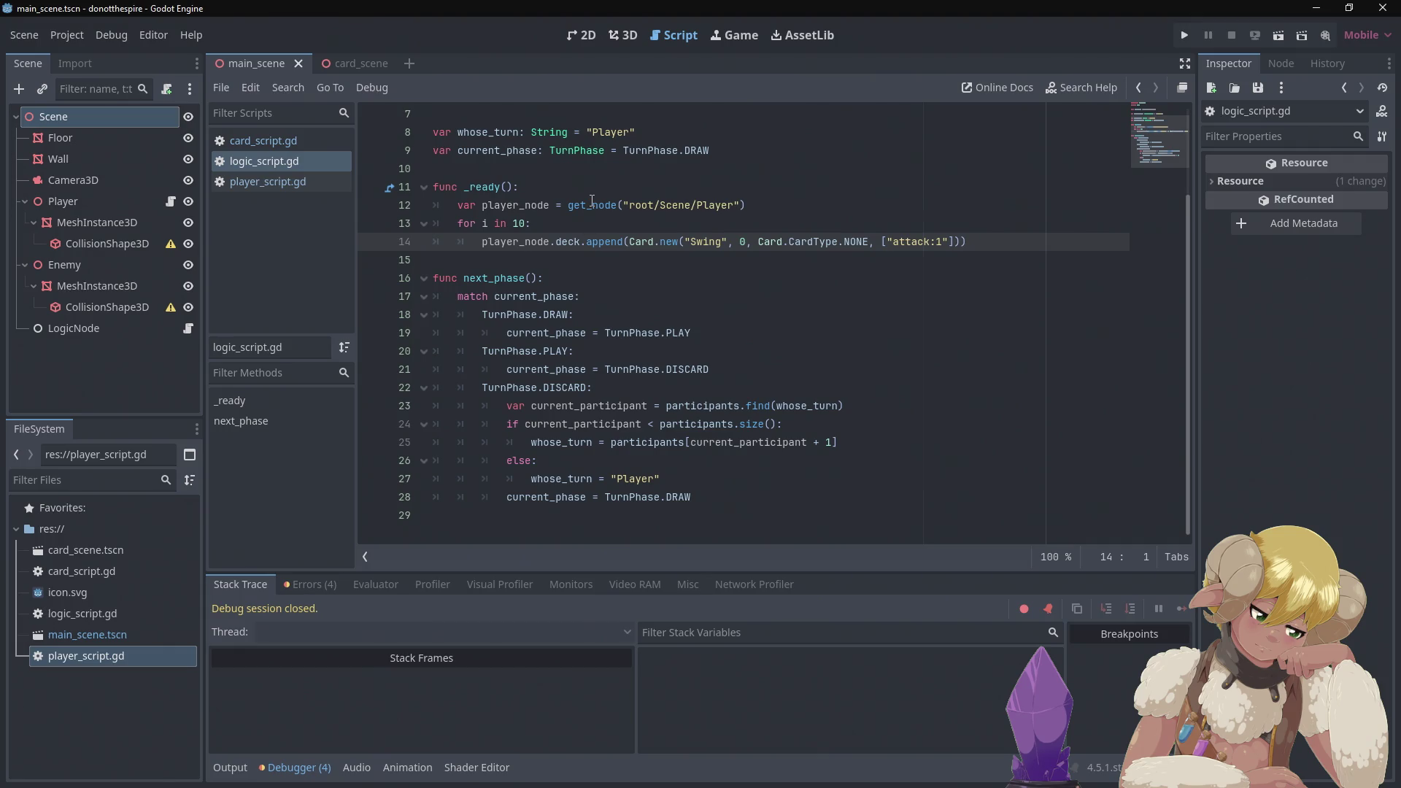
mouse_move(593, 203)
scroll(769, 279, down, 2)
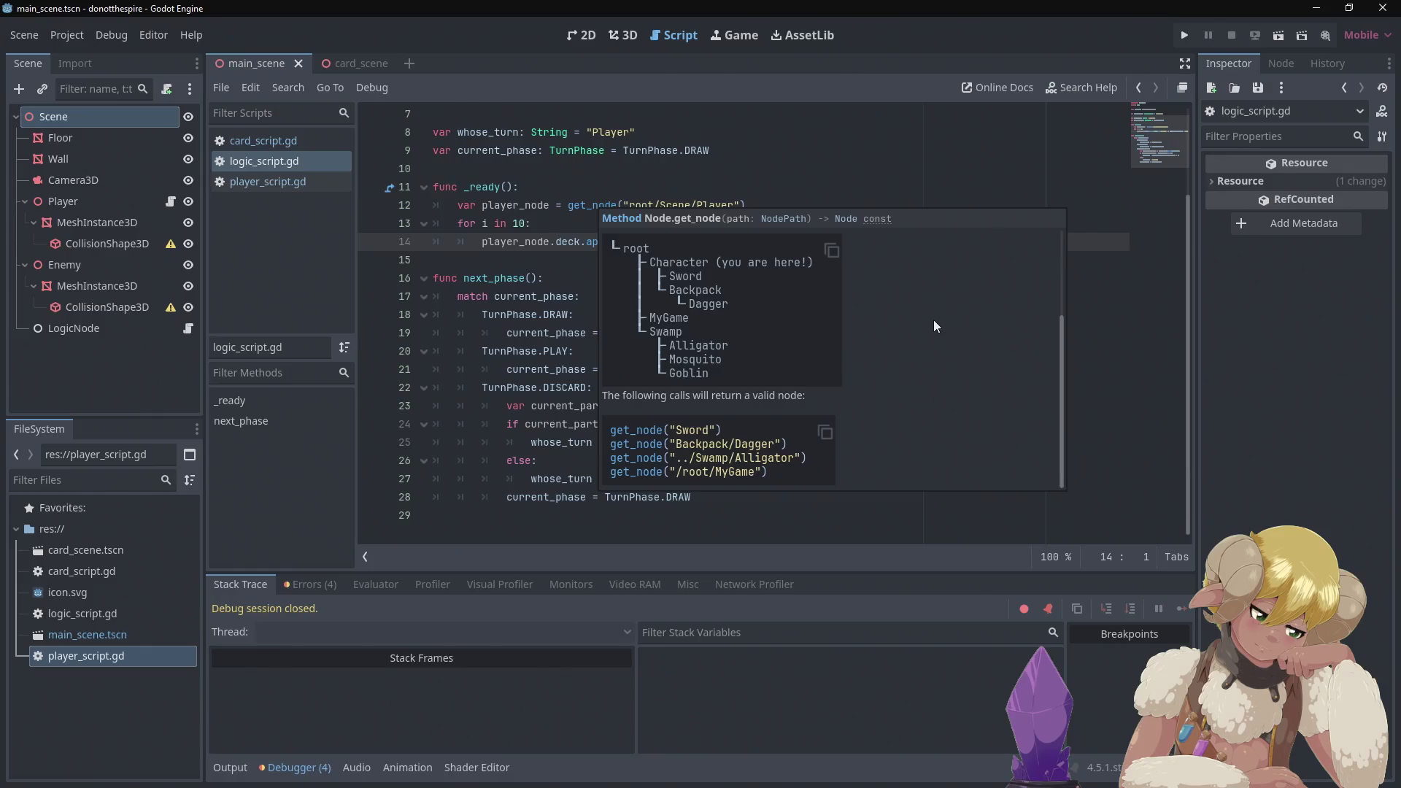
scroll(934, 320, up, 3)
scroll(934, 320, down, 3)
scroll(931, 318, up, 1)
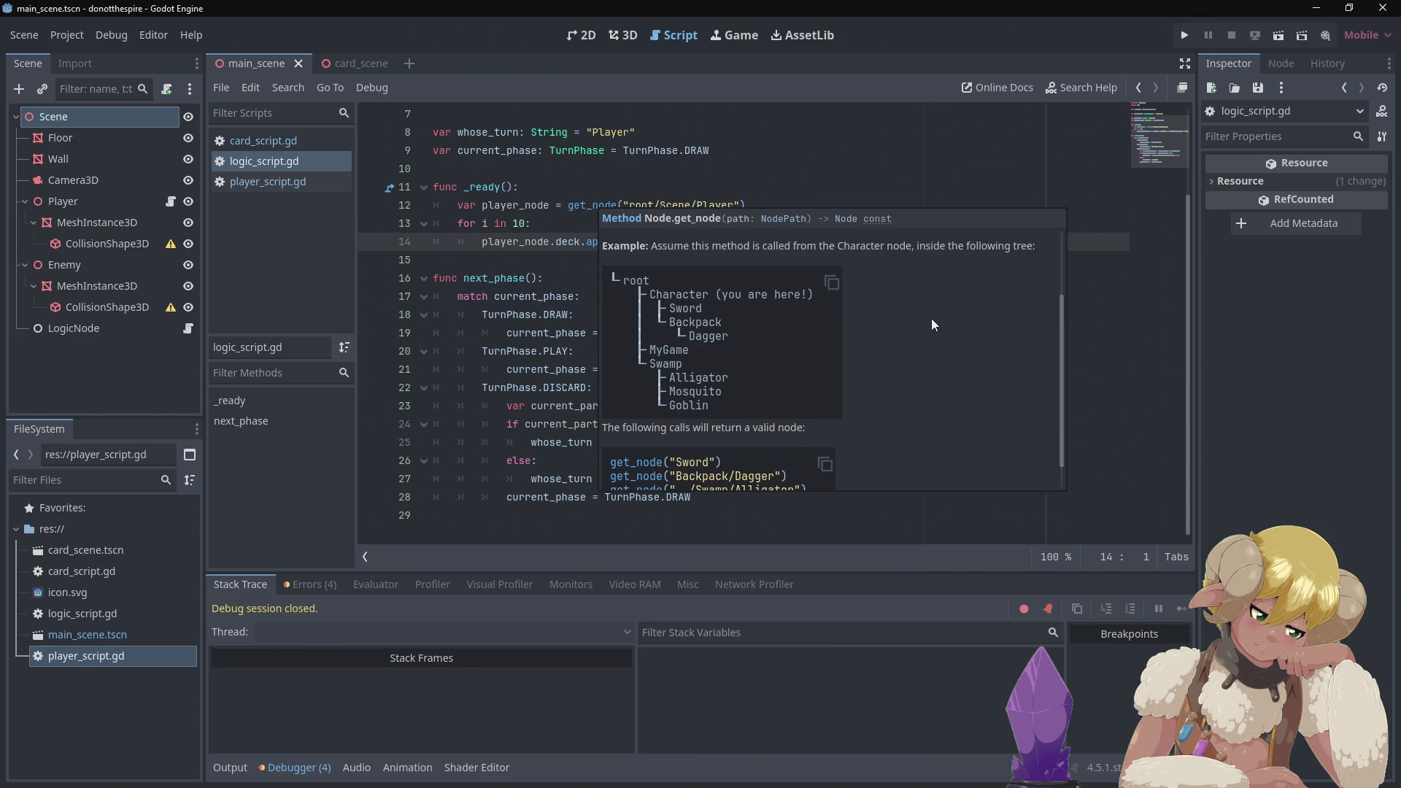
click(675, 207)
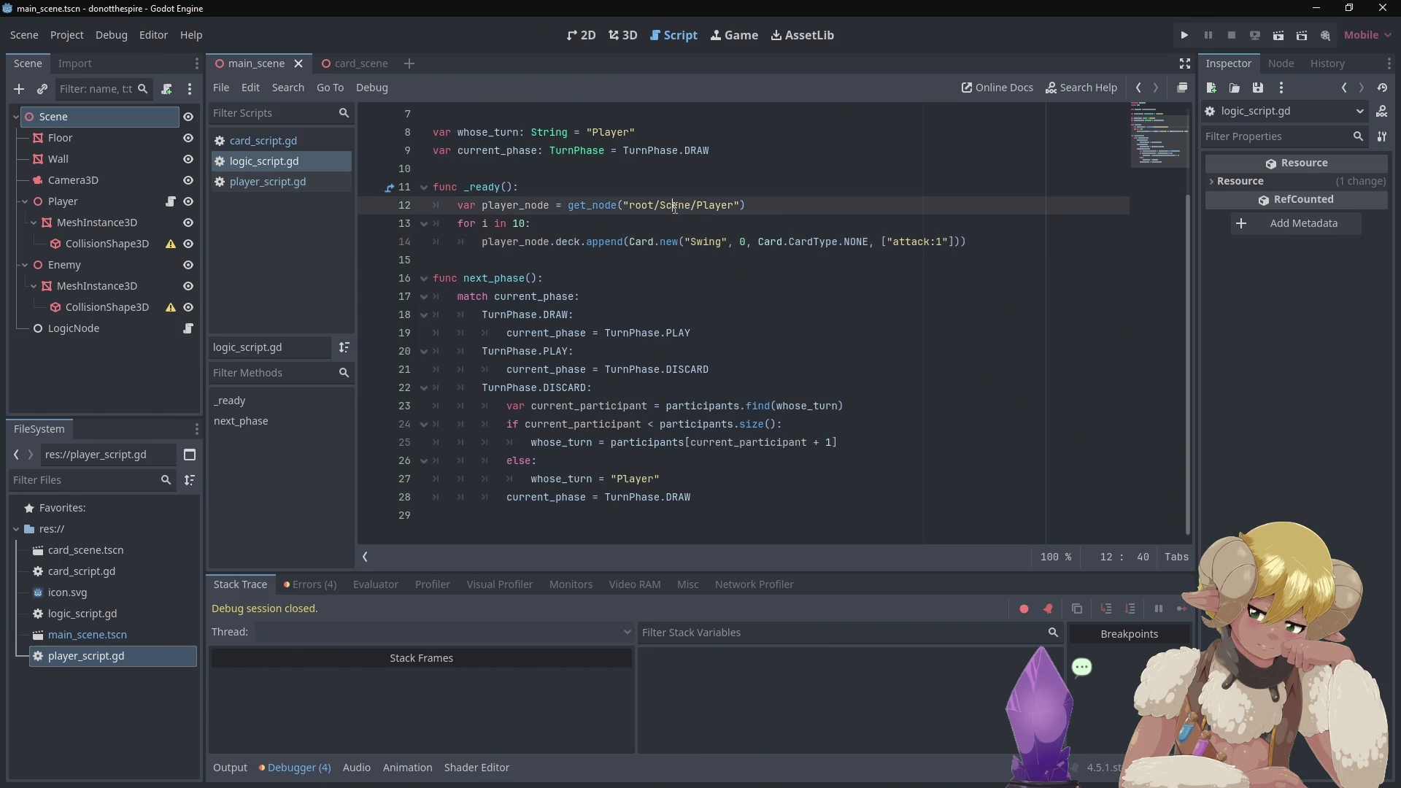
Shorten line 12 to get_node("root/Player"), save logic_script.gd, and open player_script.gd.
triple_click(675, 207)
double_click(675, 207)
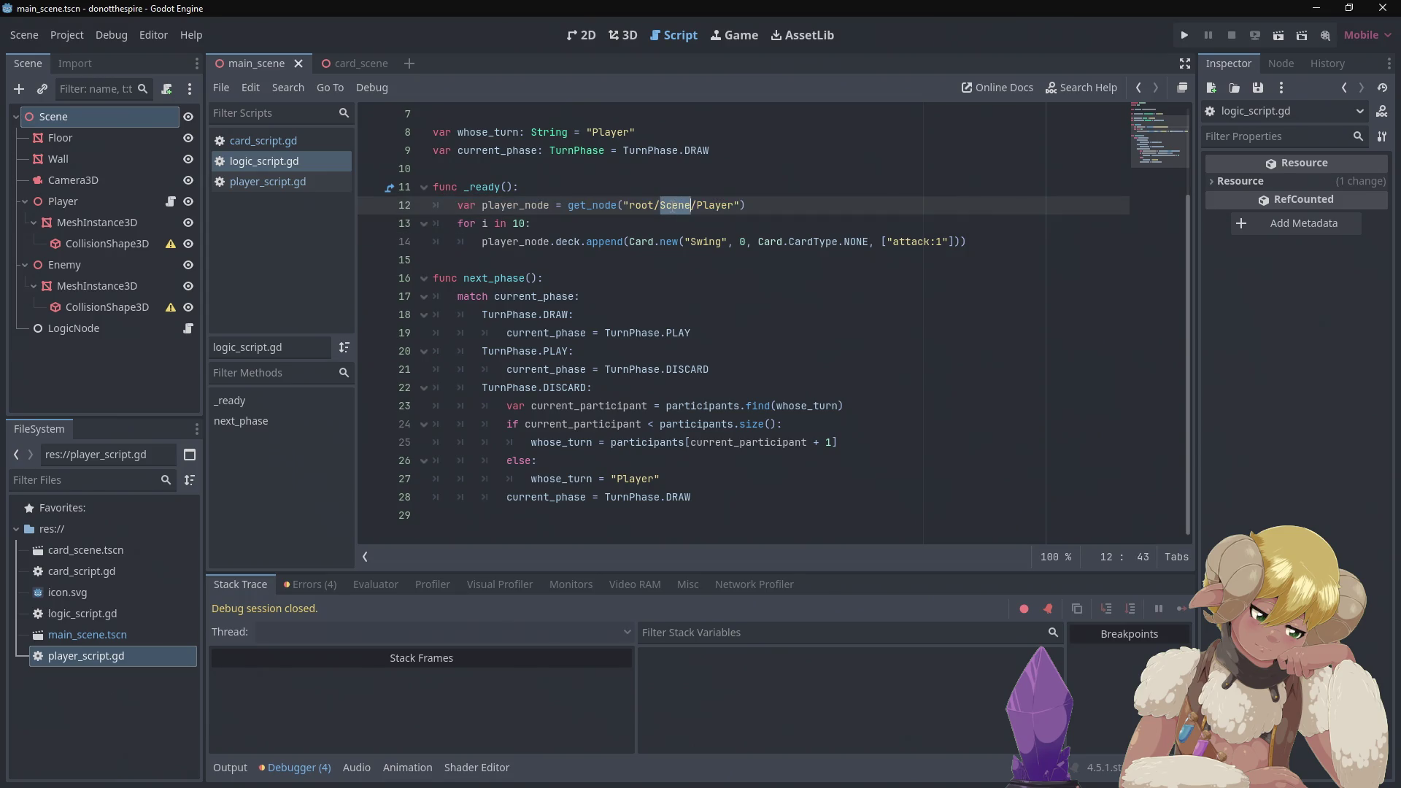
key(BackSpace)
key(BackSpace)
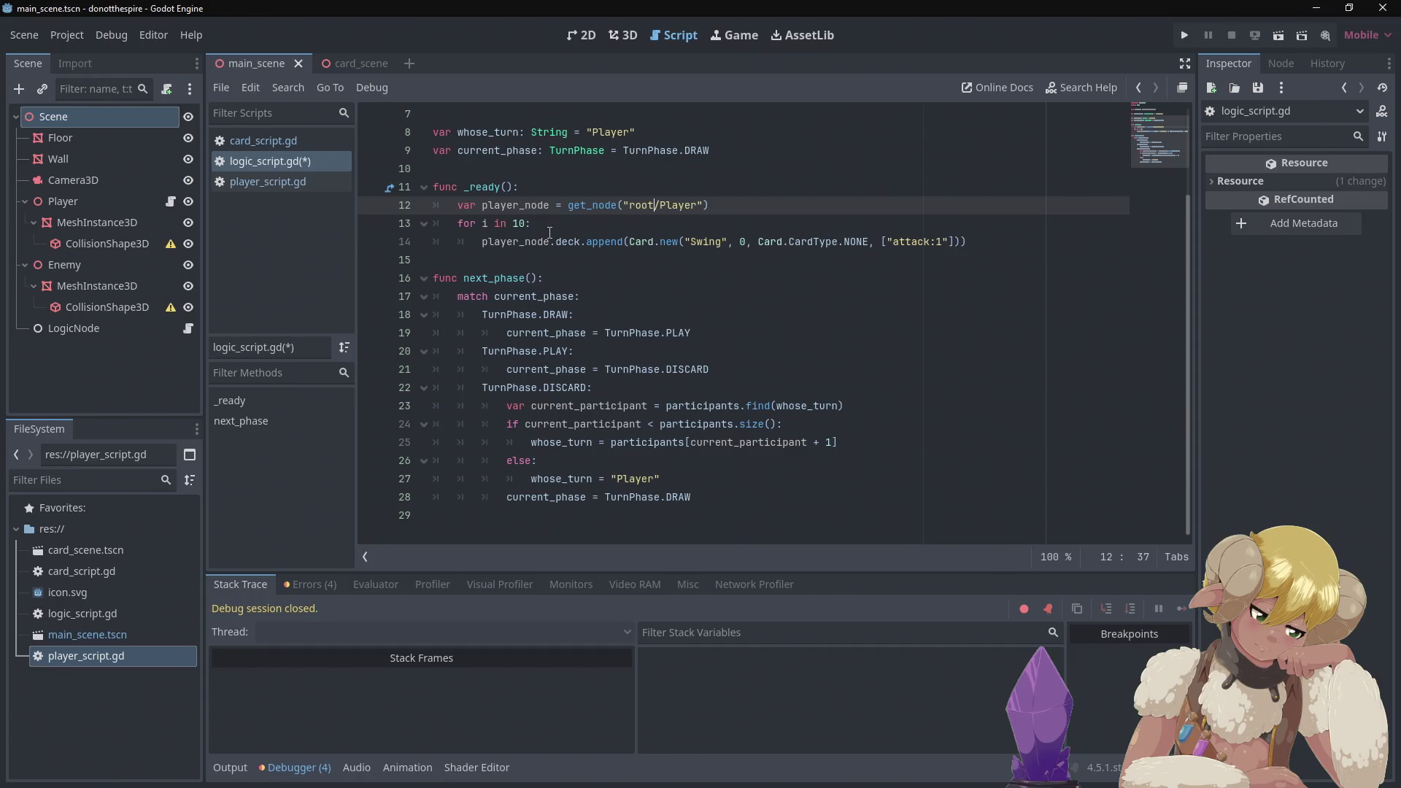
key(ctrl+s)
mouse_move(484, 188)
click(238, 187)
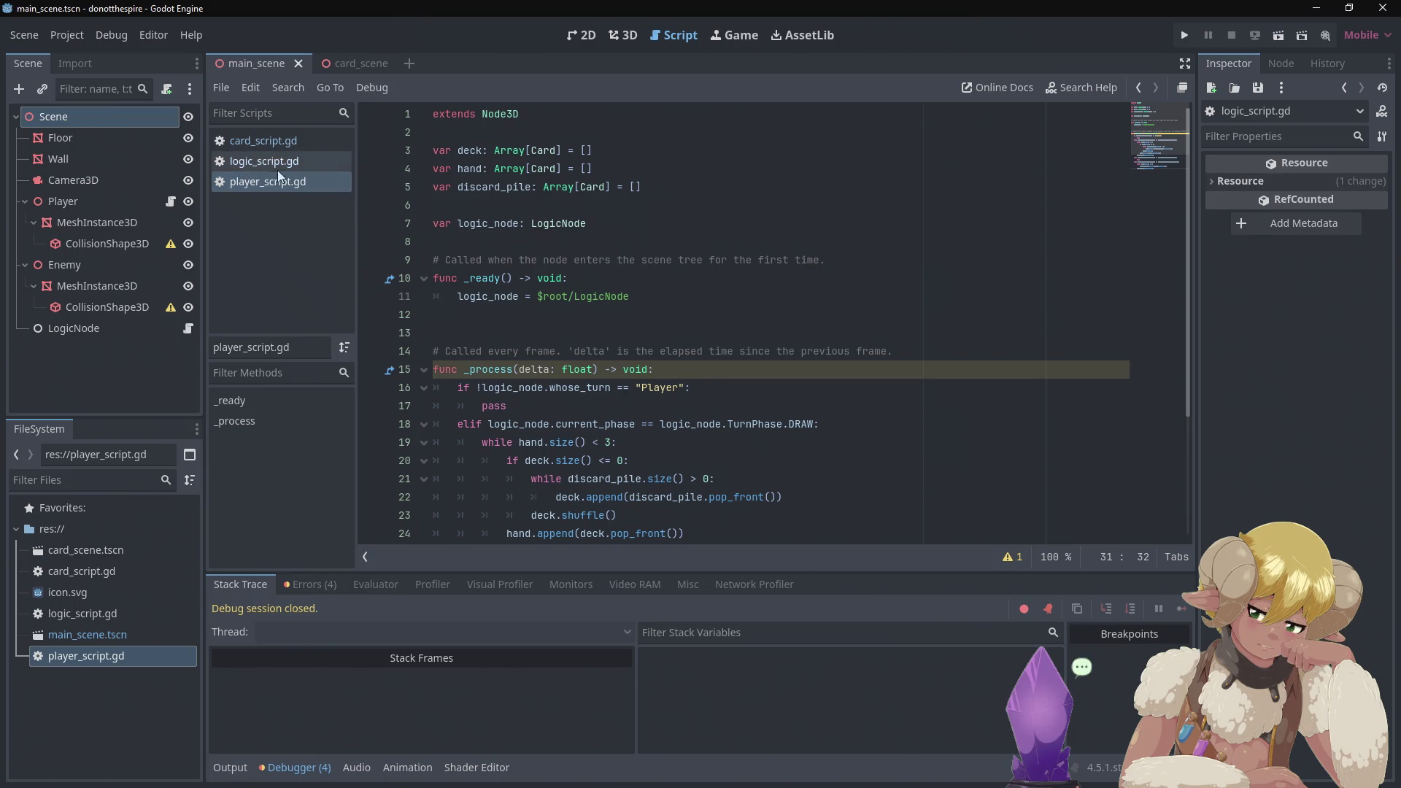
click(266, 165)
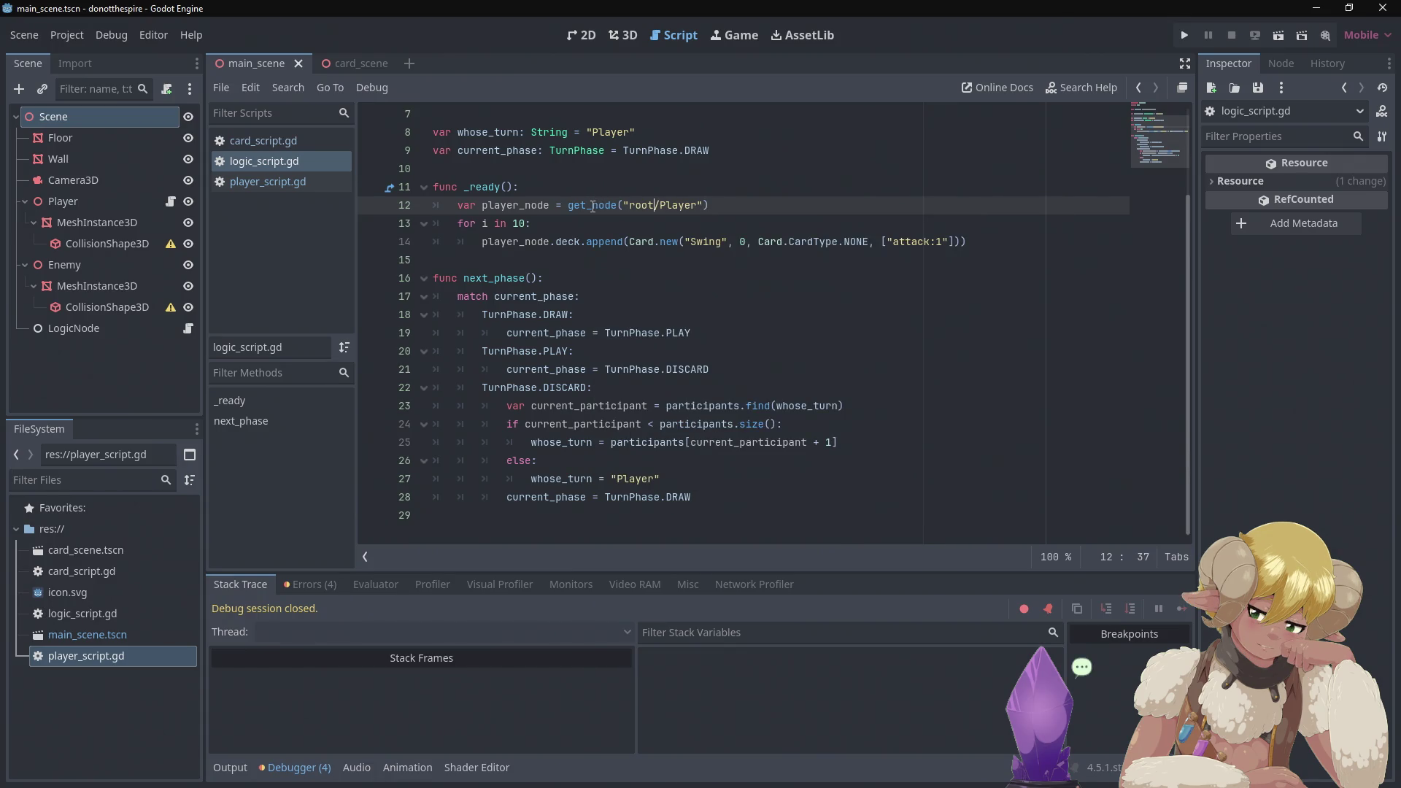
mouse_move(593, 206)
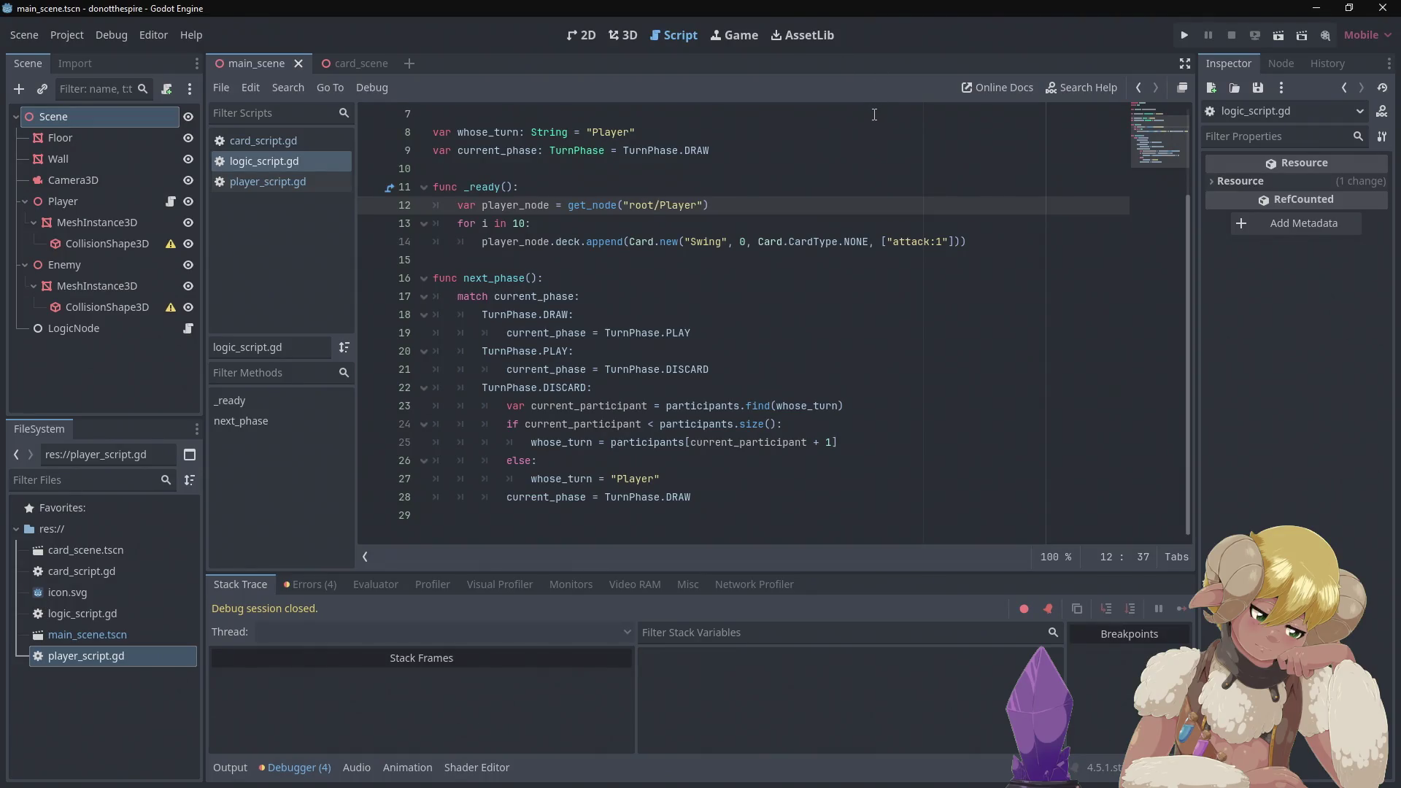
Remove 'root/' from line 12's node path, then test-run and stop the game.
key(BackSpace)
key(BackSpace)
key(BackSpace)
click(1179, 38)
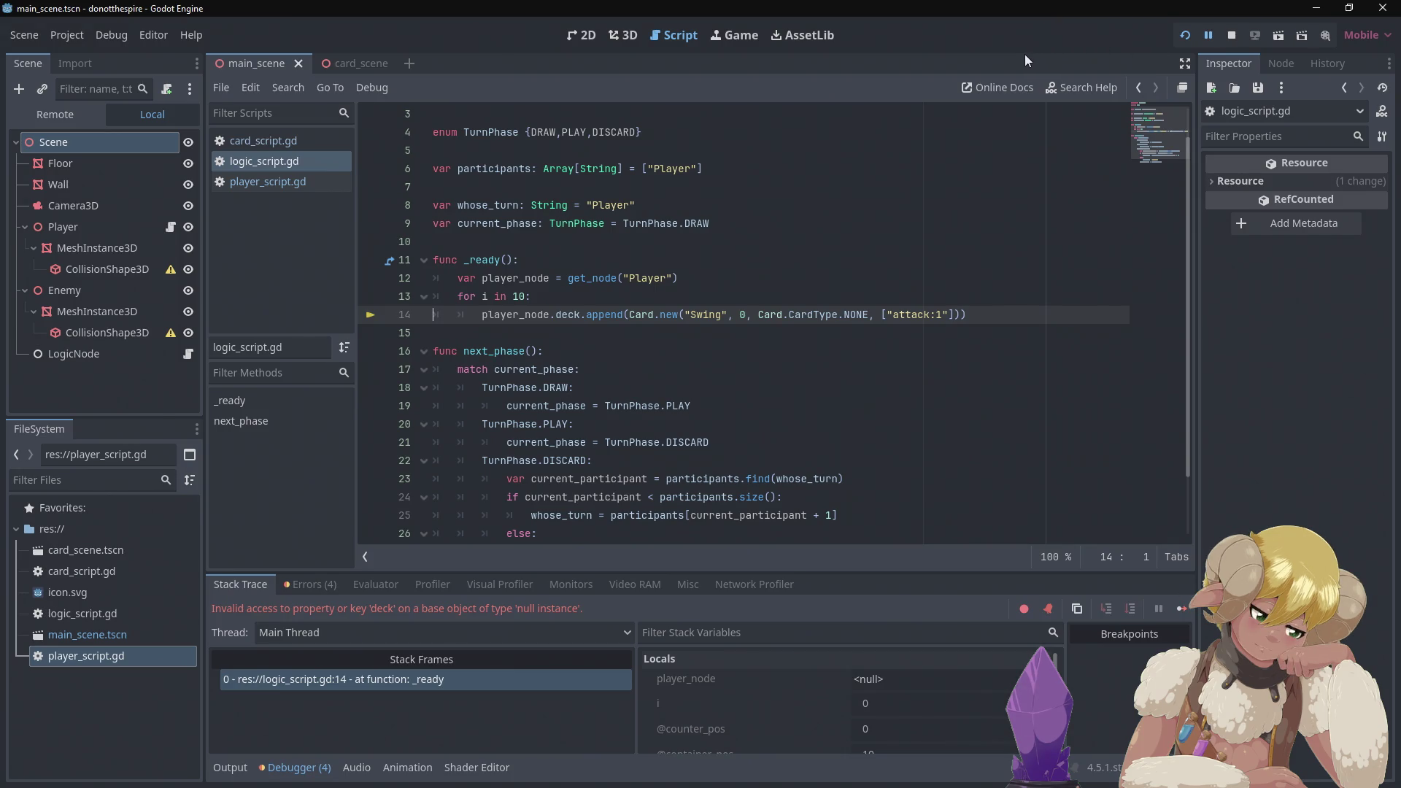
click(1232, 38)
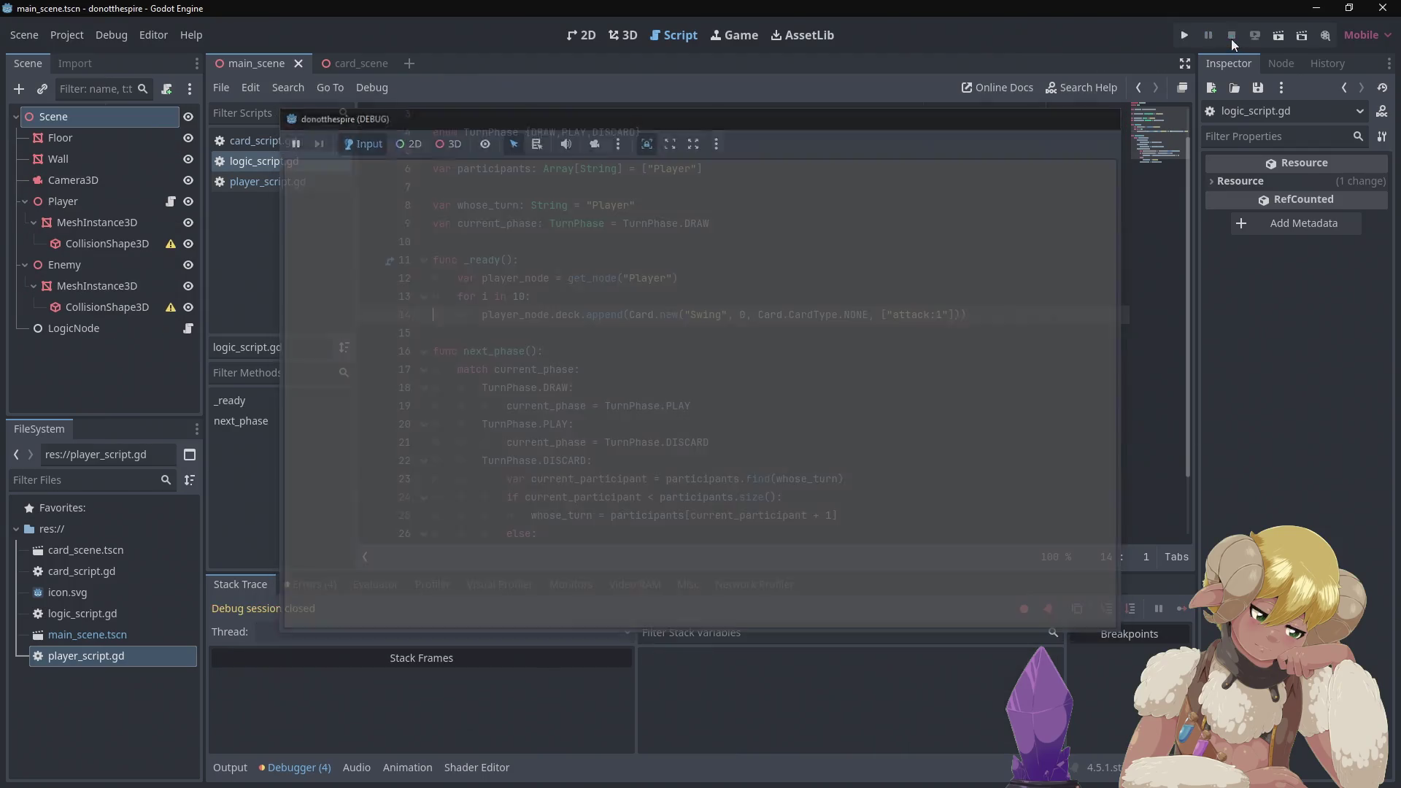
Make line 12 call get_node("../Player") and run the game again.
click(629, 278)
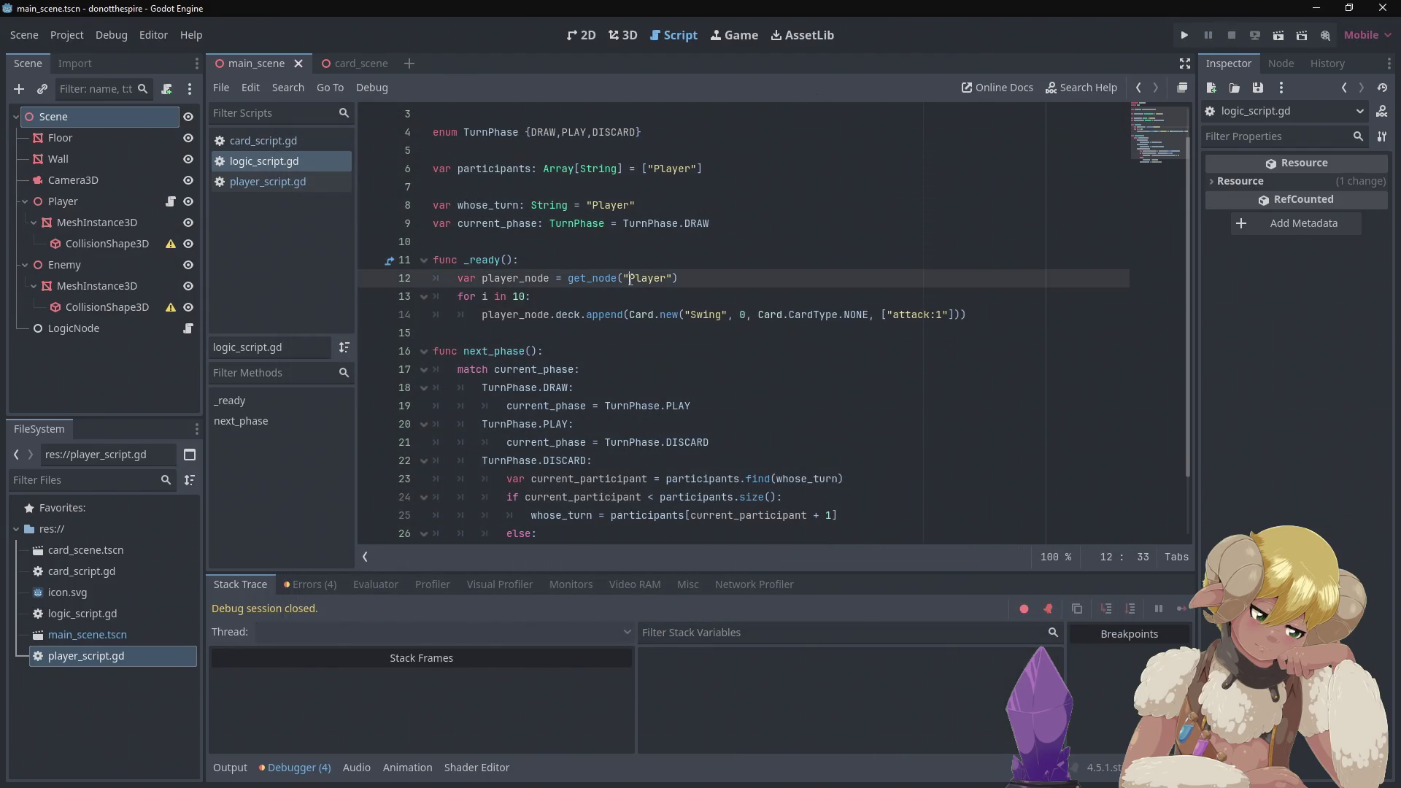
text(../)
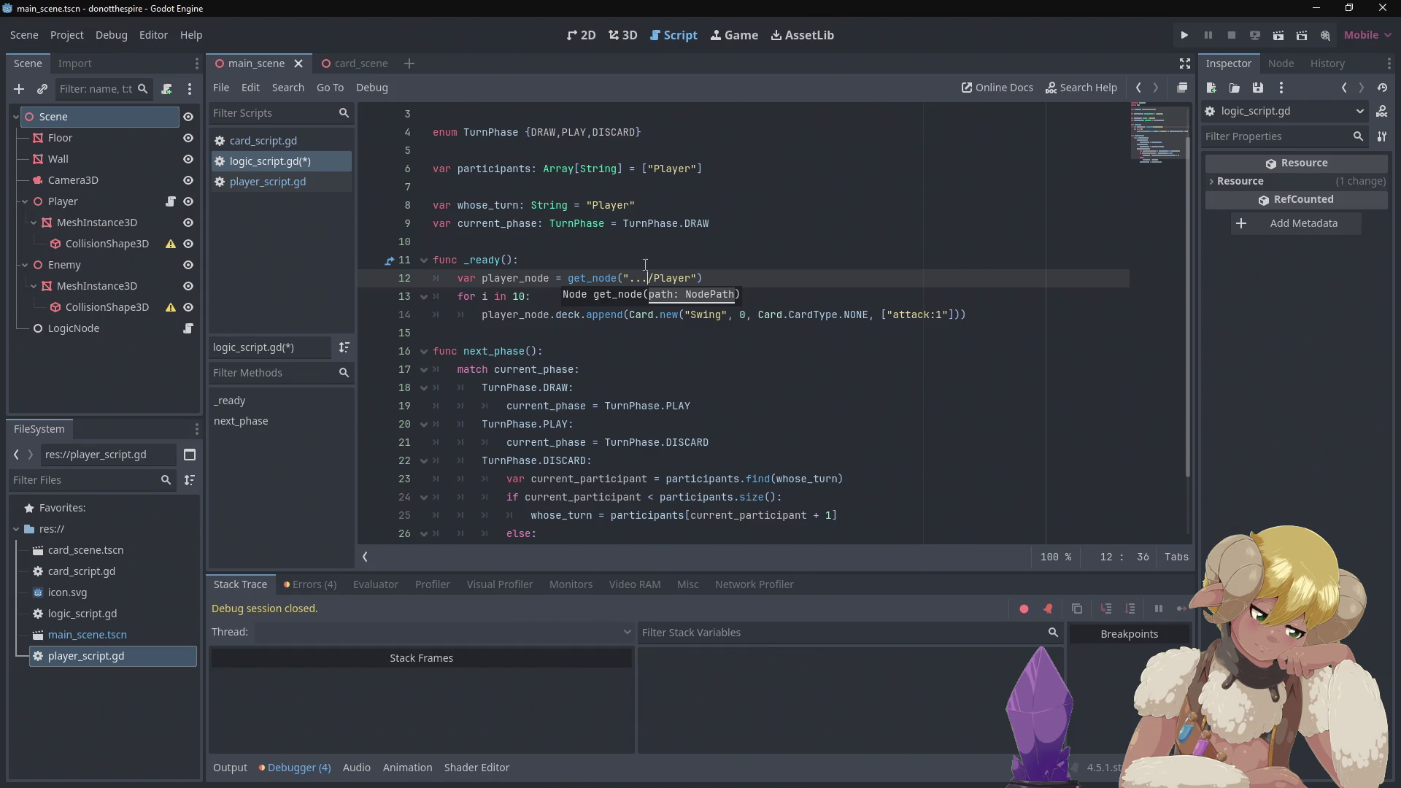
key(BackSpace)
click(629, 248)
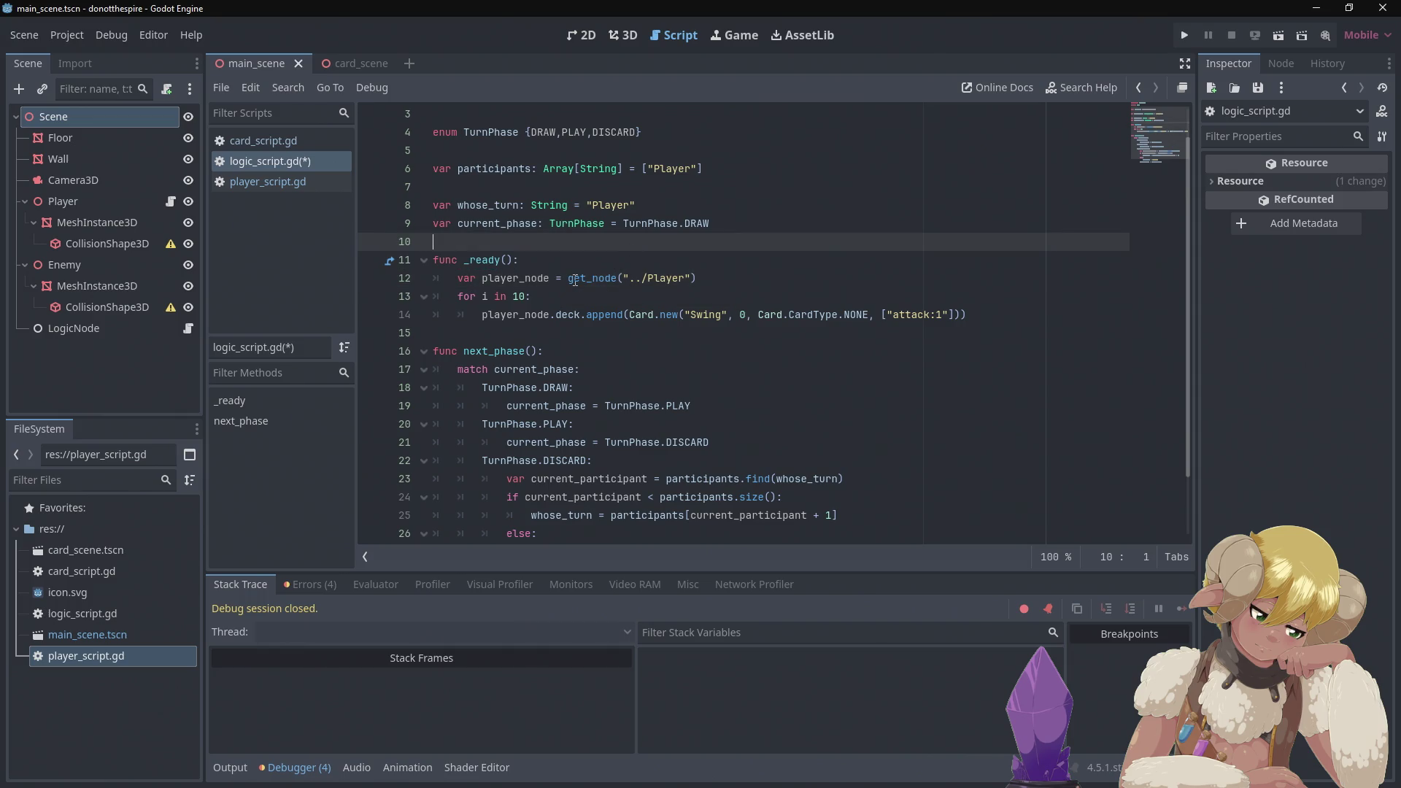
mouse_move(581, 281)
scroll(732, 417, down, 3)
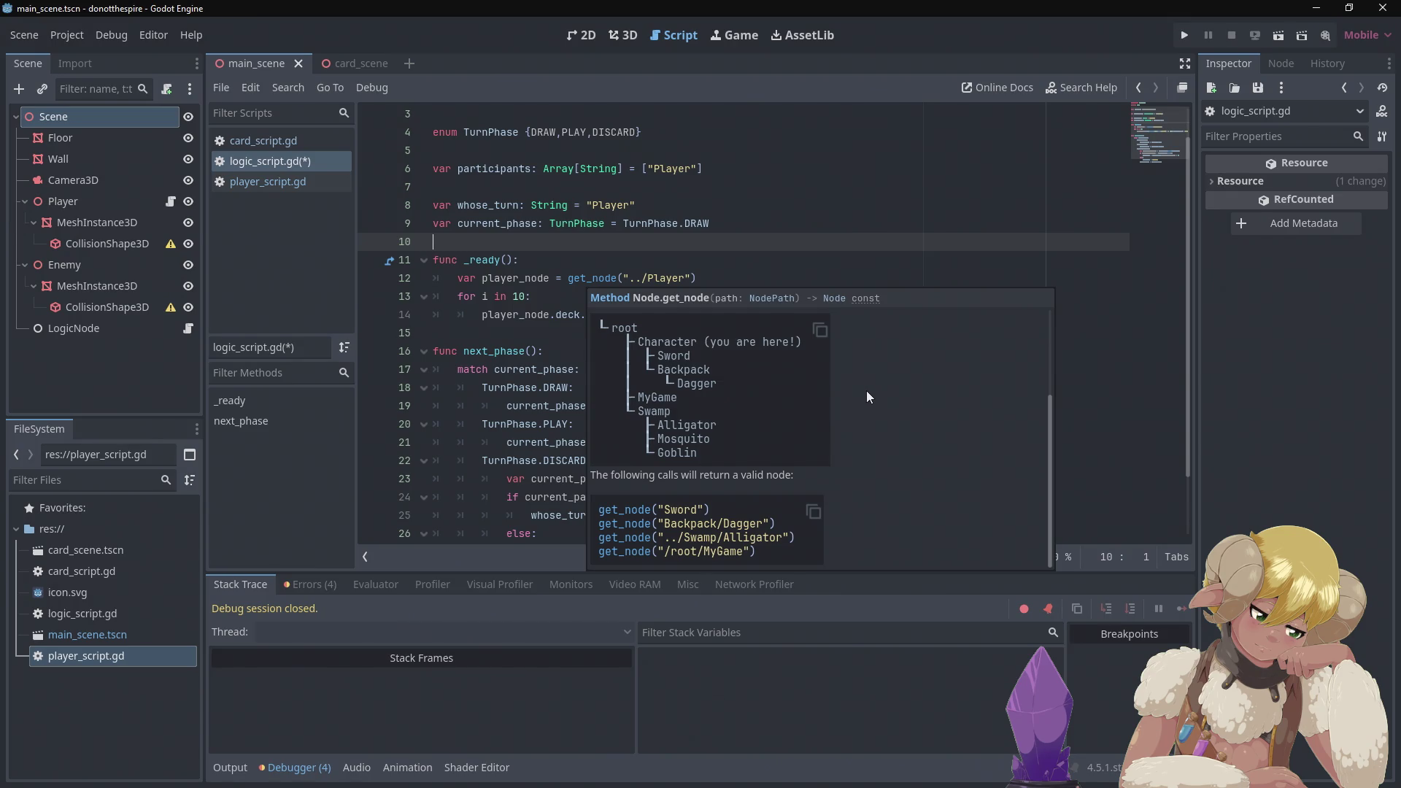
click(1179, 38)
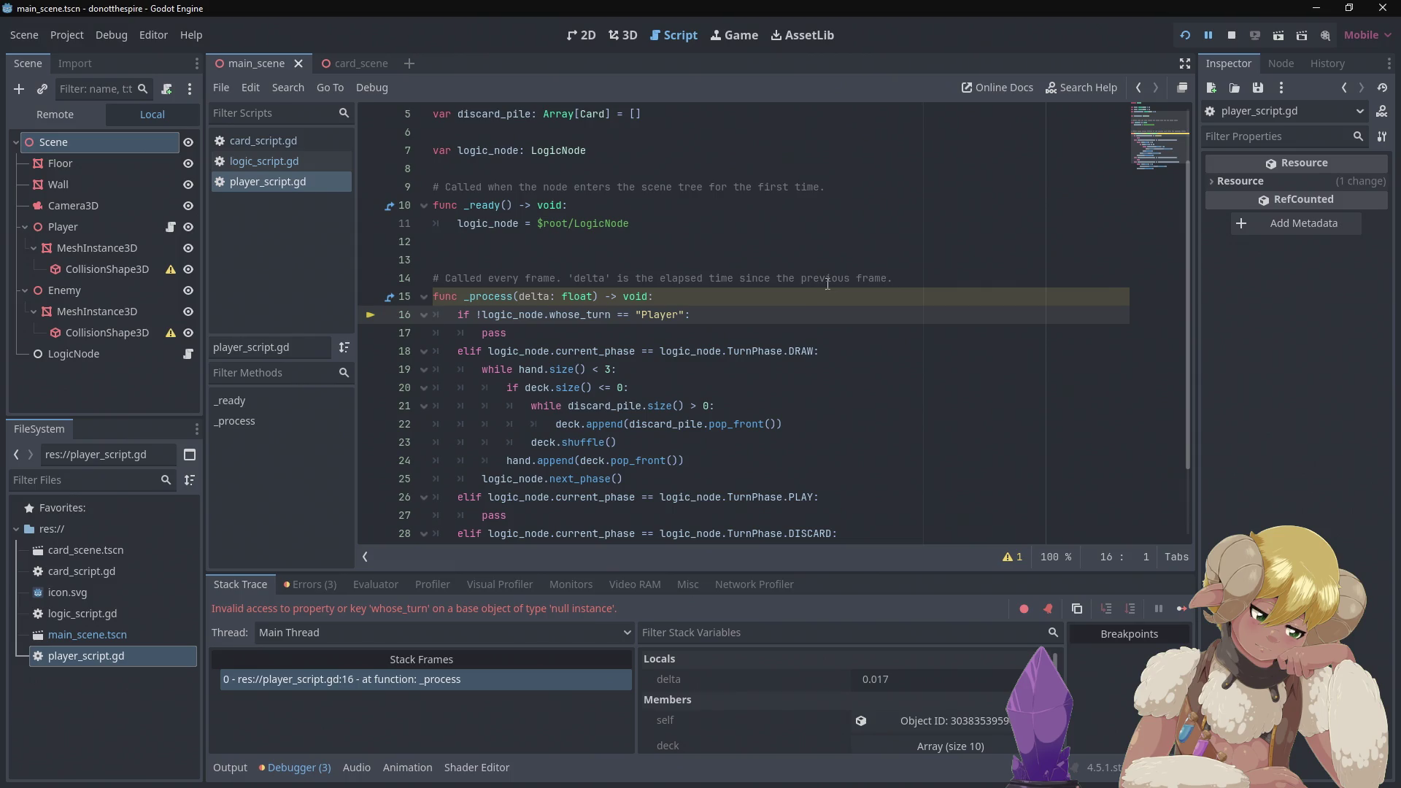
Delete 'root/' from the LogicNode reference, then test-run and stop the game.
click(1231, 35)
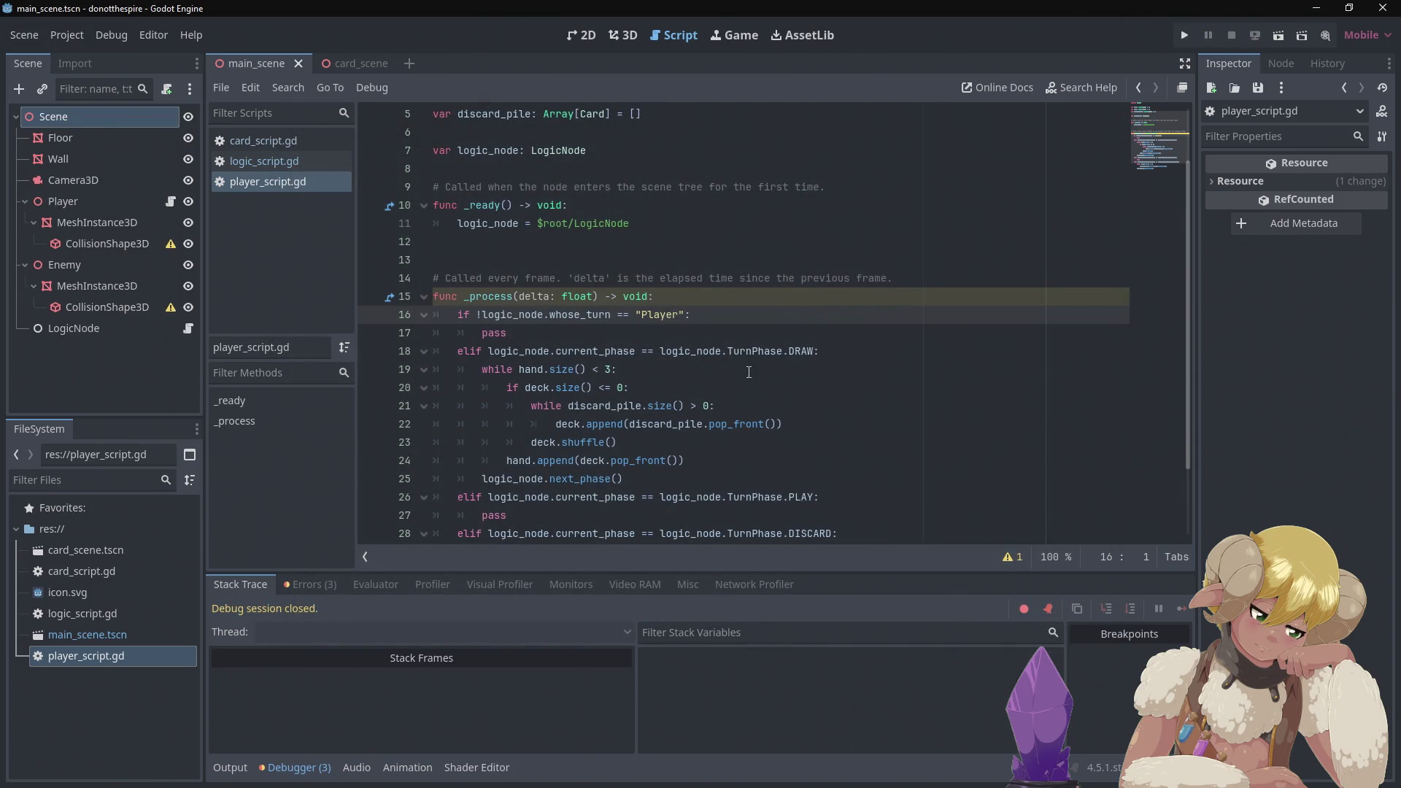
scroll(597, 306, up, 2)
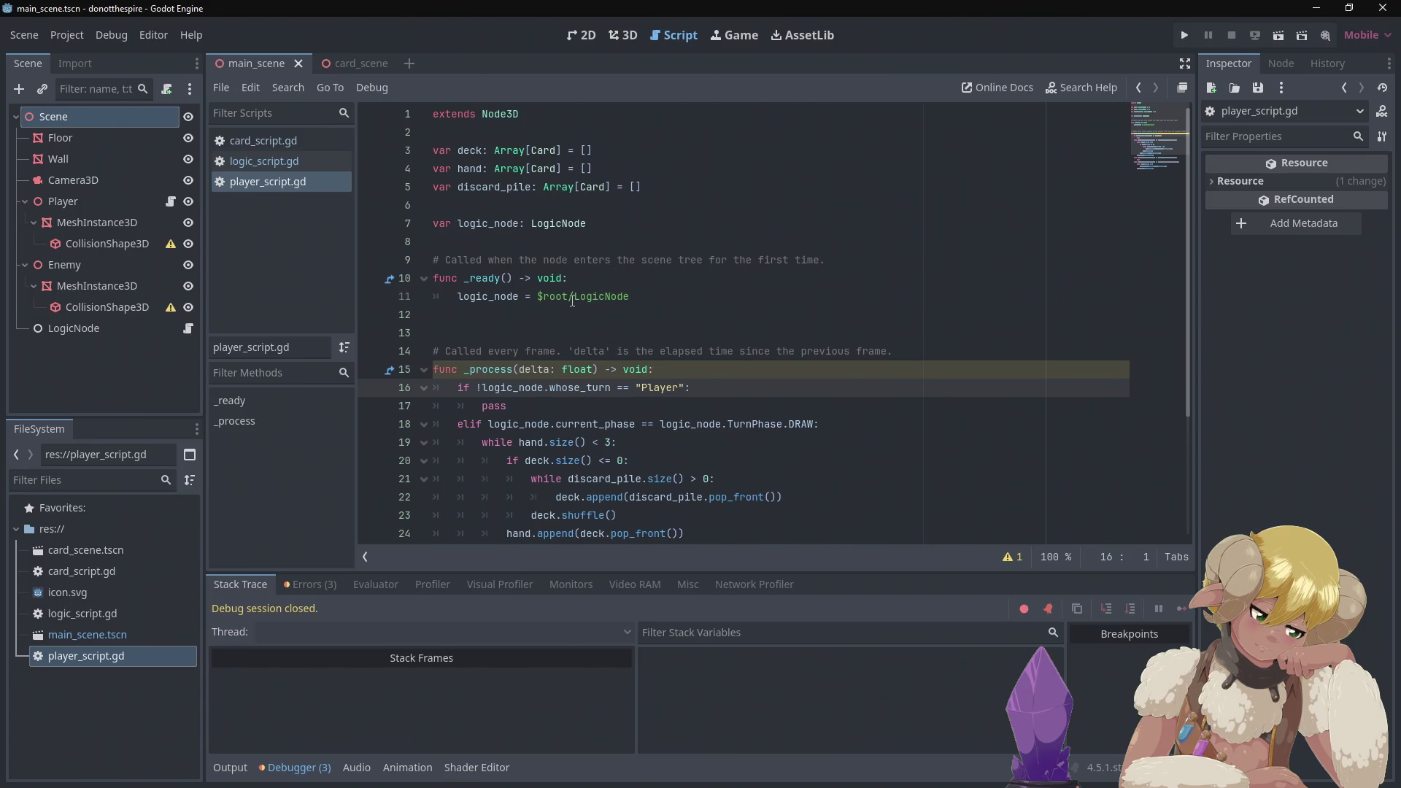
drag(572, 296, 545, 299)
key(BackSpace)
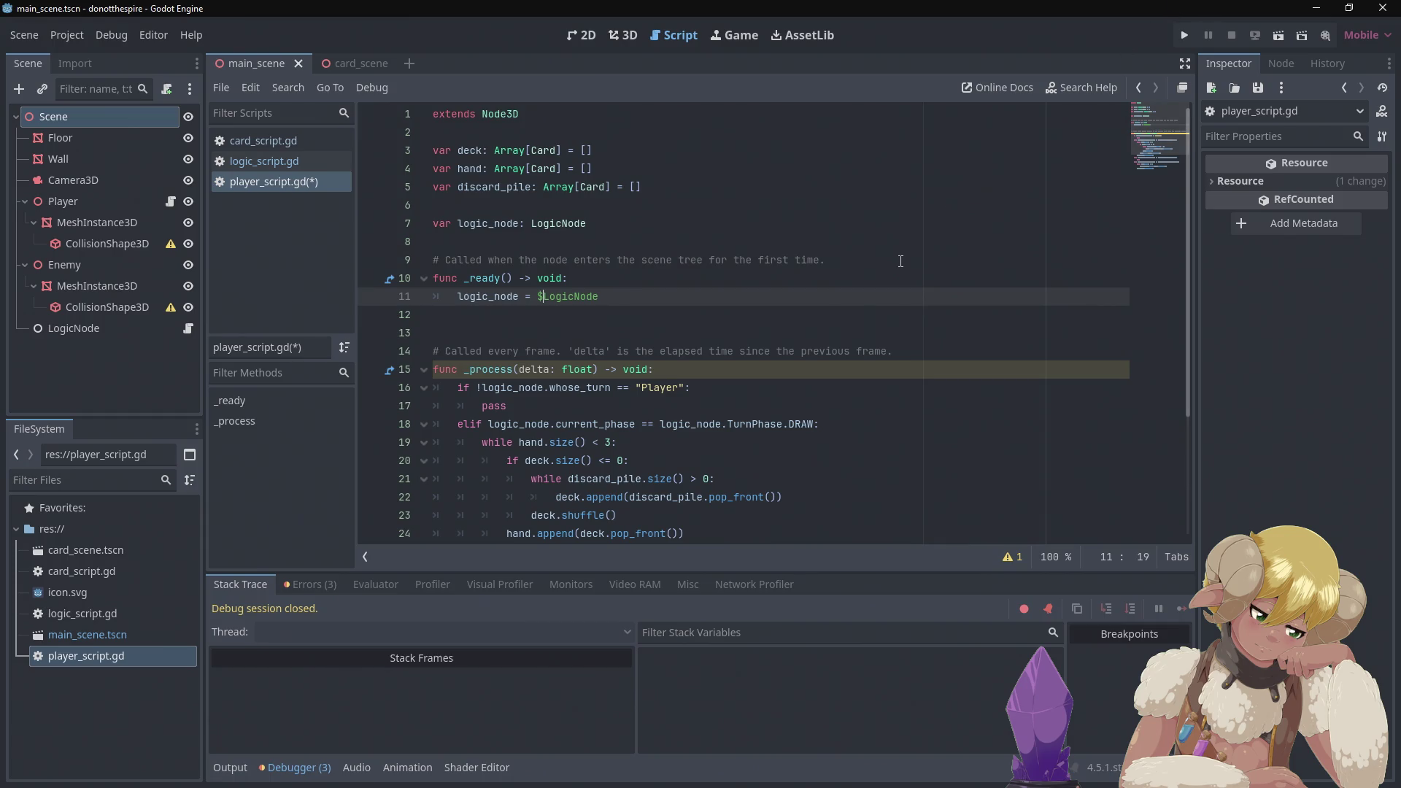
click(1185, 34)
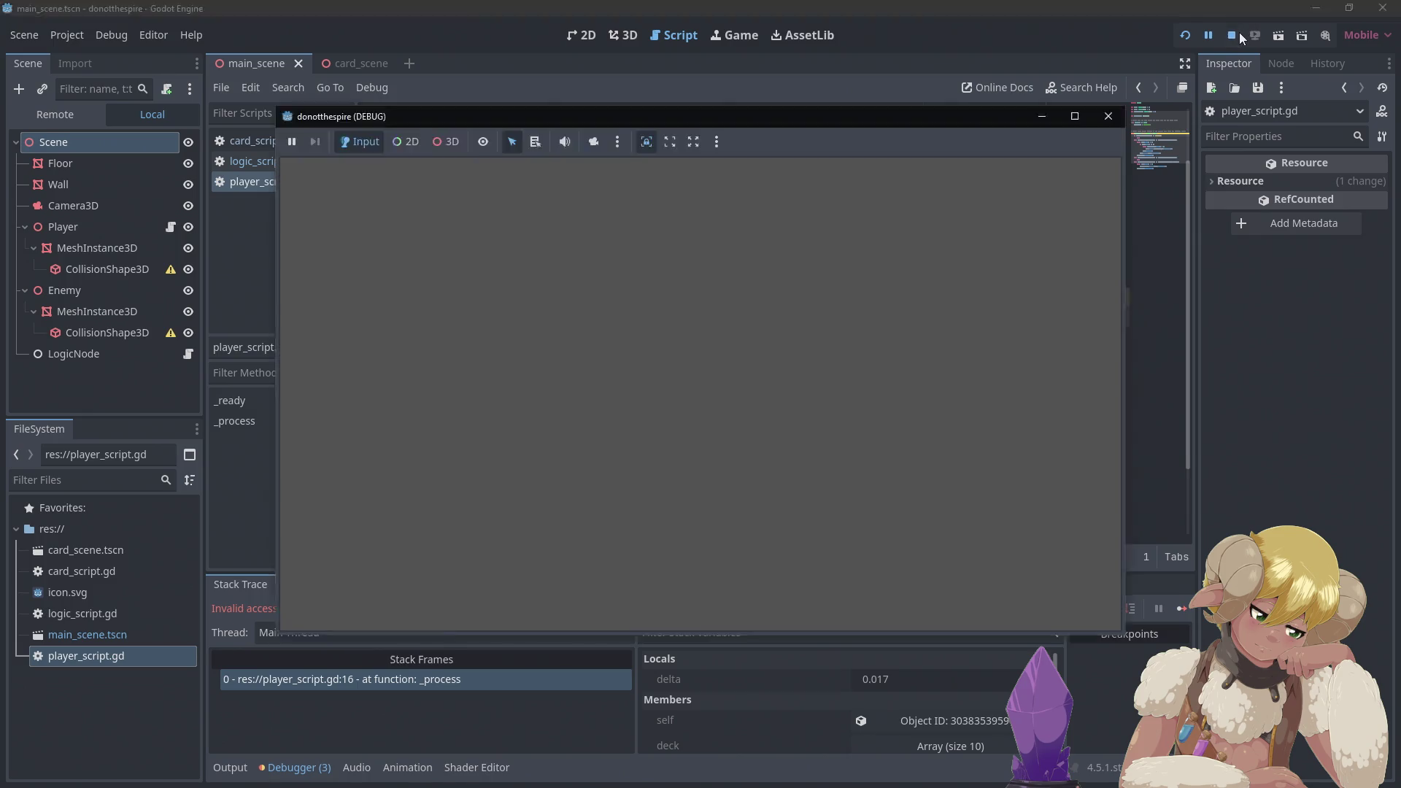
click(1239, 32)
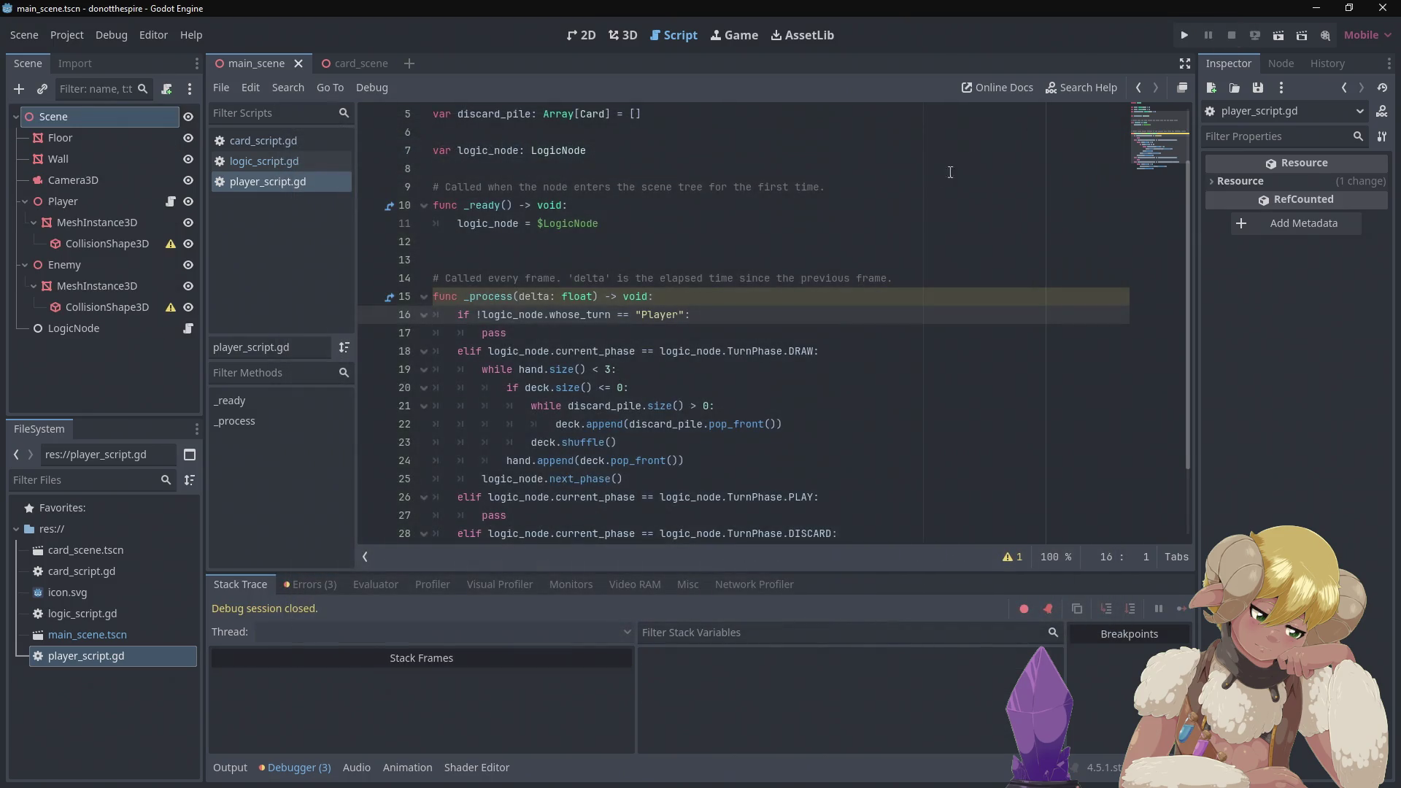
Replace $LogicNode on line 11 with get_node("../LogicNode") and run the game.
scroll(837, 286, up, 2)
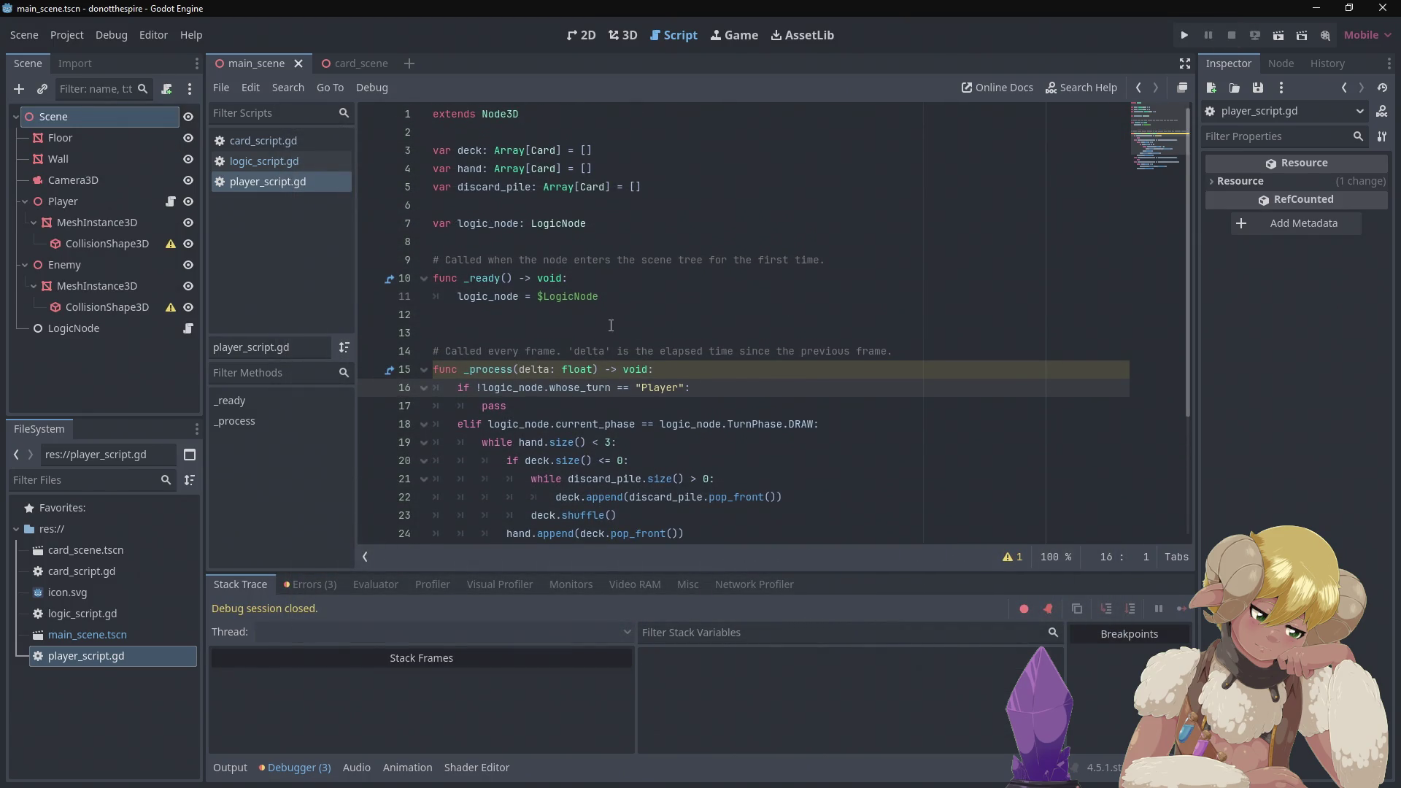
click(541, 296)
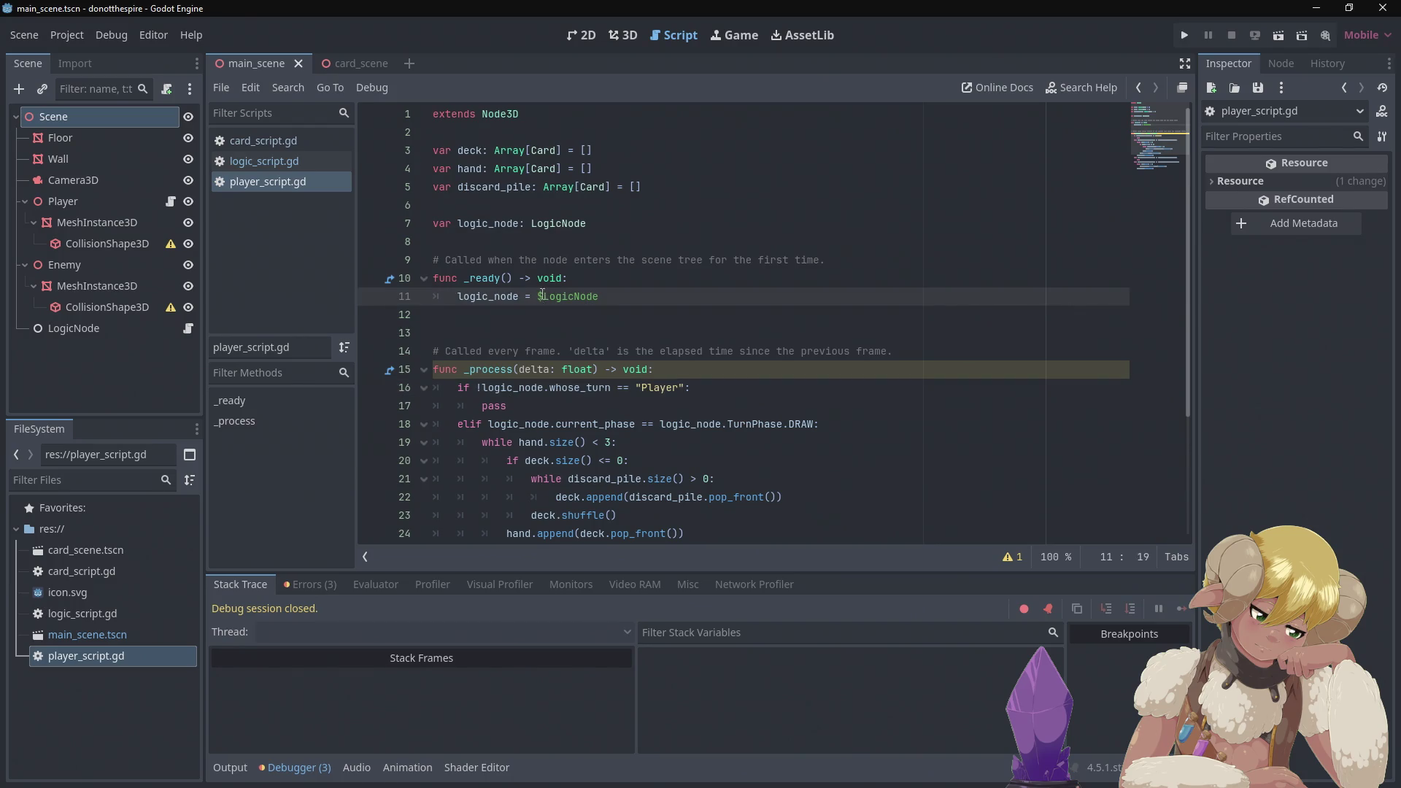
key(Delete)
text(get)
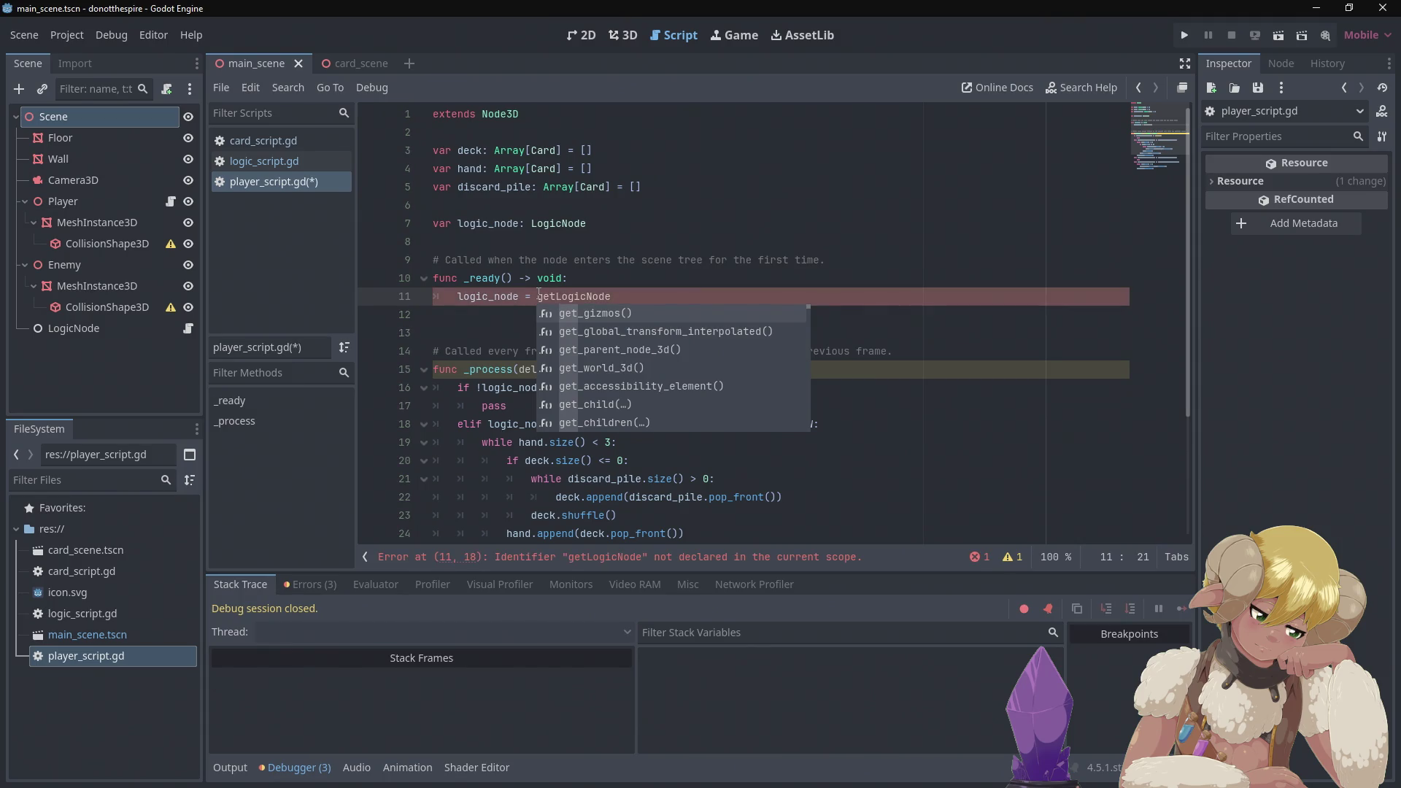
text(_node)
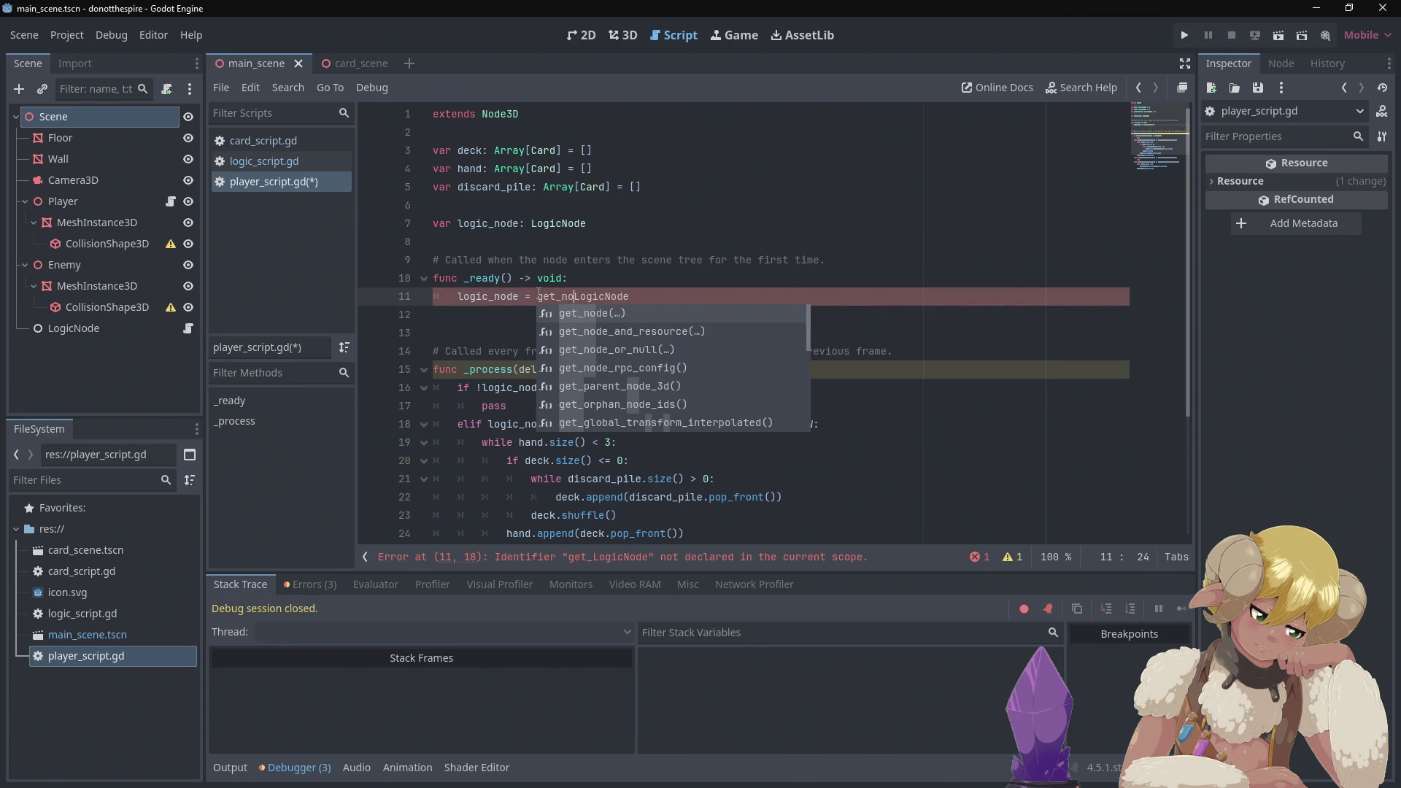
key(Tab)
text(")
text(../Logi)
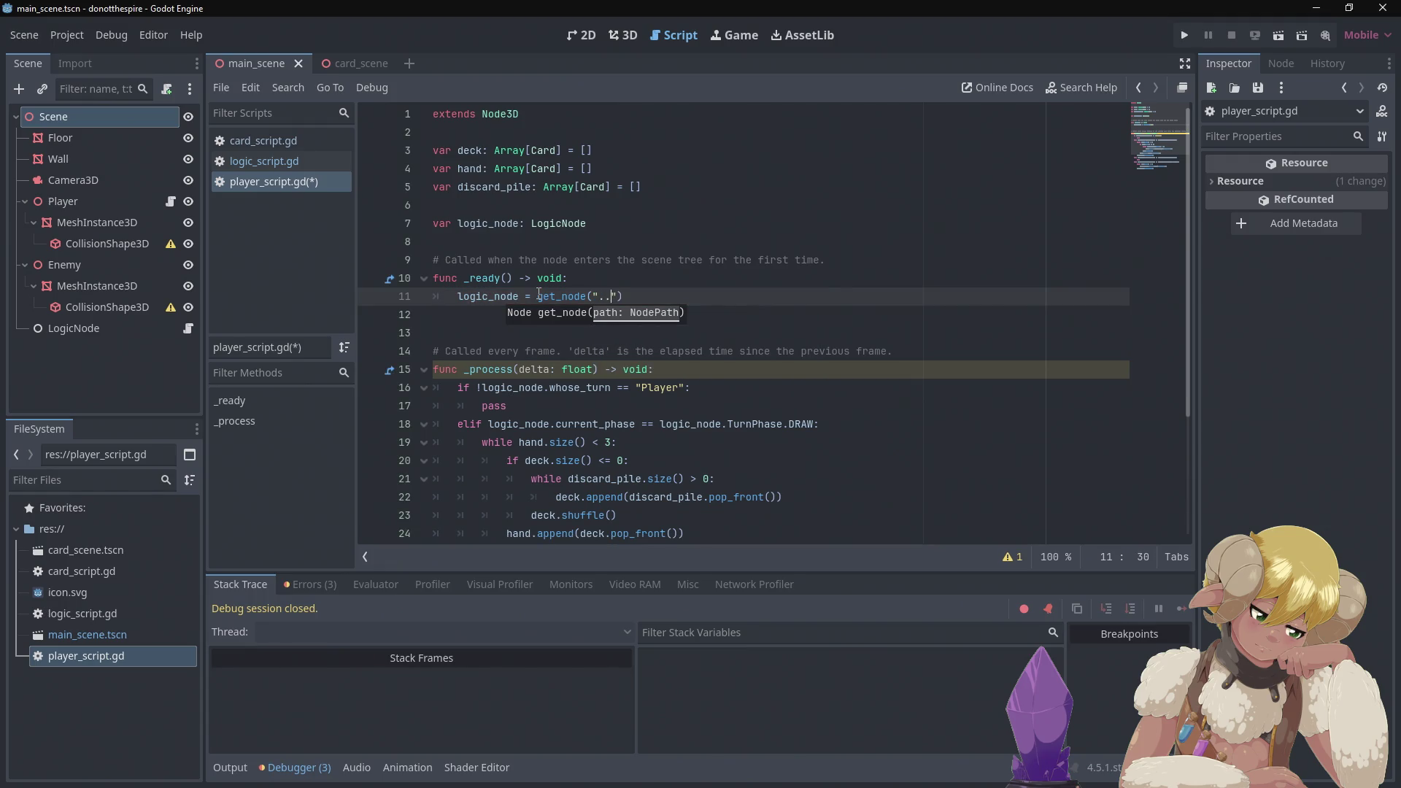
text(cNode)
click(986, 260)
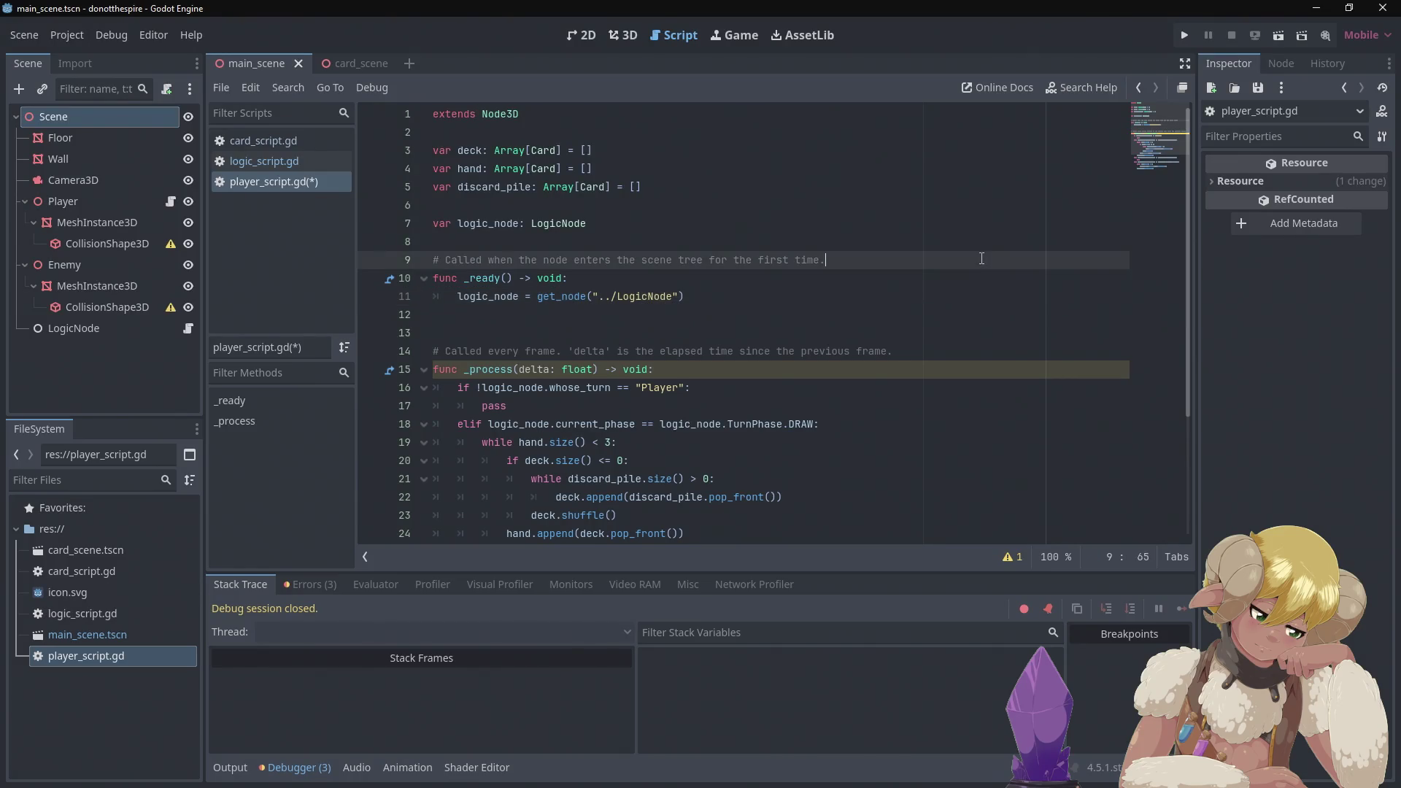
click(1186, 36)
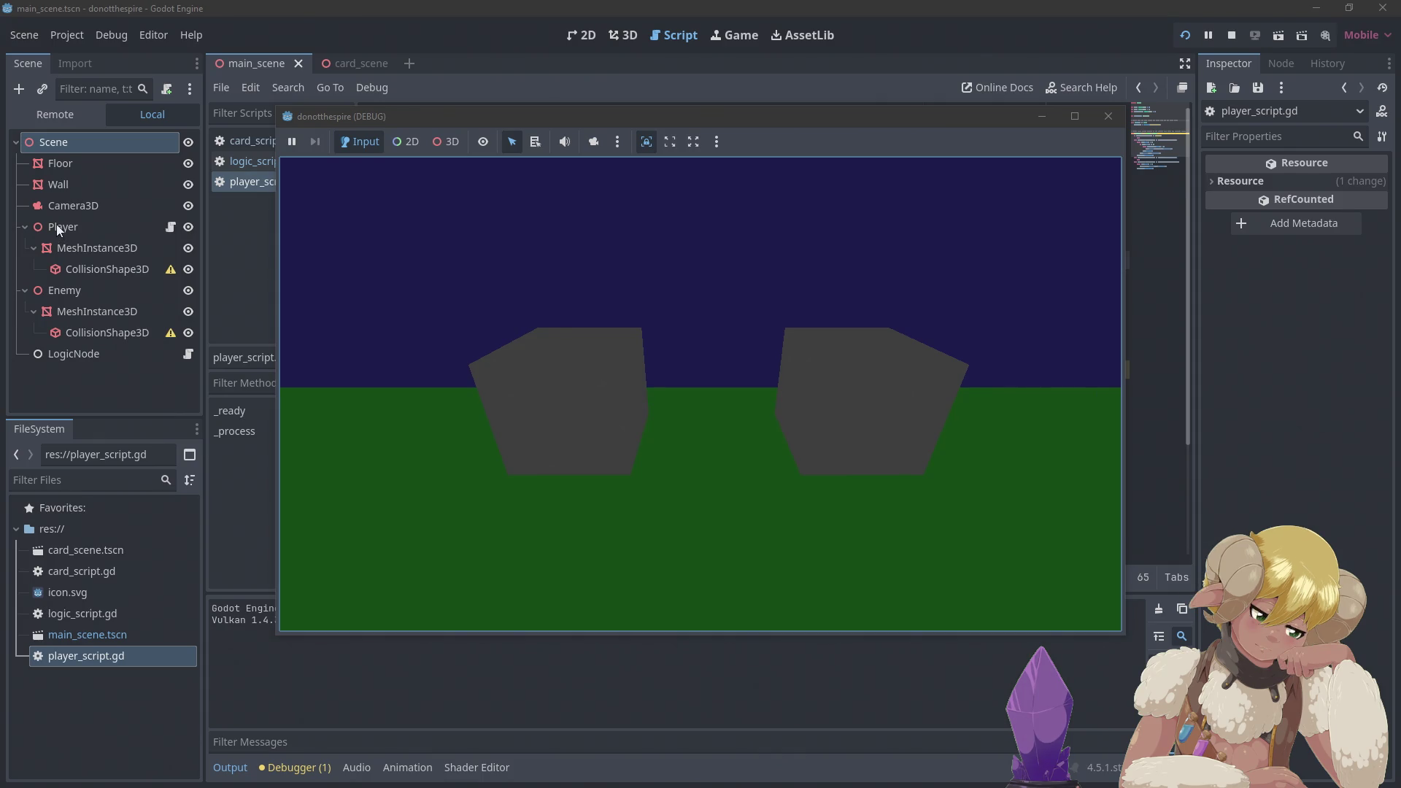
Select the Player node in the Scene dock to show its properties in the Inspector.
click(56, 225)
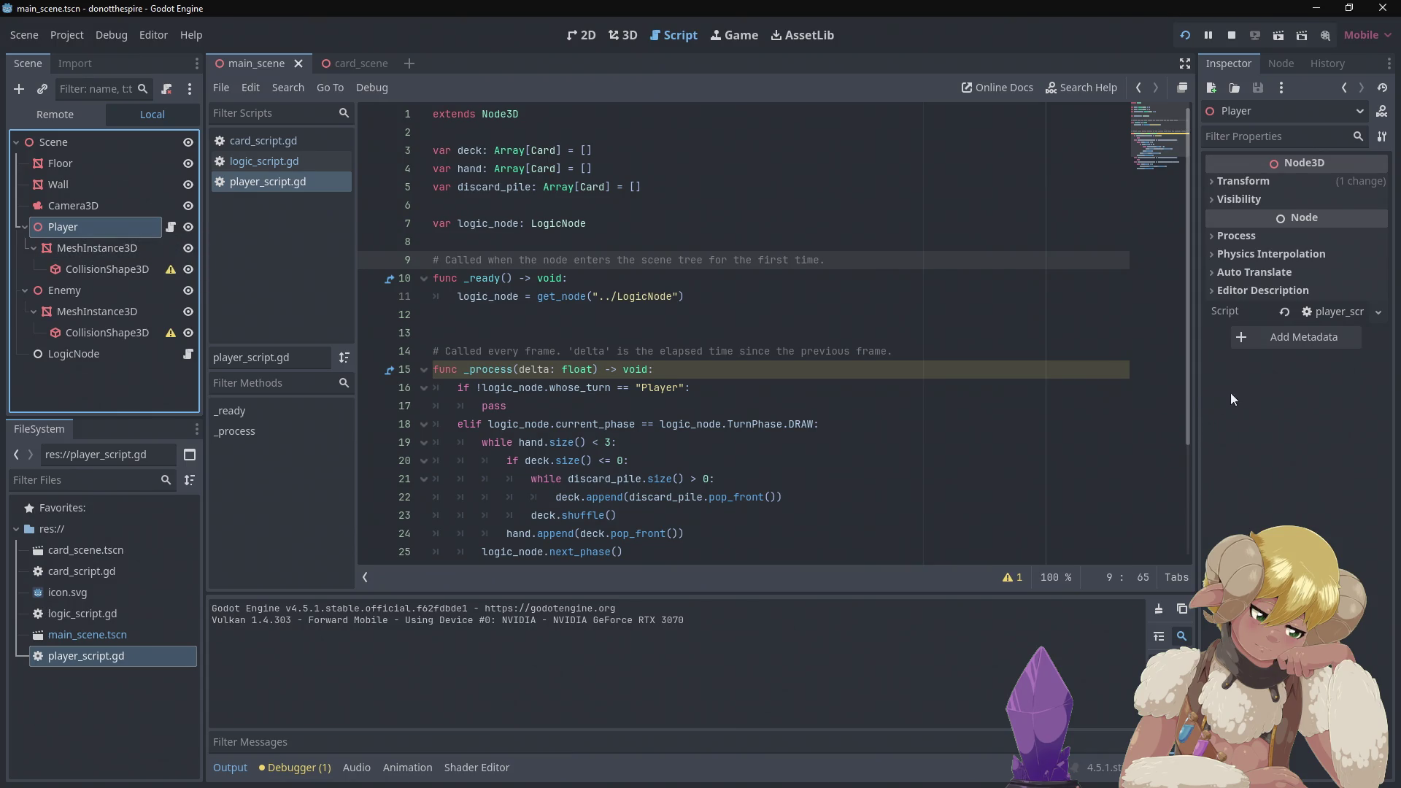
Open and dismiss the Player's Script dropdown, then bring the running game window forward with input enabled.
click(1378, 313)
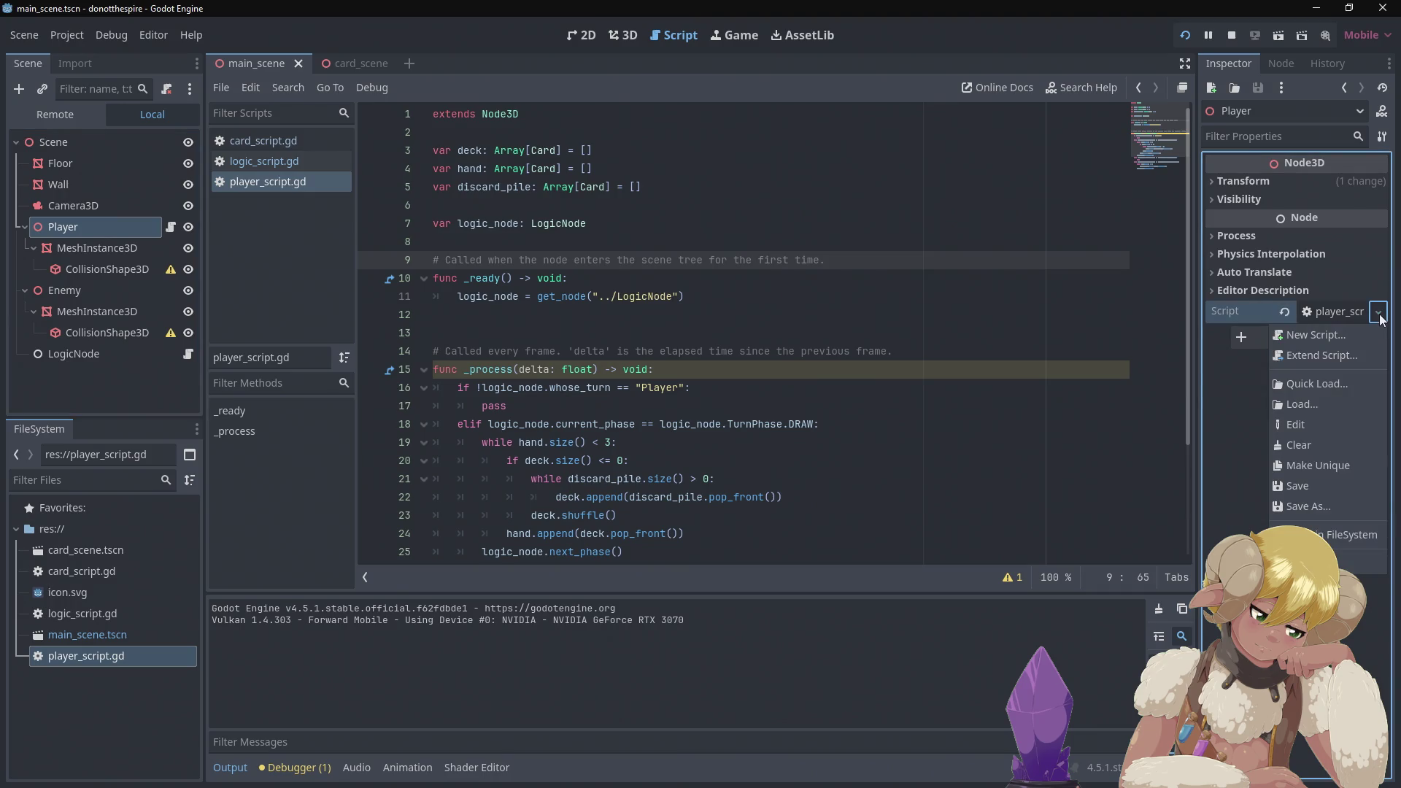
click(1224, 381)
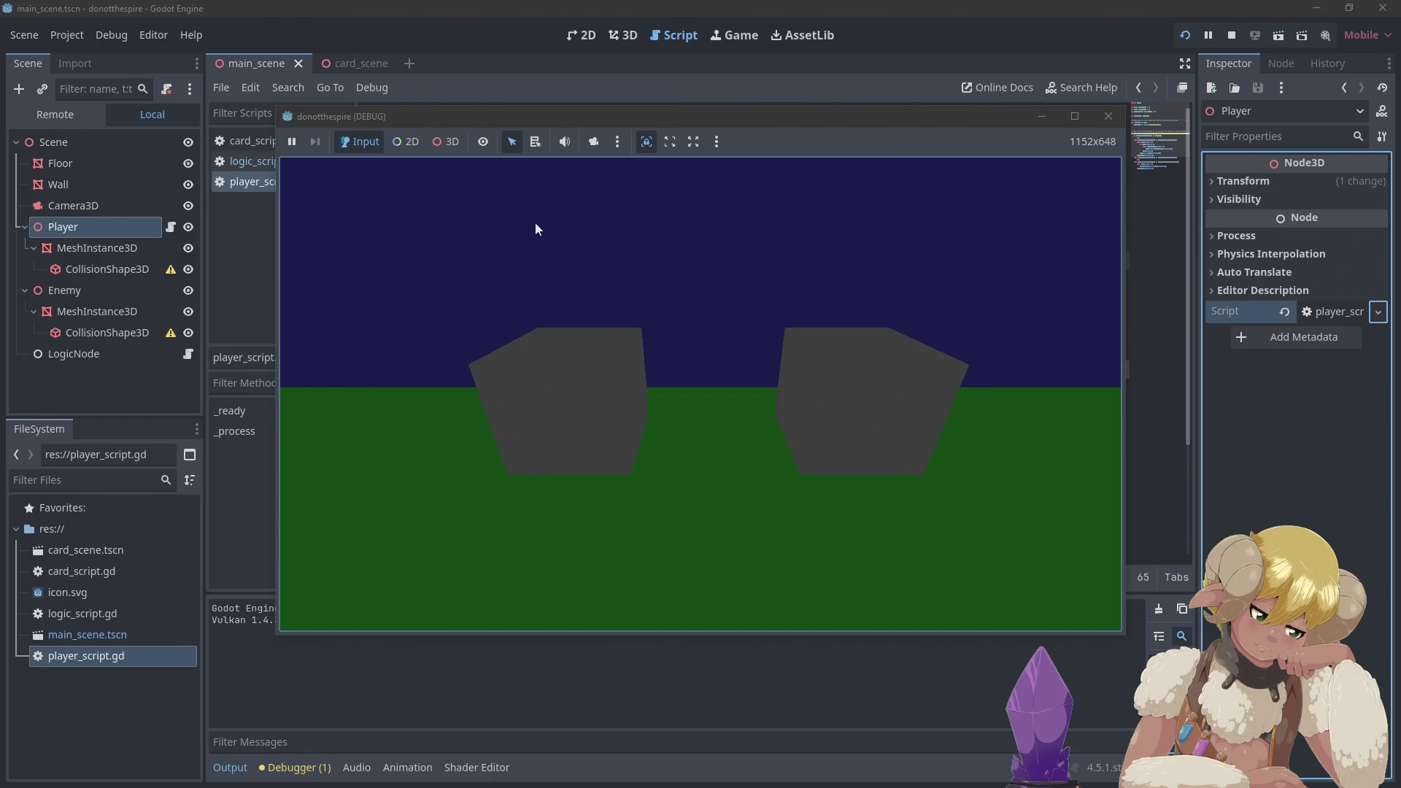
click(438, 142)
click(374, 146)
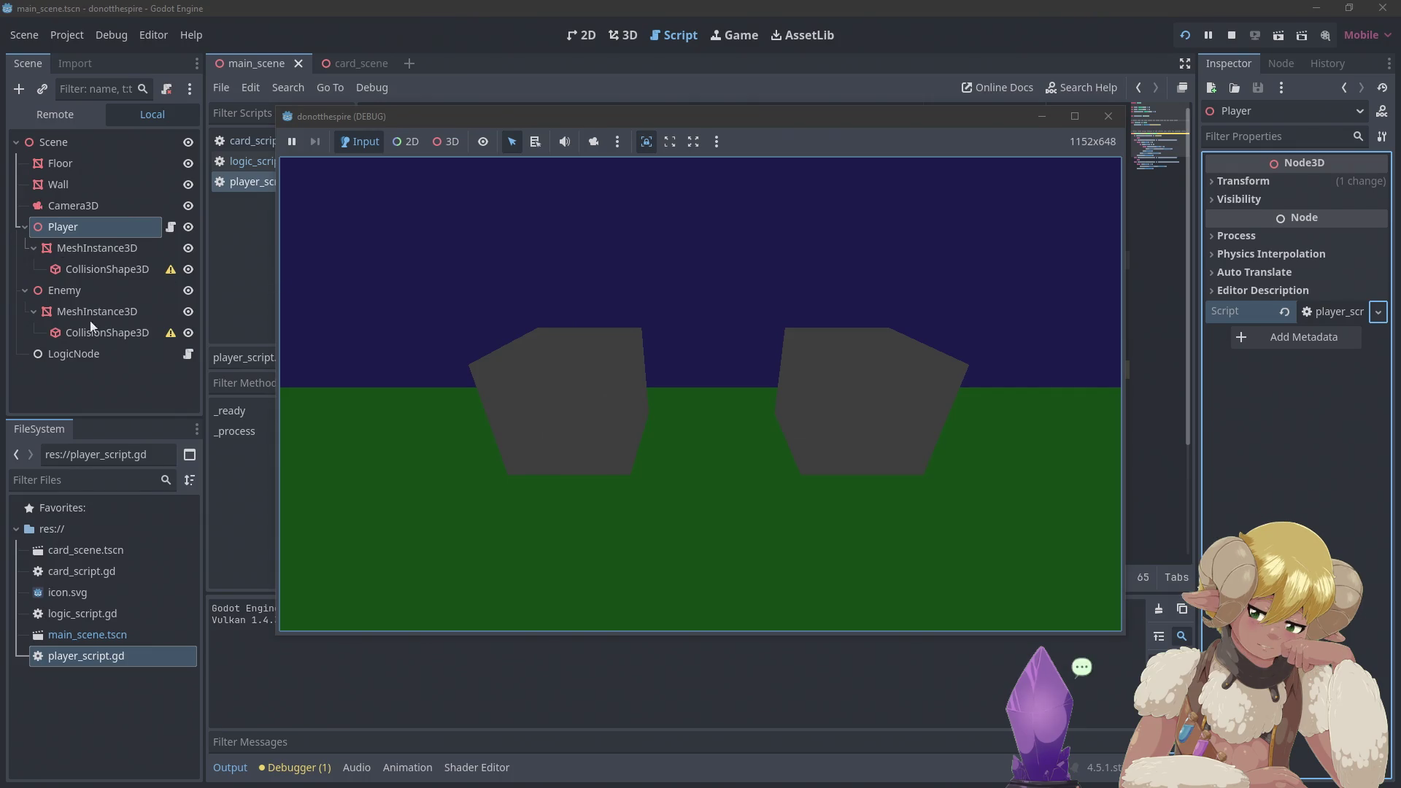
Try the list-select and highlight toggles in the game toolbar, ending in 3D node-picking mode.
click(536, 143)
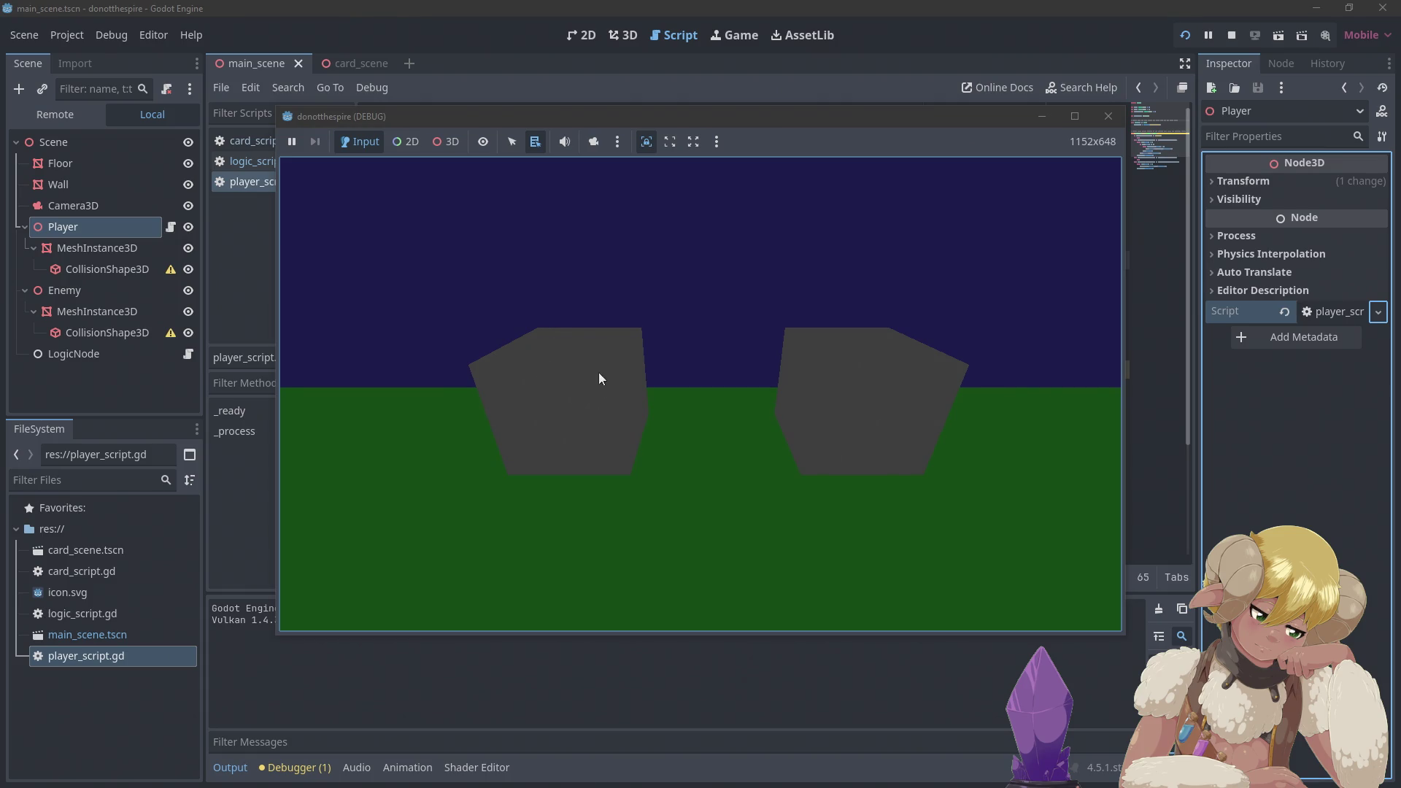
click(507, 142)
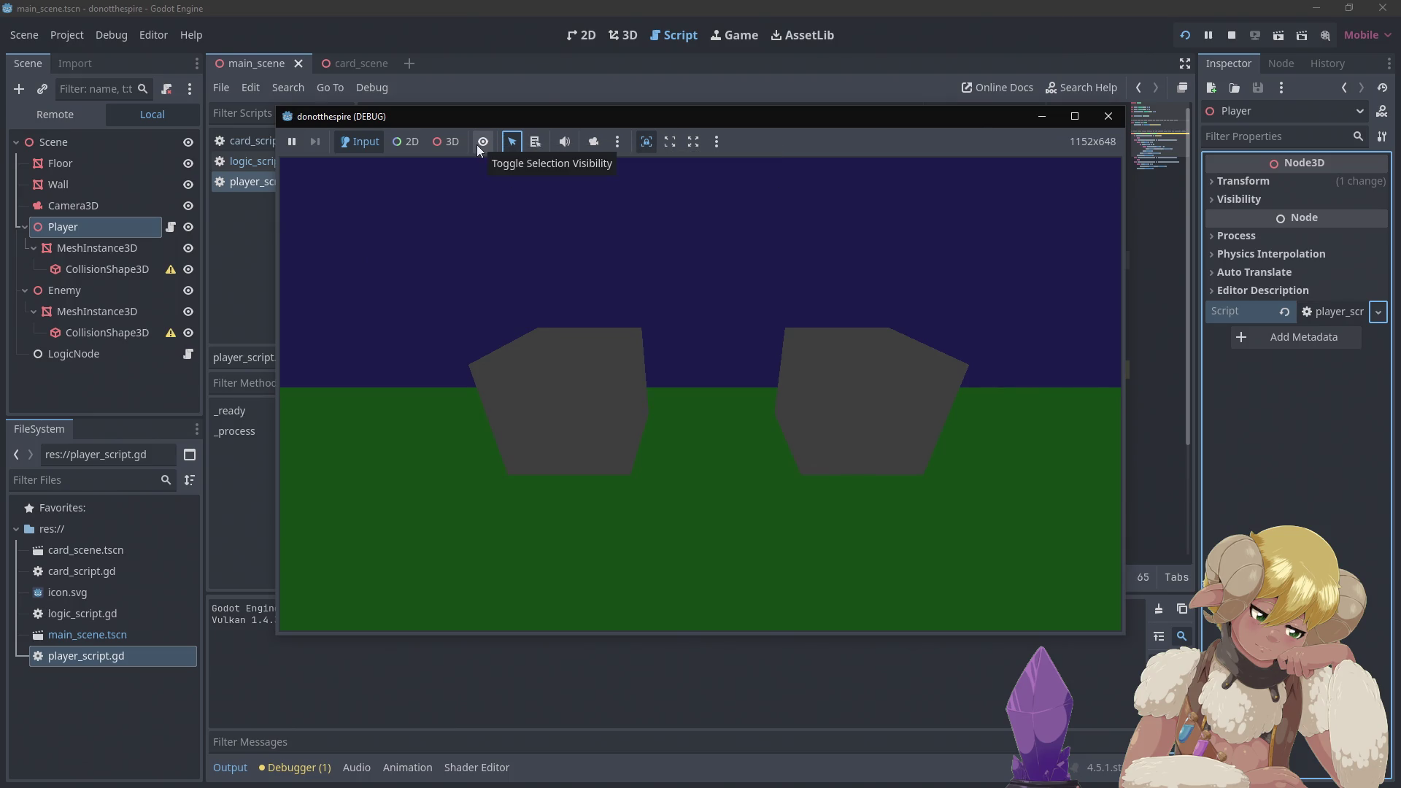
click(478, 146)
click(478, 143)
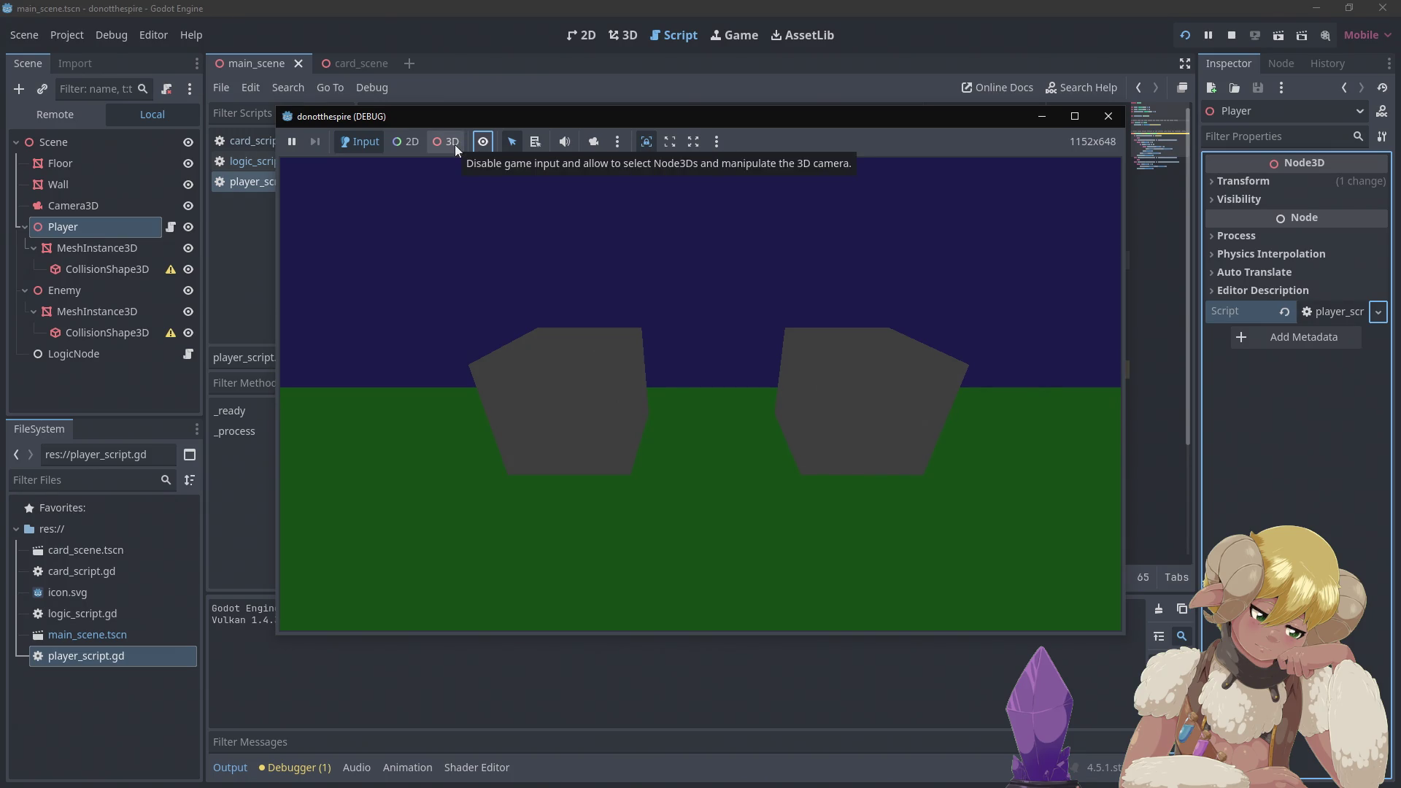
click(454, 144)
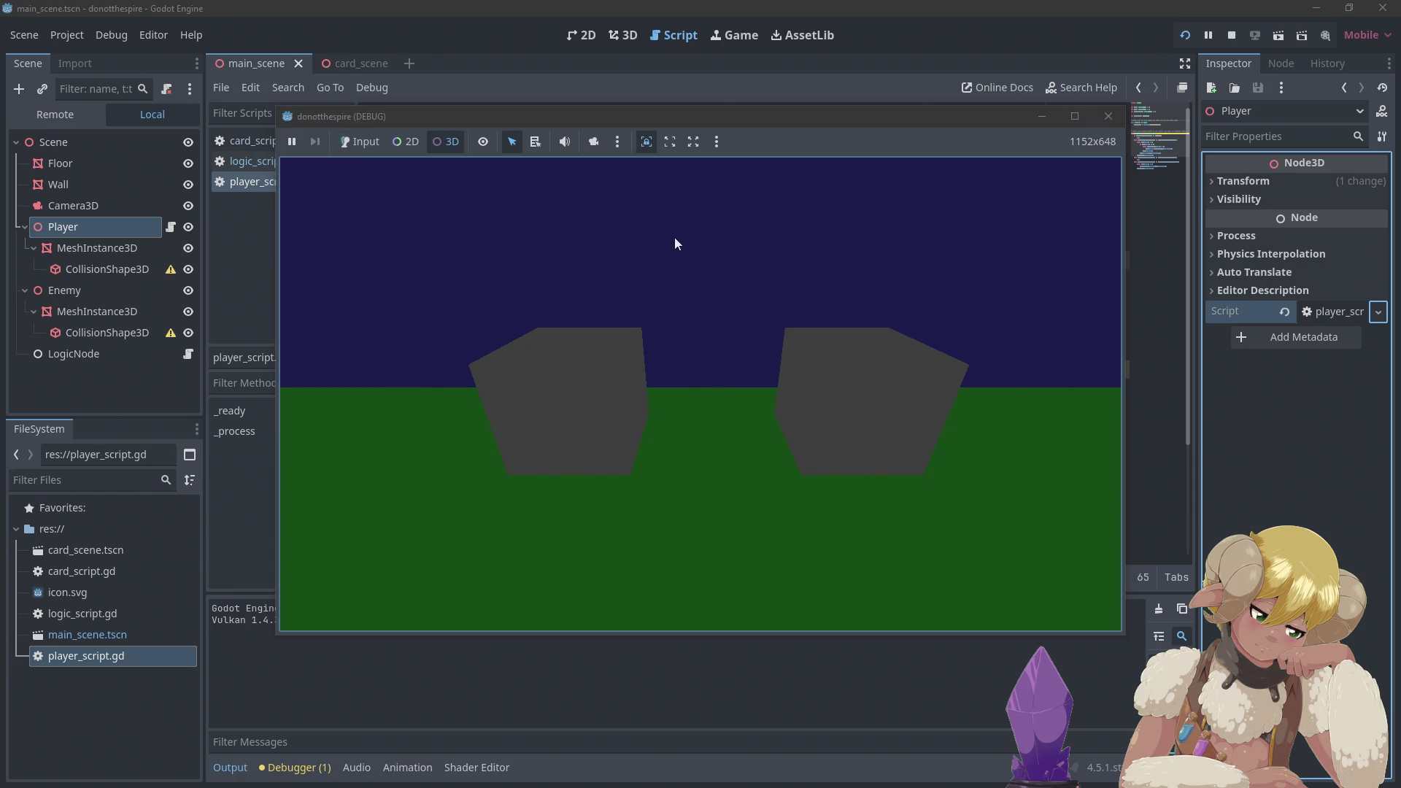
Pick the wall, then the left box, showing its MeshInstance3D cube mesh and 0.2 scale.
click(642, 286)
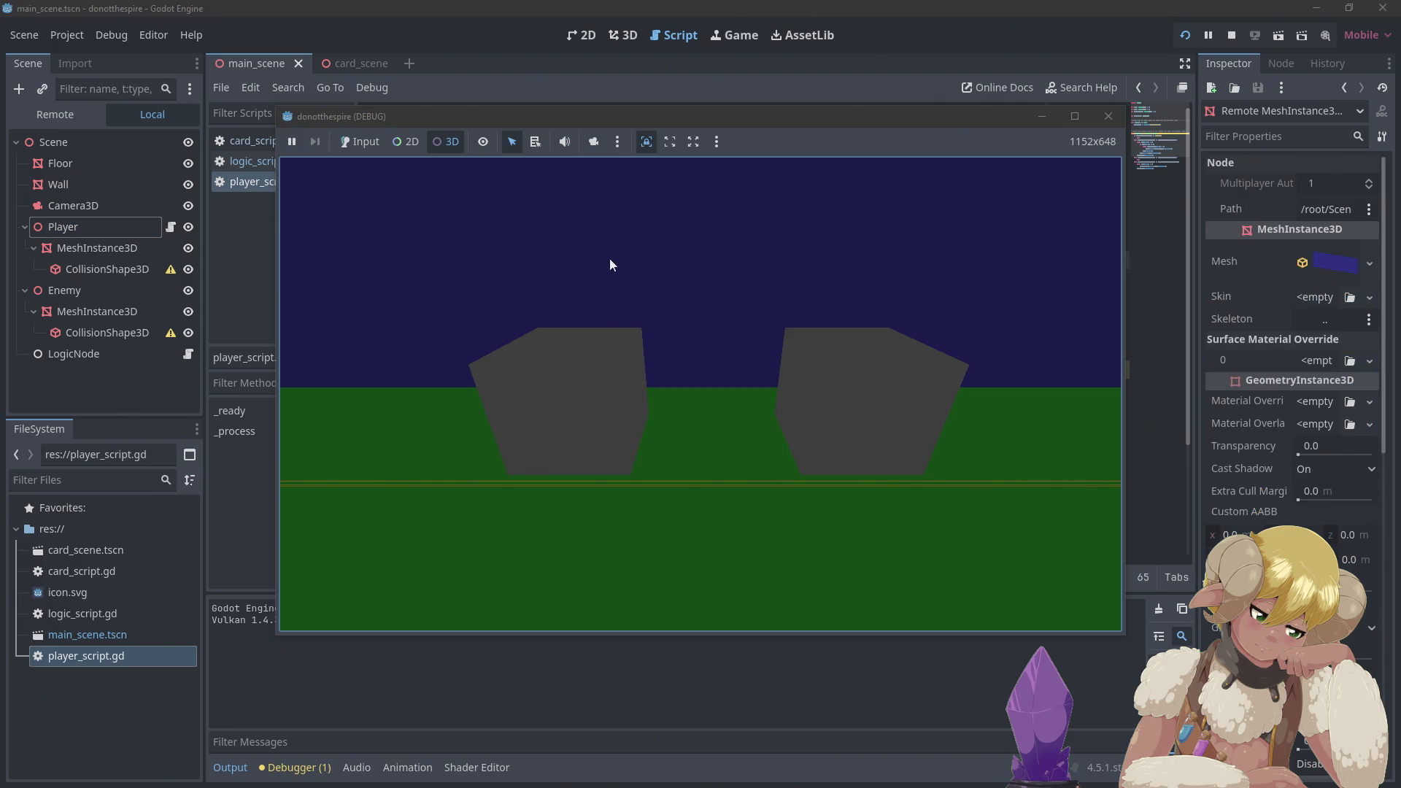
click(562, 344)
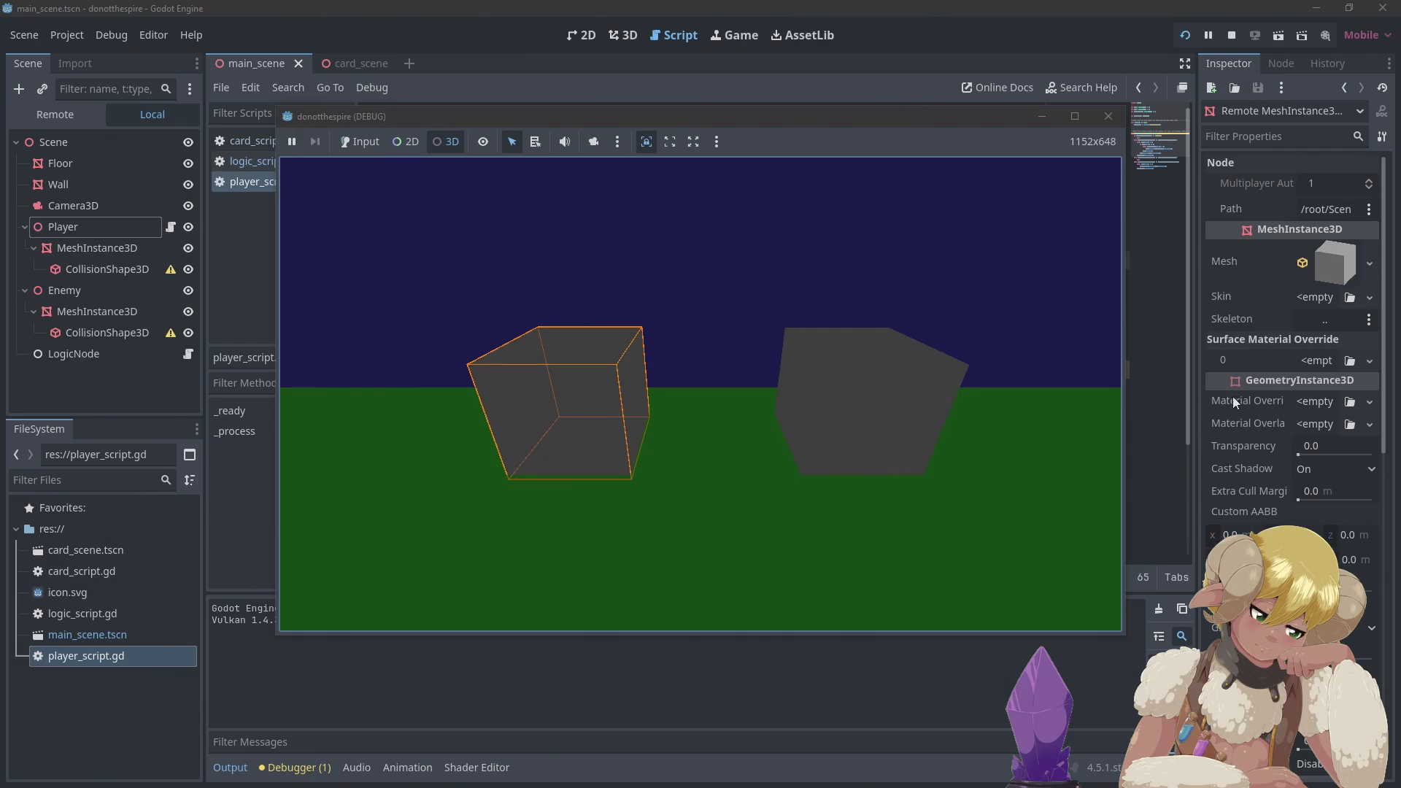
scroll(1246, 387, down, 10)
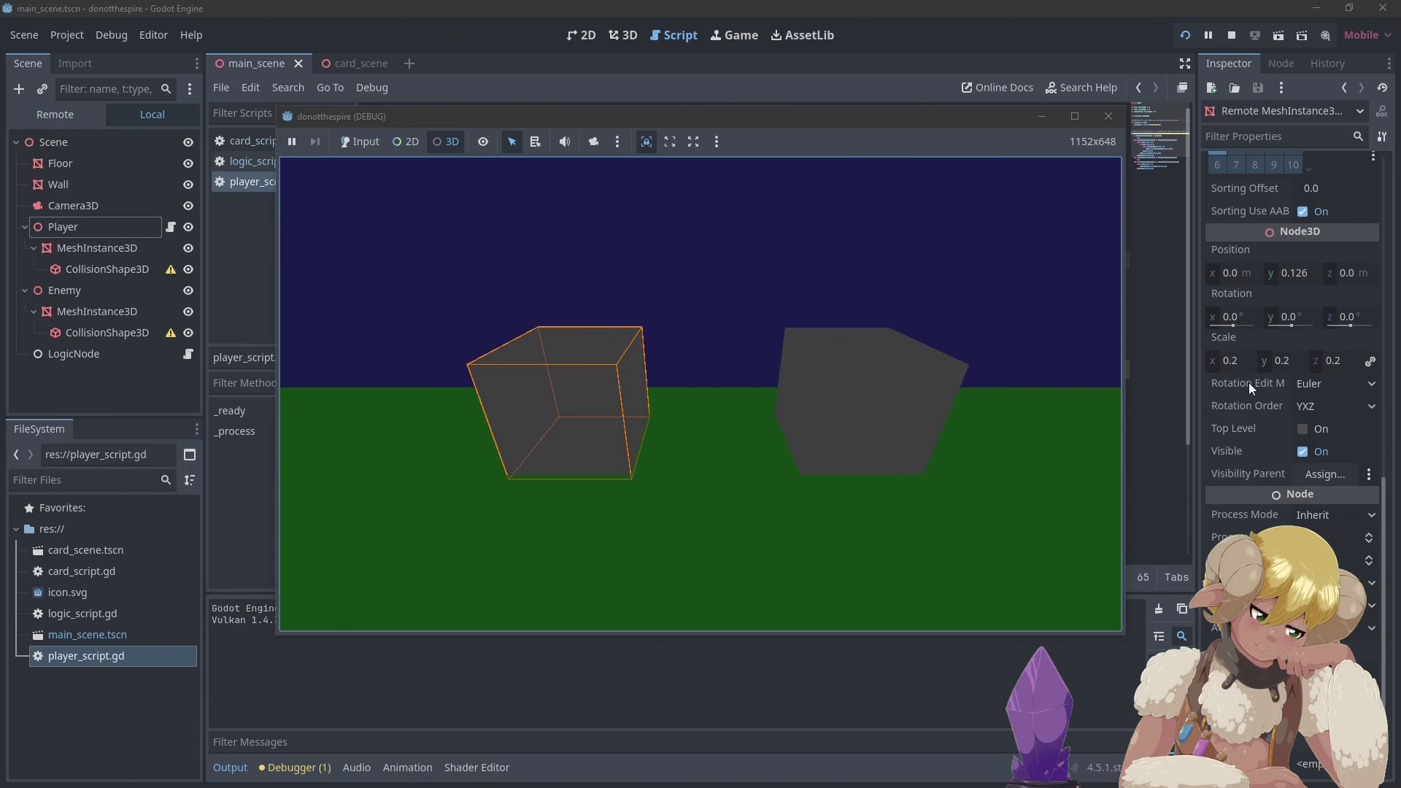
scroll(1248, 379, up, 8)
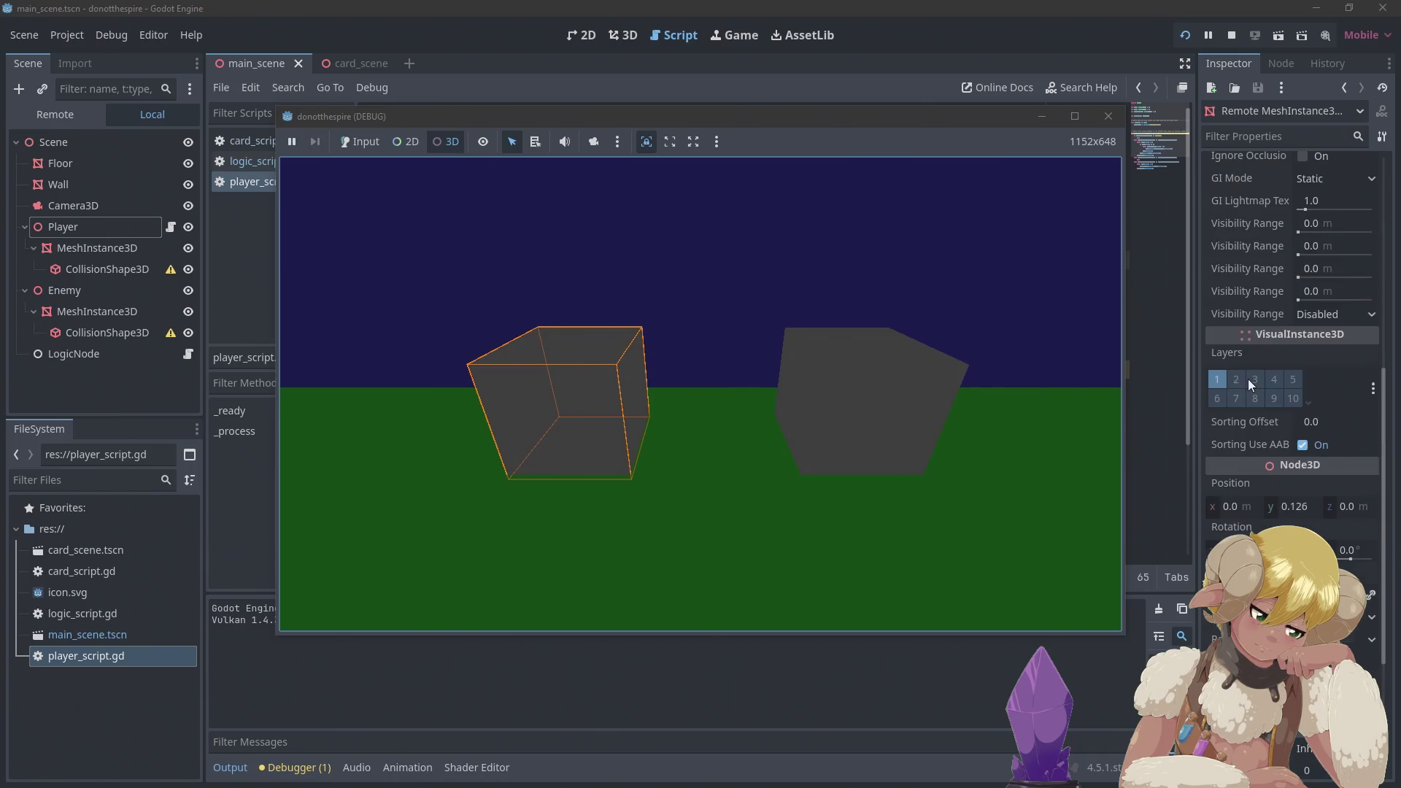
scroll(1233, 375, up, 4)
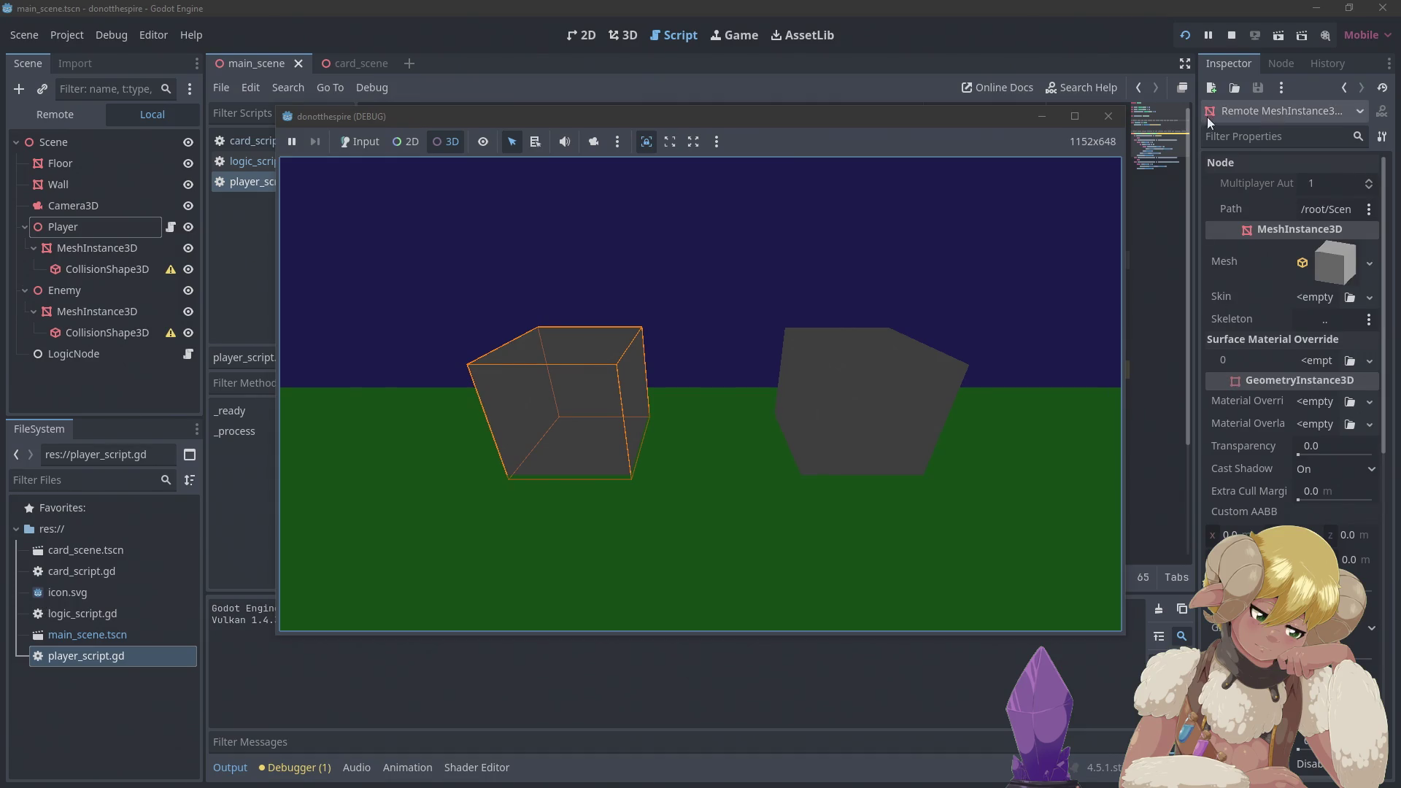
click(1262, 111)
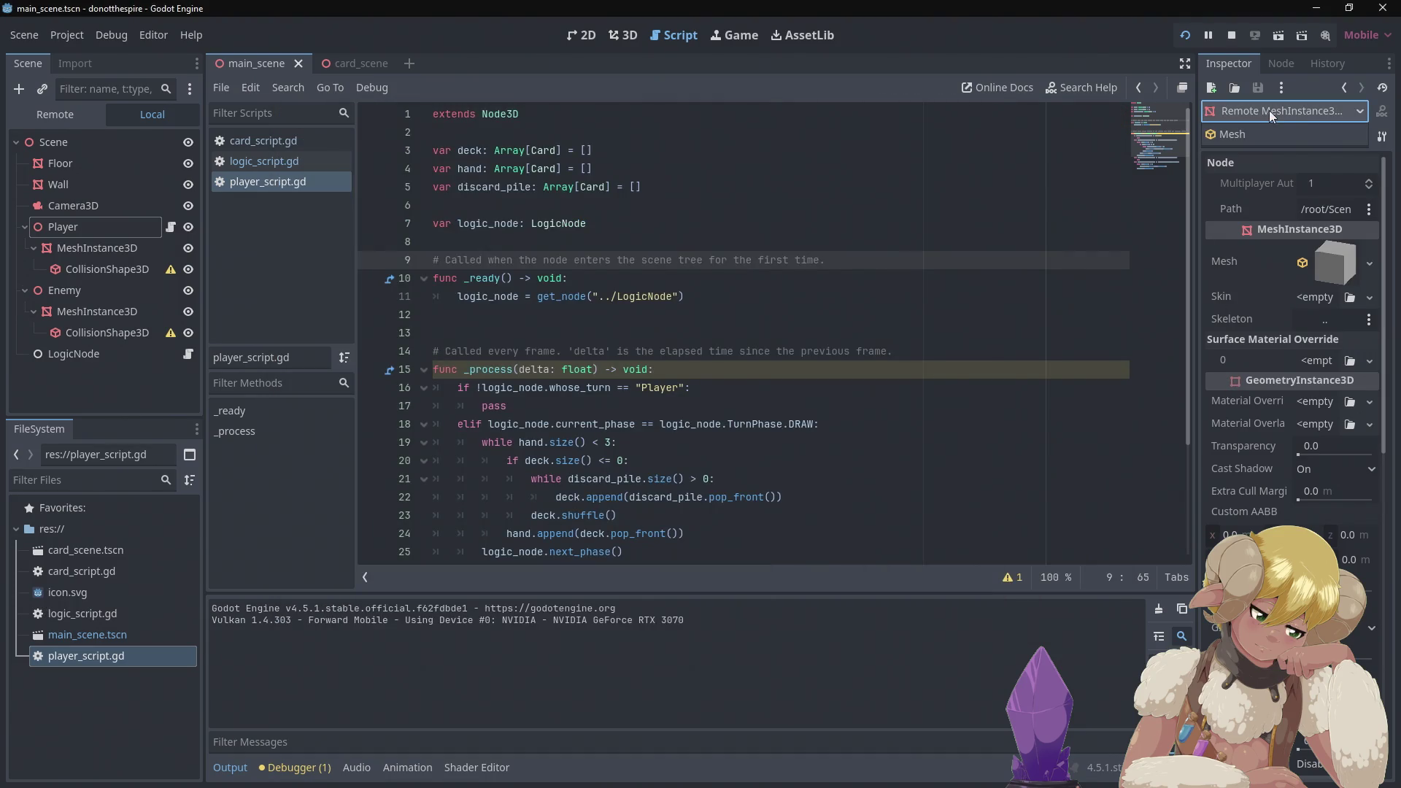
click(1268, 110)
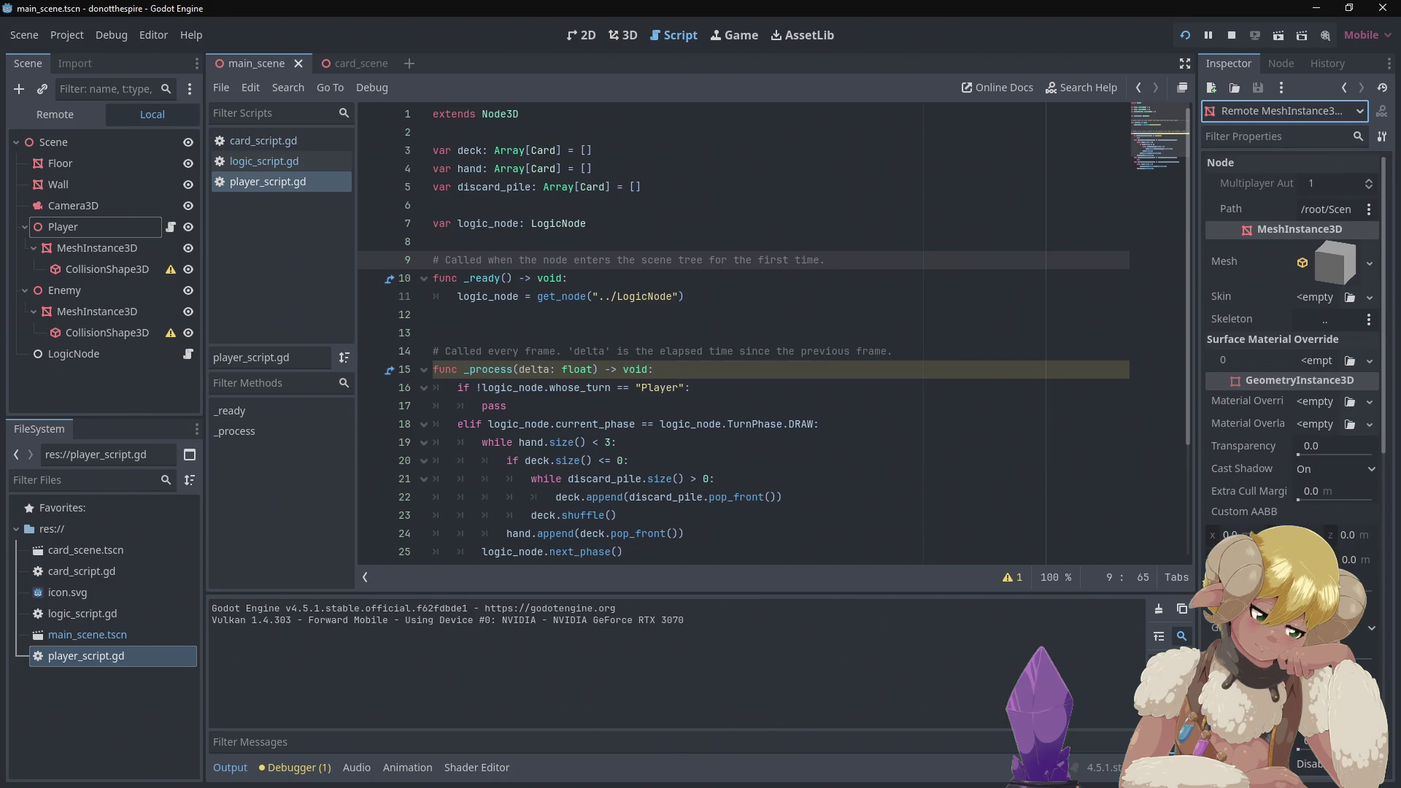
key(alt+Tab)
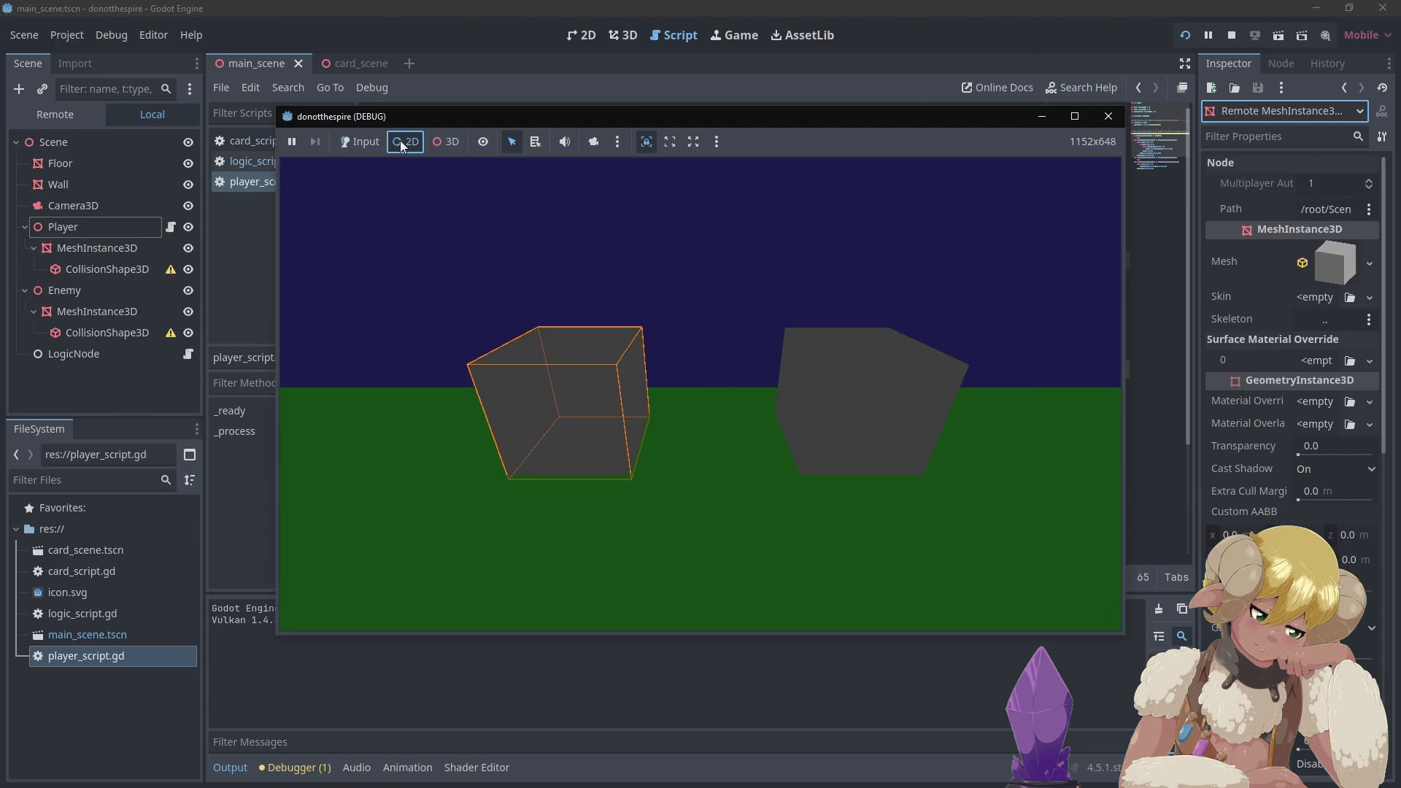
Re-enable game input, then try the embed options and list-select picking before reverting.
click(372, 143)
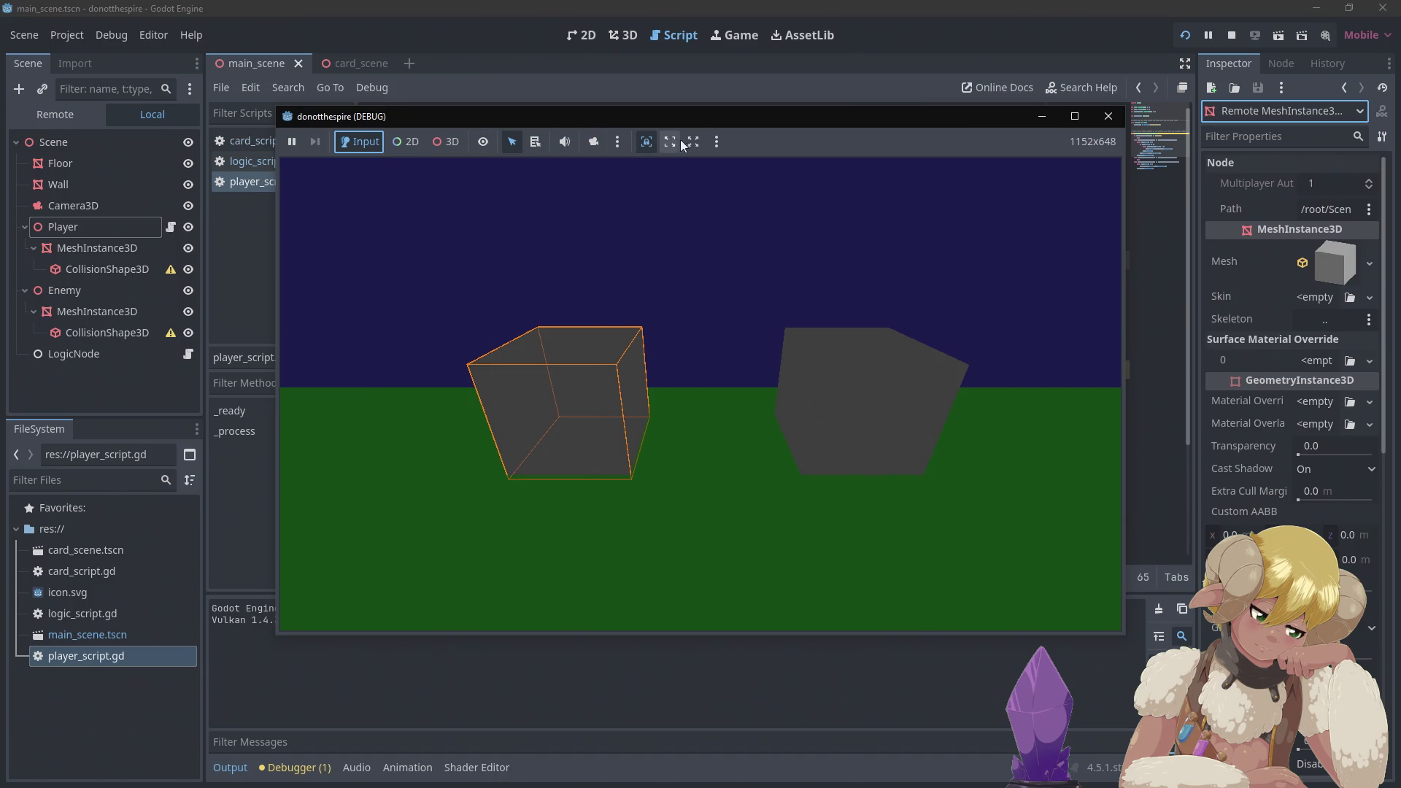
click(716, 143)
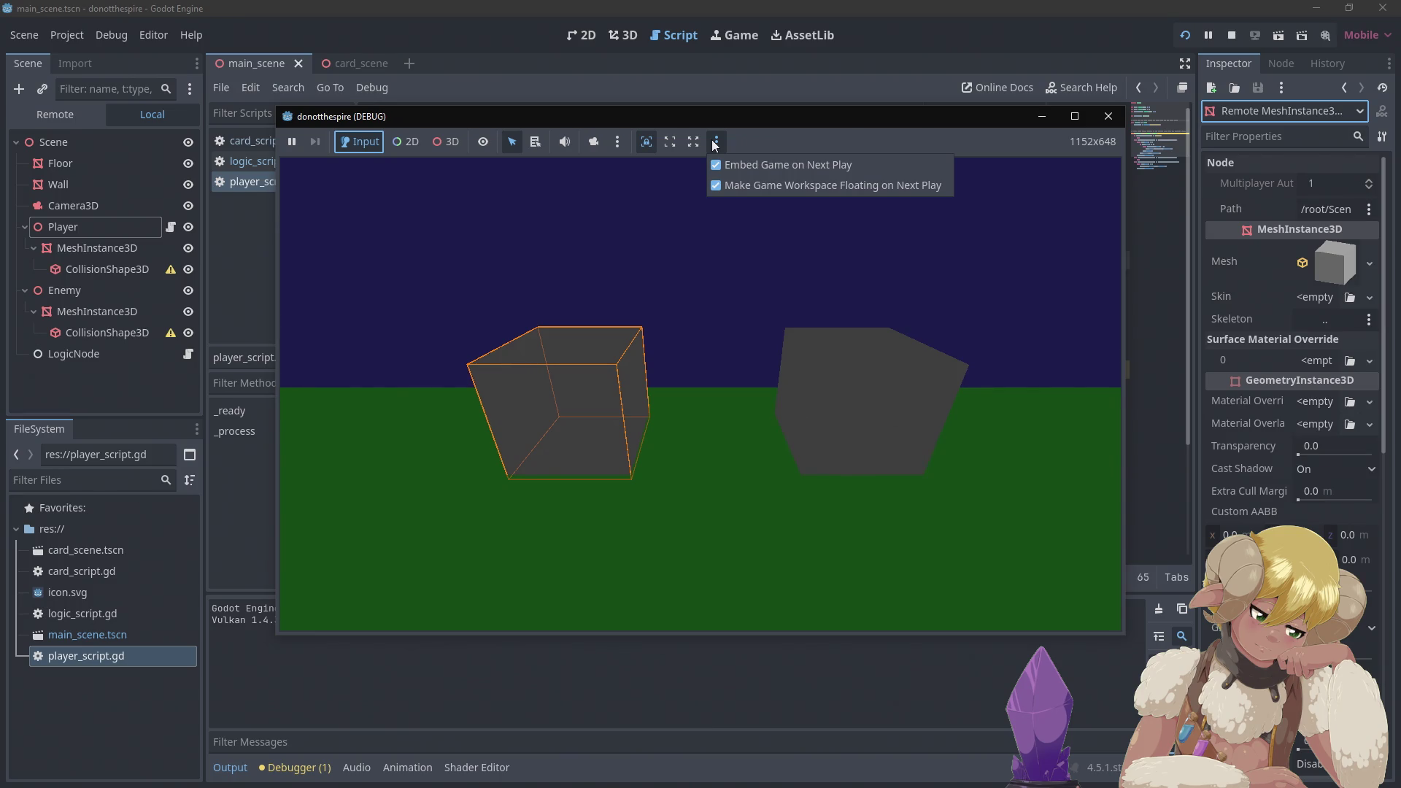
click(715, 144)
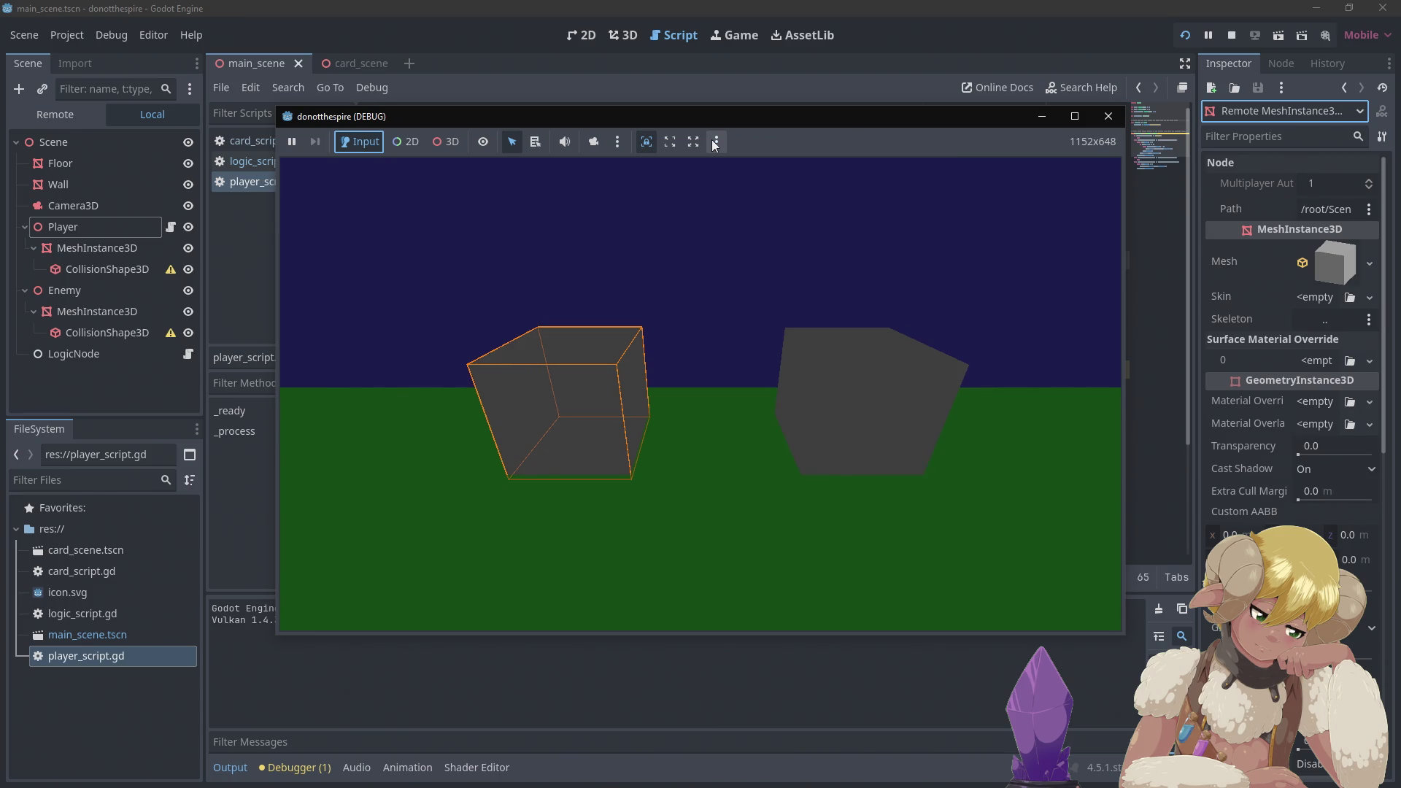
click(536, 148)
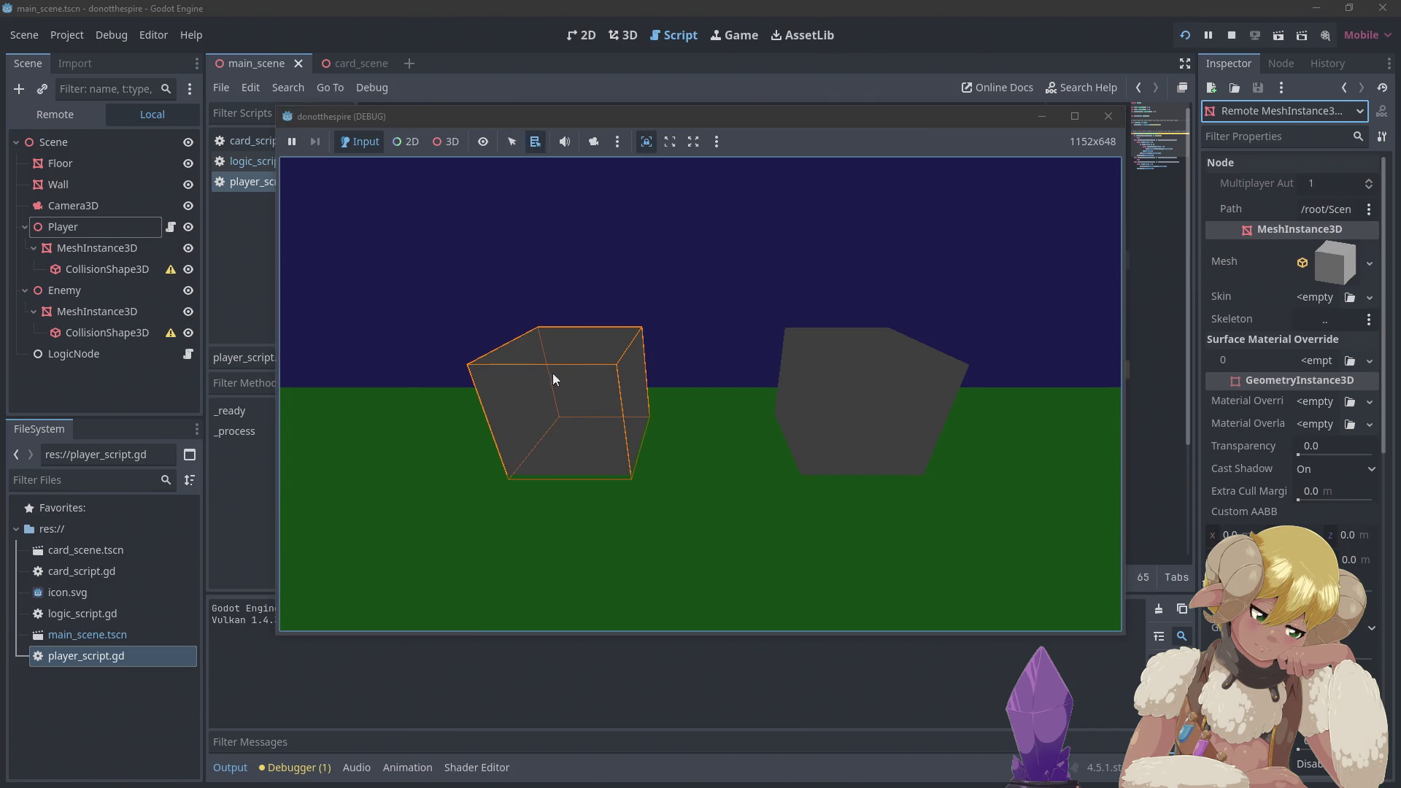
click(512, 141)
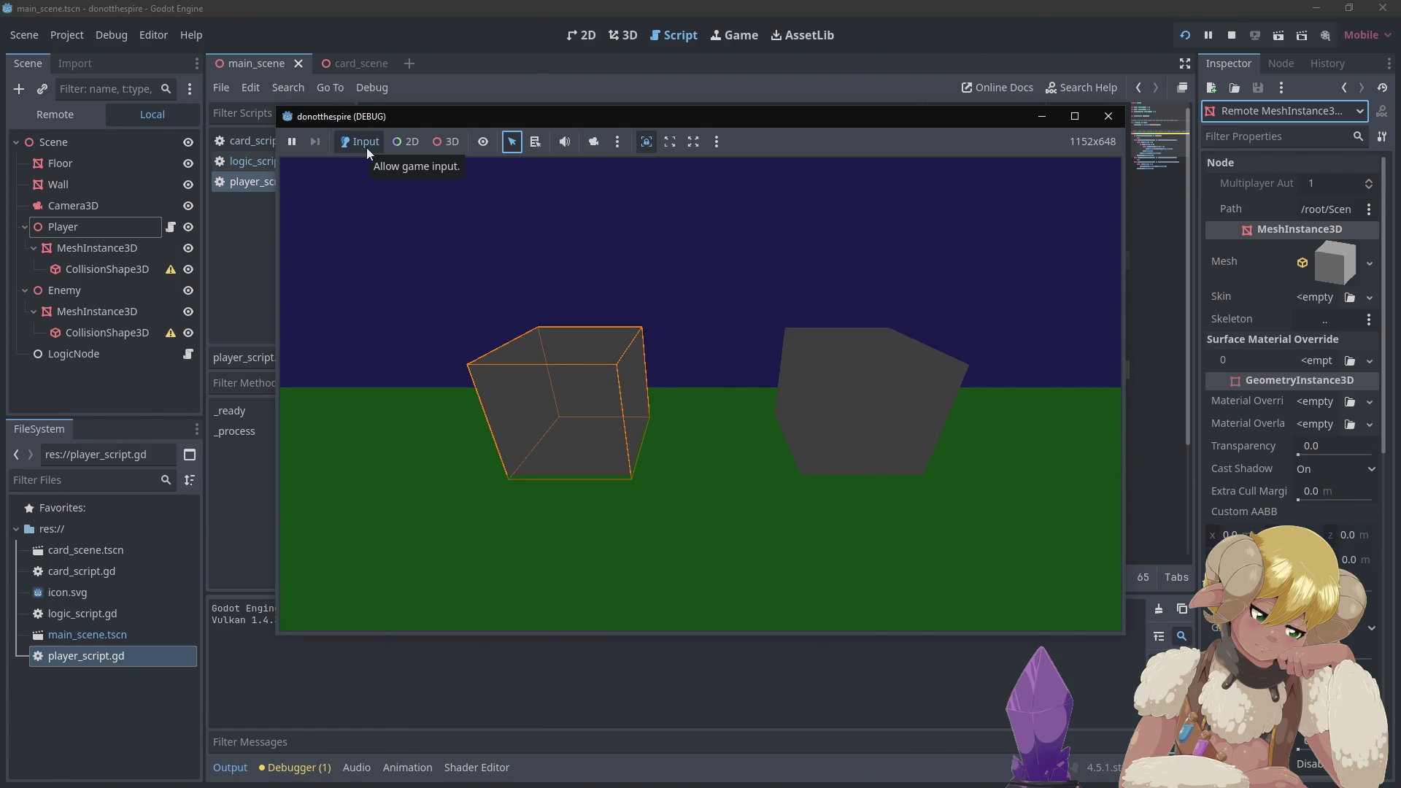
Switch to 3D selection, pick the floor and then the left cube, and pause the game.
click(439, 144)
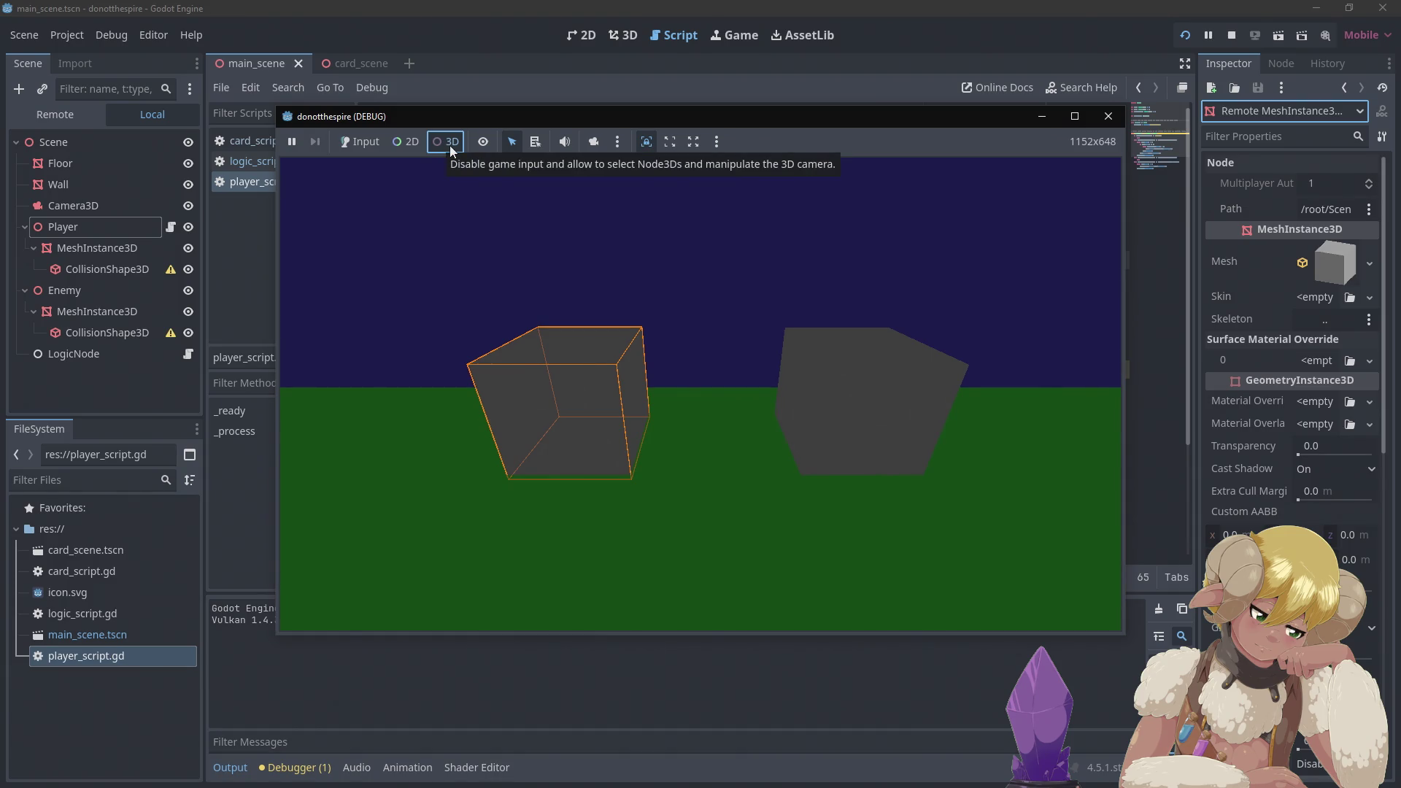
click(484, 394)
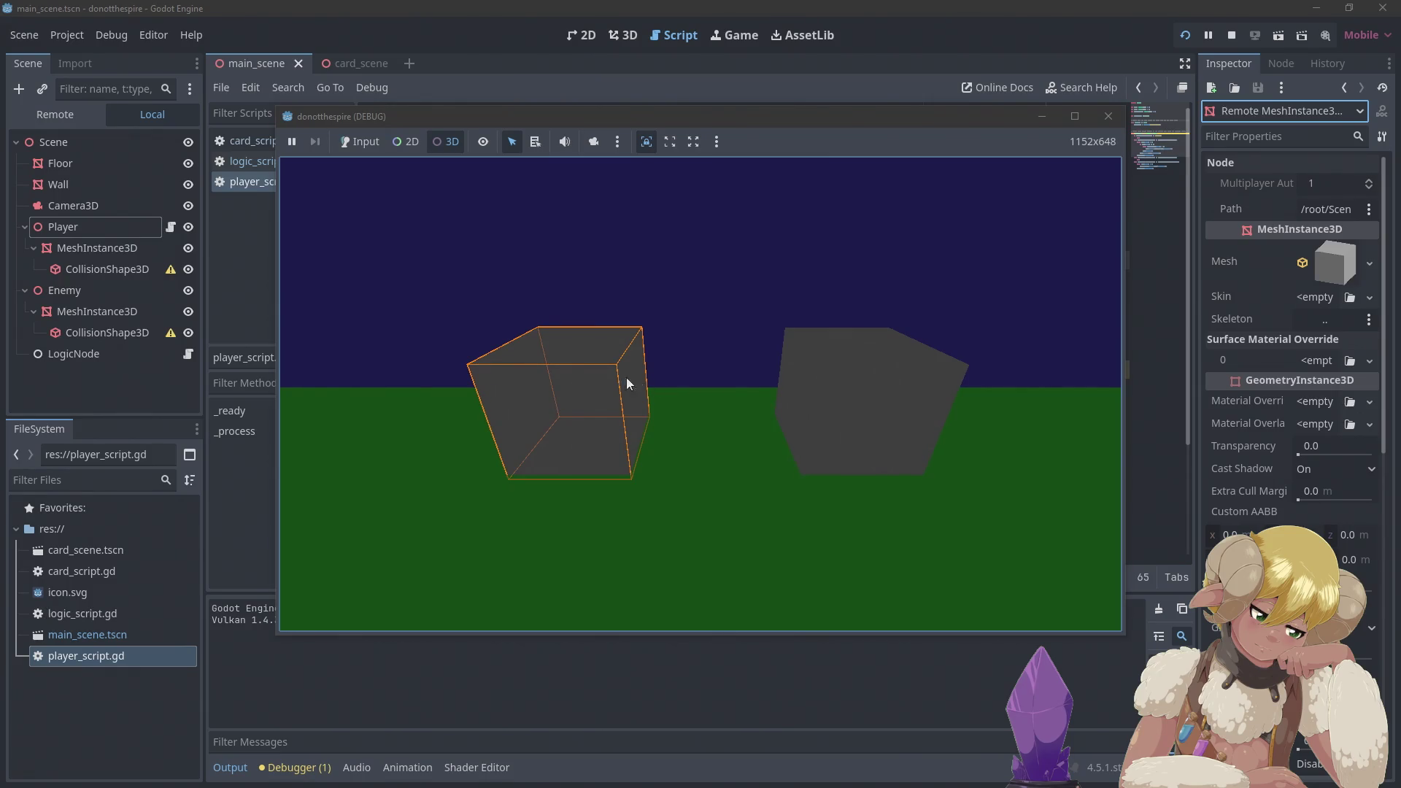
click(675, 377)
click(559, 403)
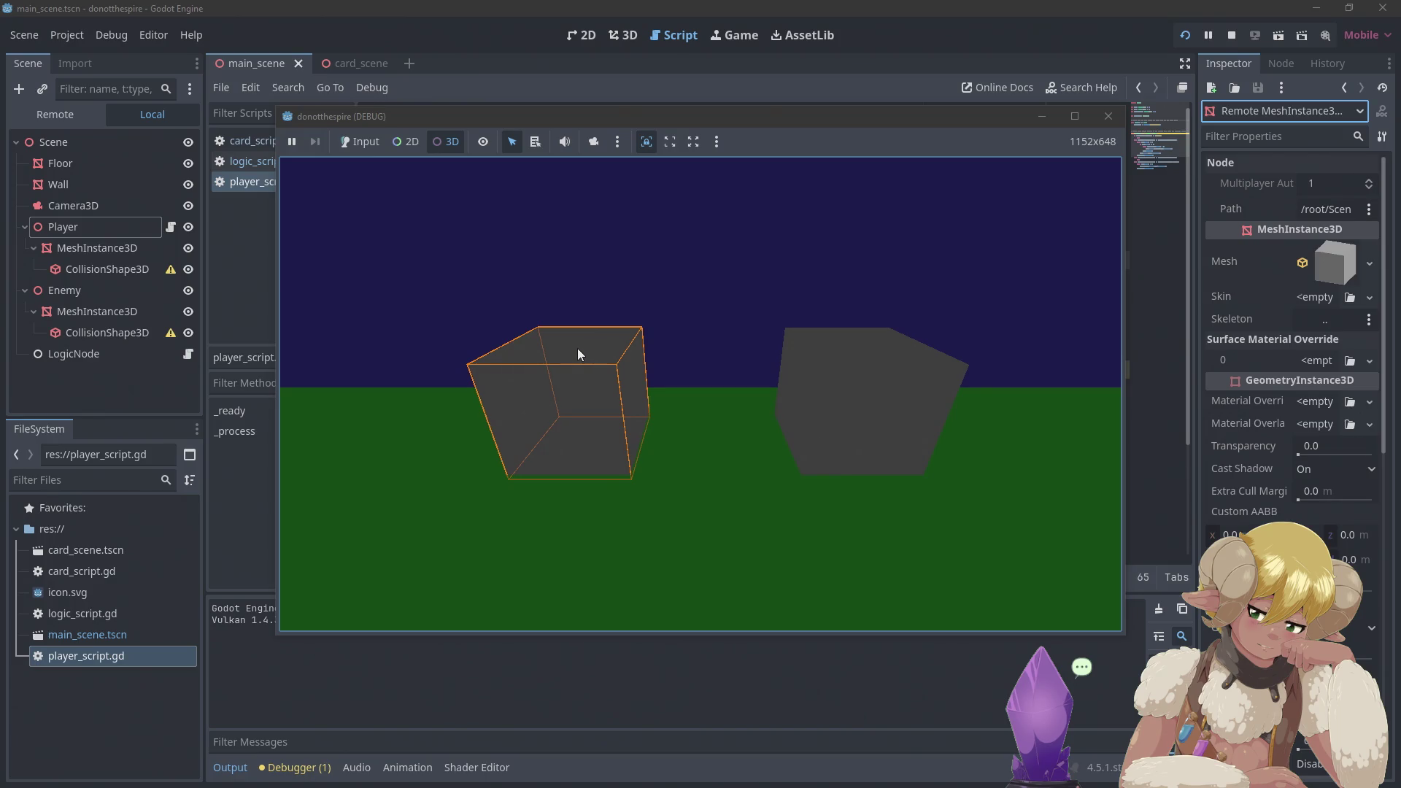
click(292, 143)
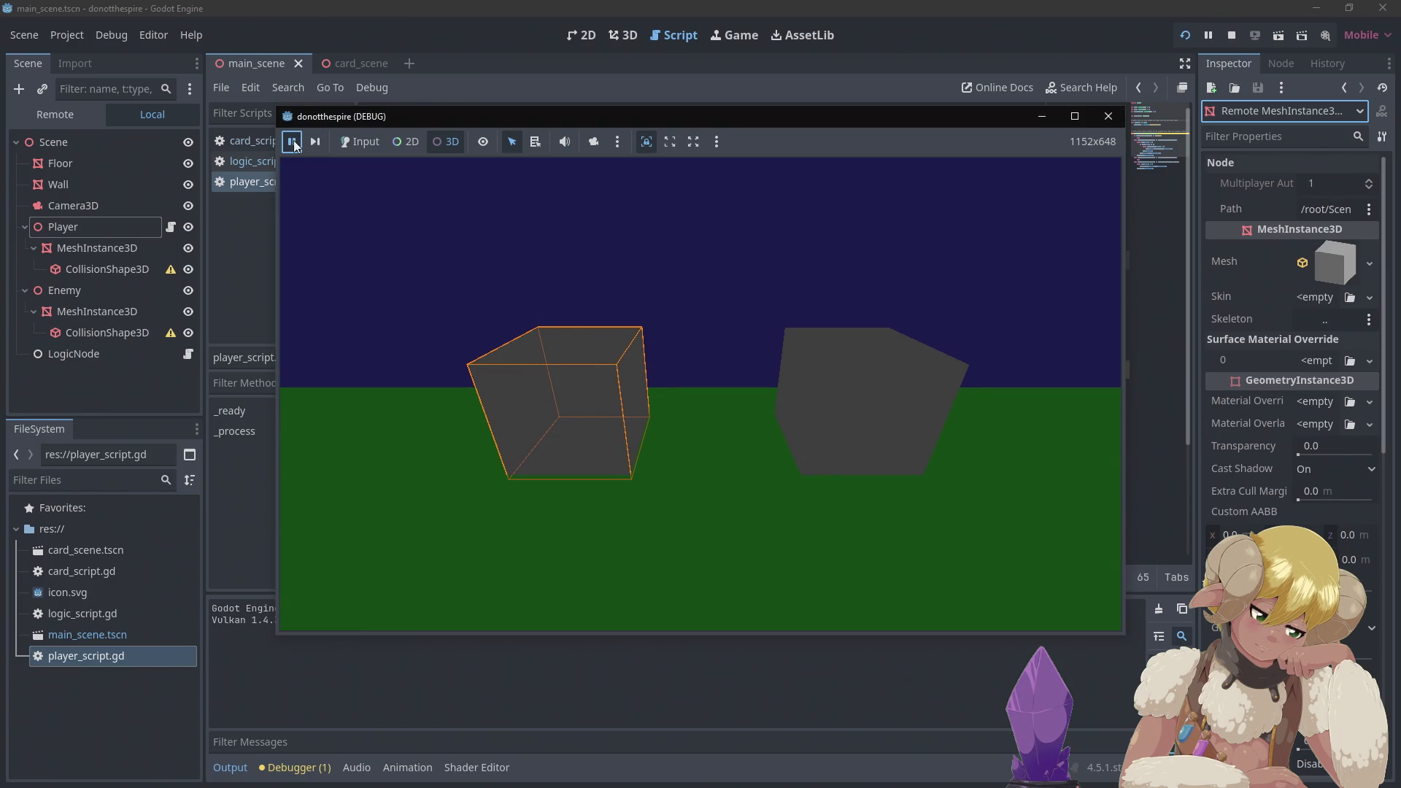
click(417, 259)
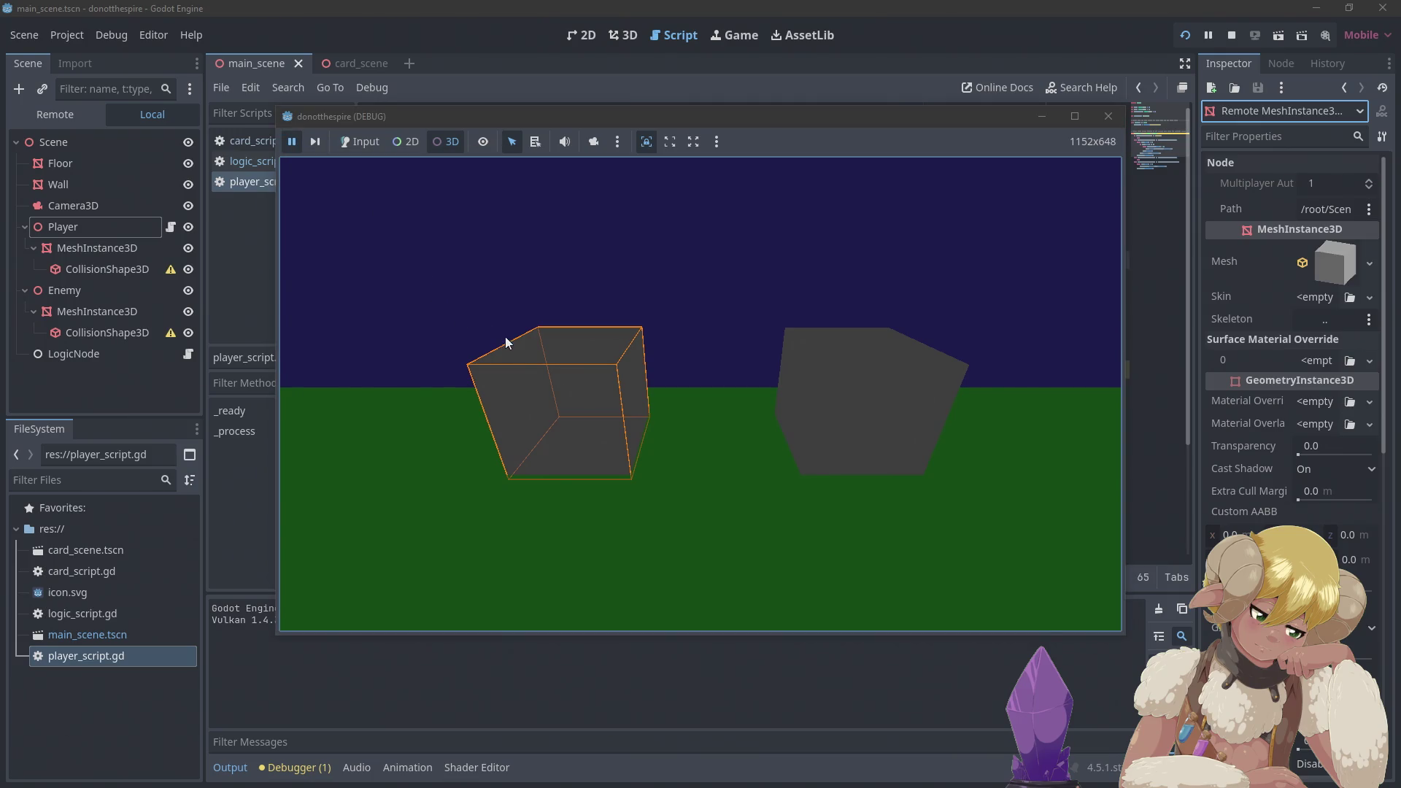
scroll(1320, 424, down, 2)
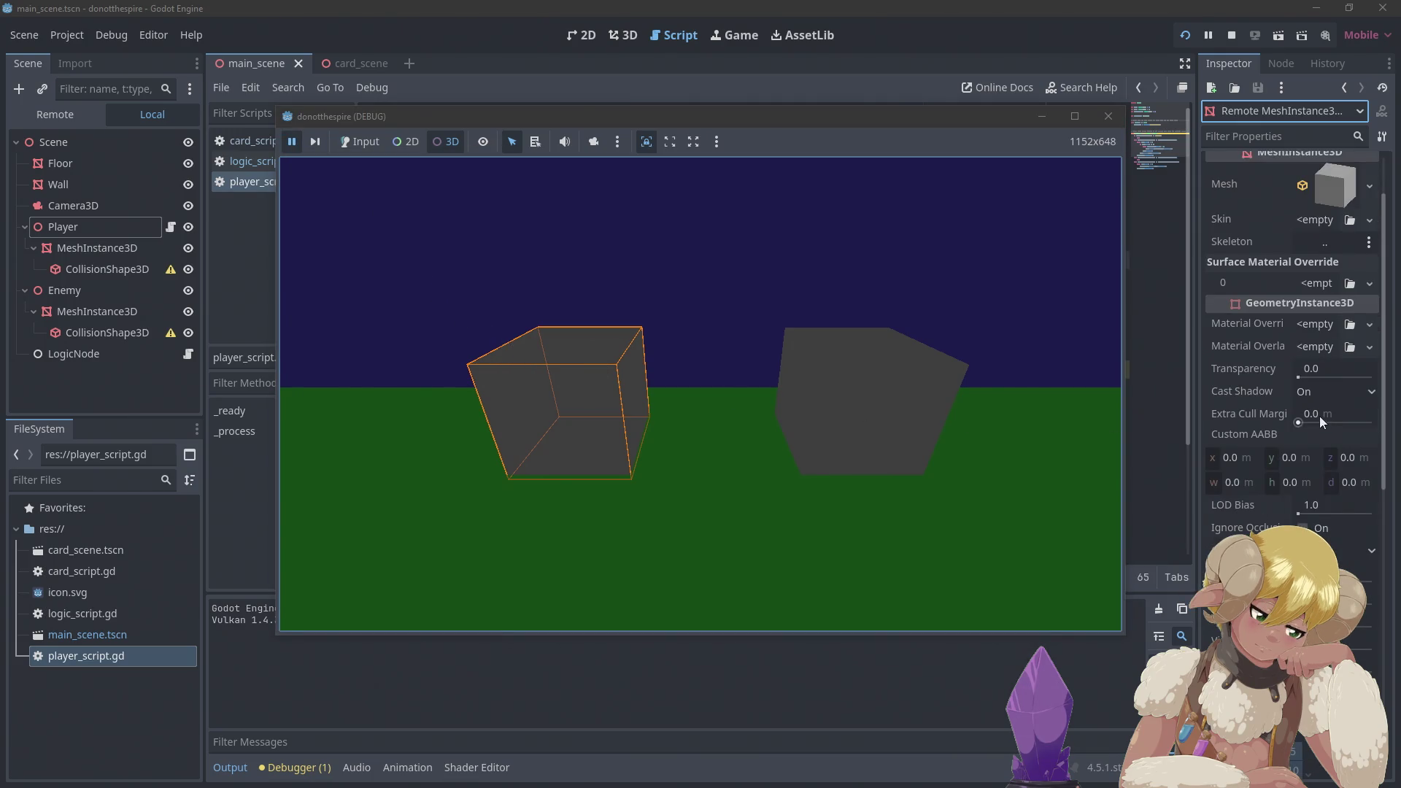
scroll(1319, 417, down, 8)
scroll(1296, 411, down, 4)
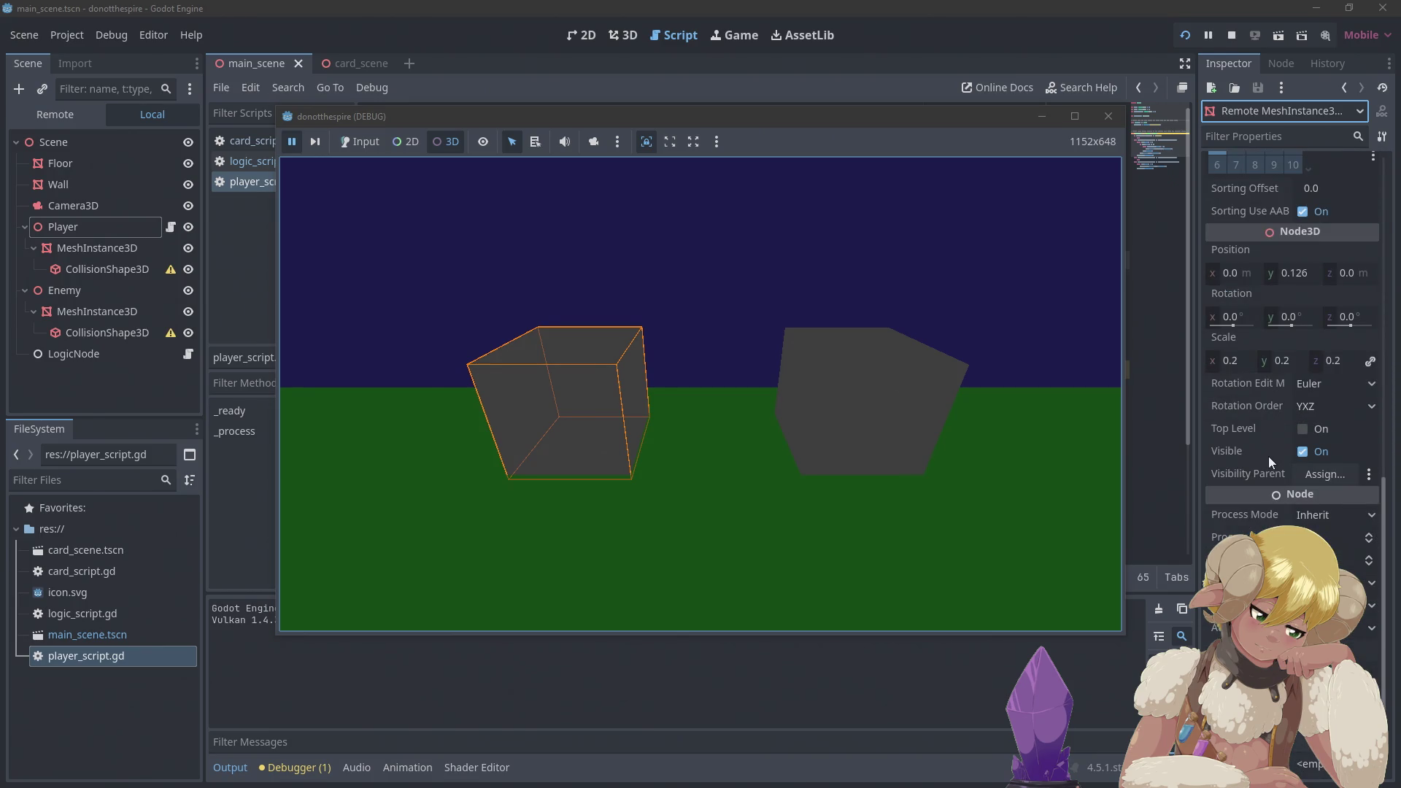
scroll(1268, 457, up, 10)
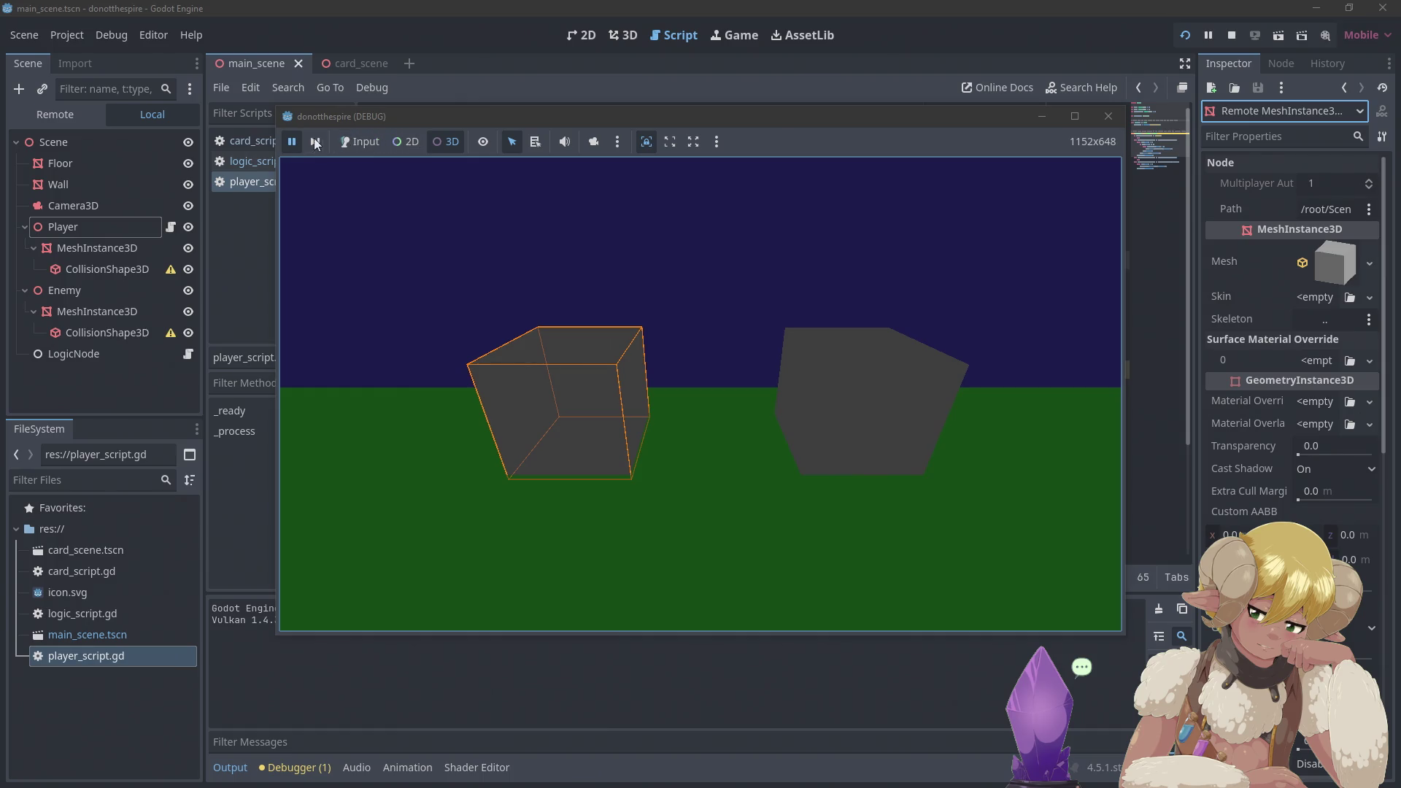
Stop the game and return to player_script.gd after a brief look at the 3D view.
click(286, 145)
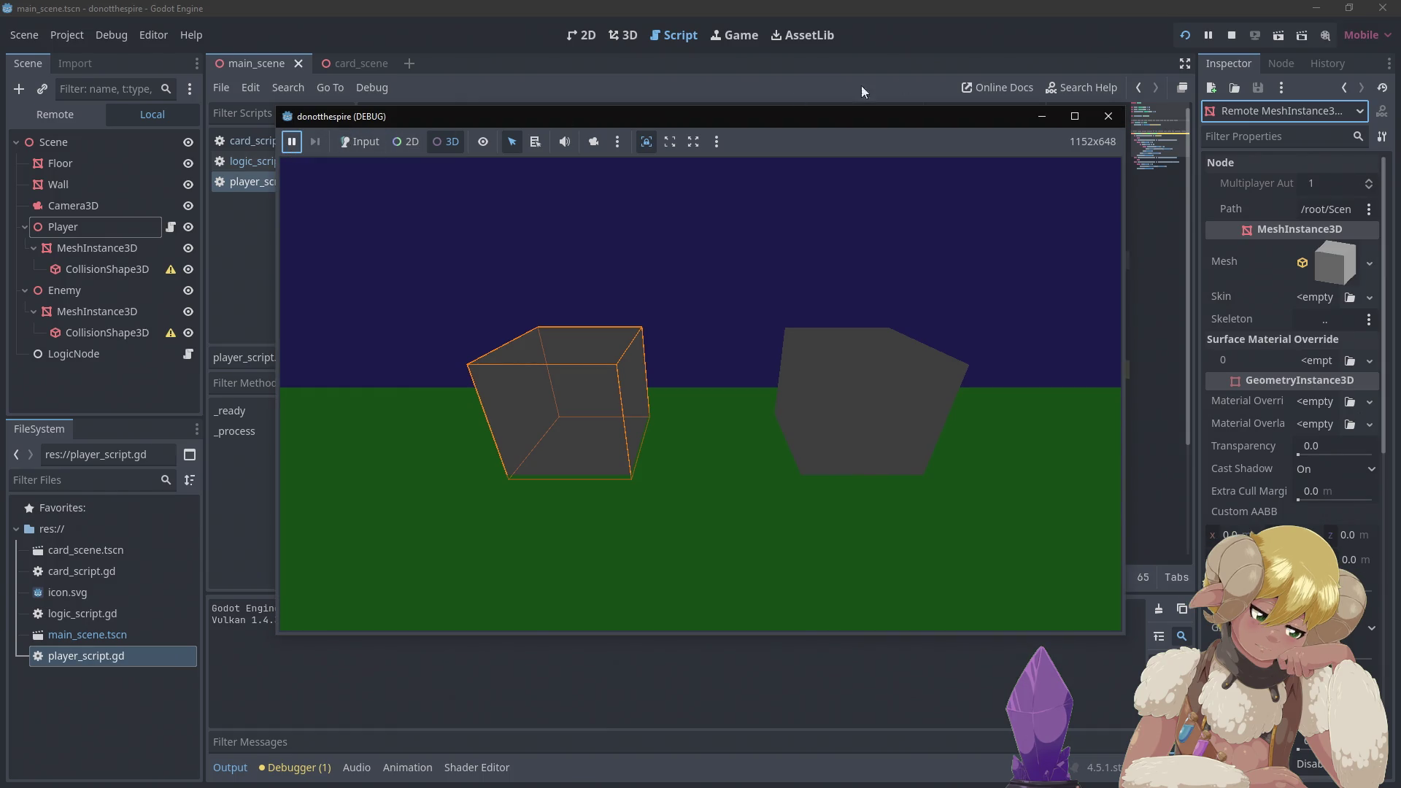
click(1108, 116)
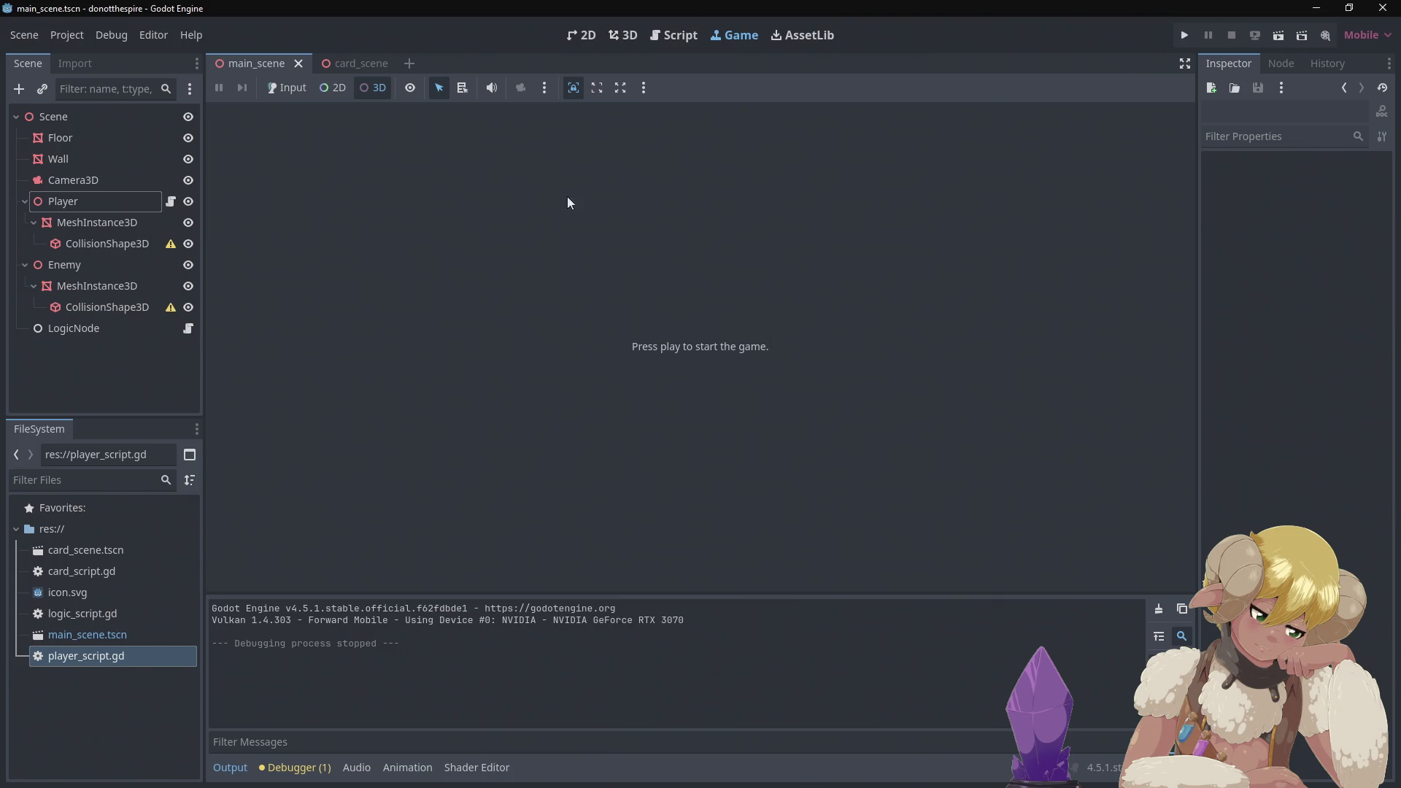
click(676, 42)
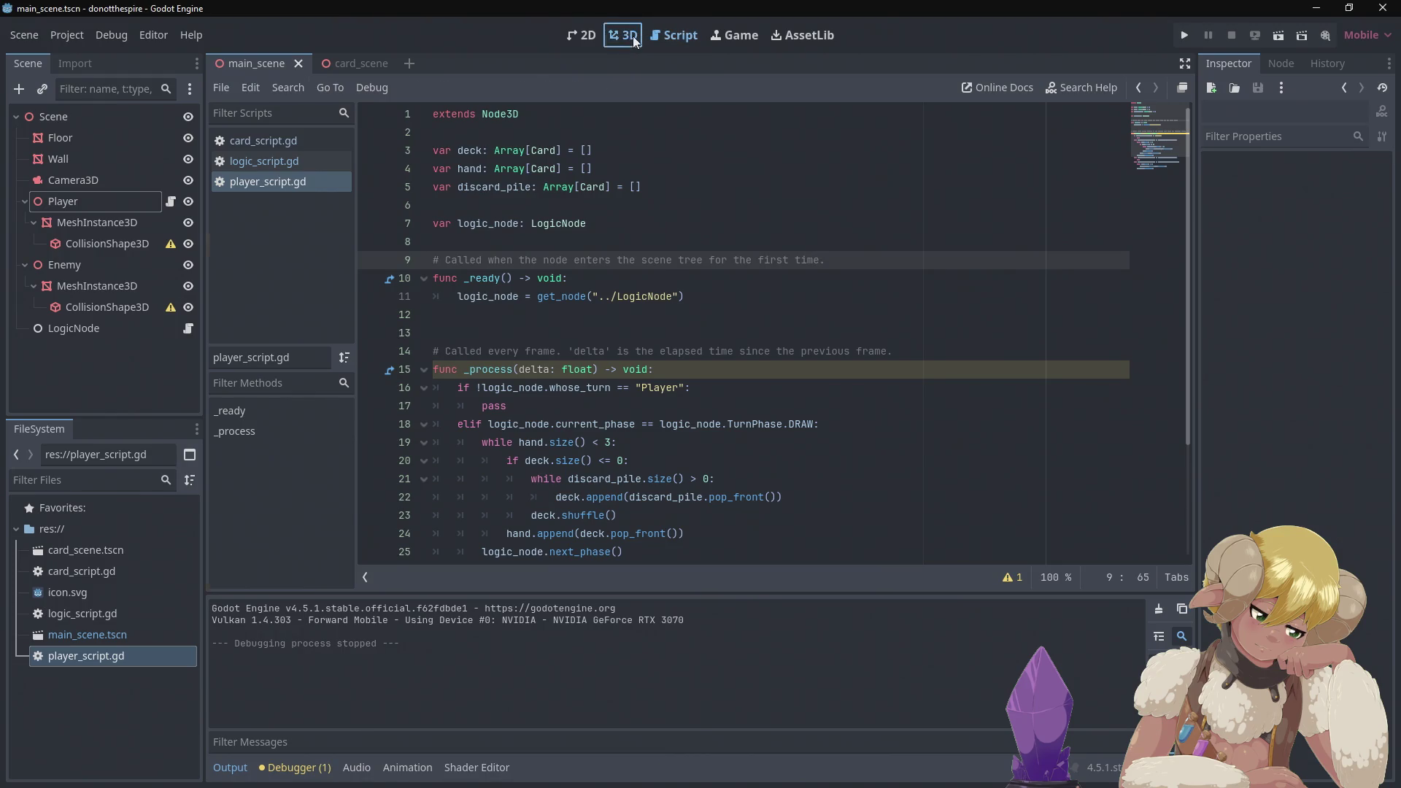
click(633, 36)
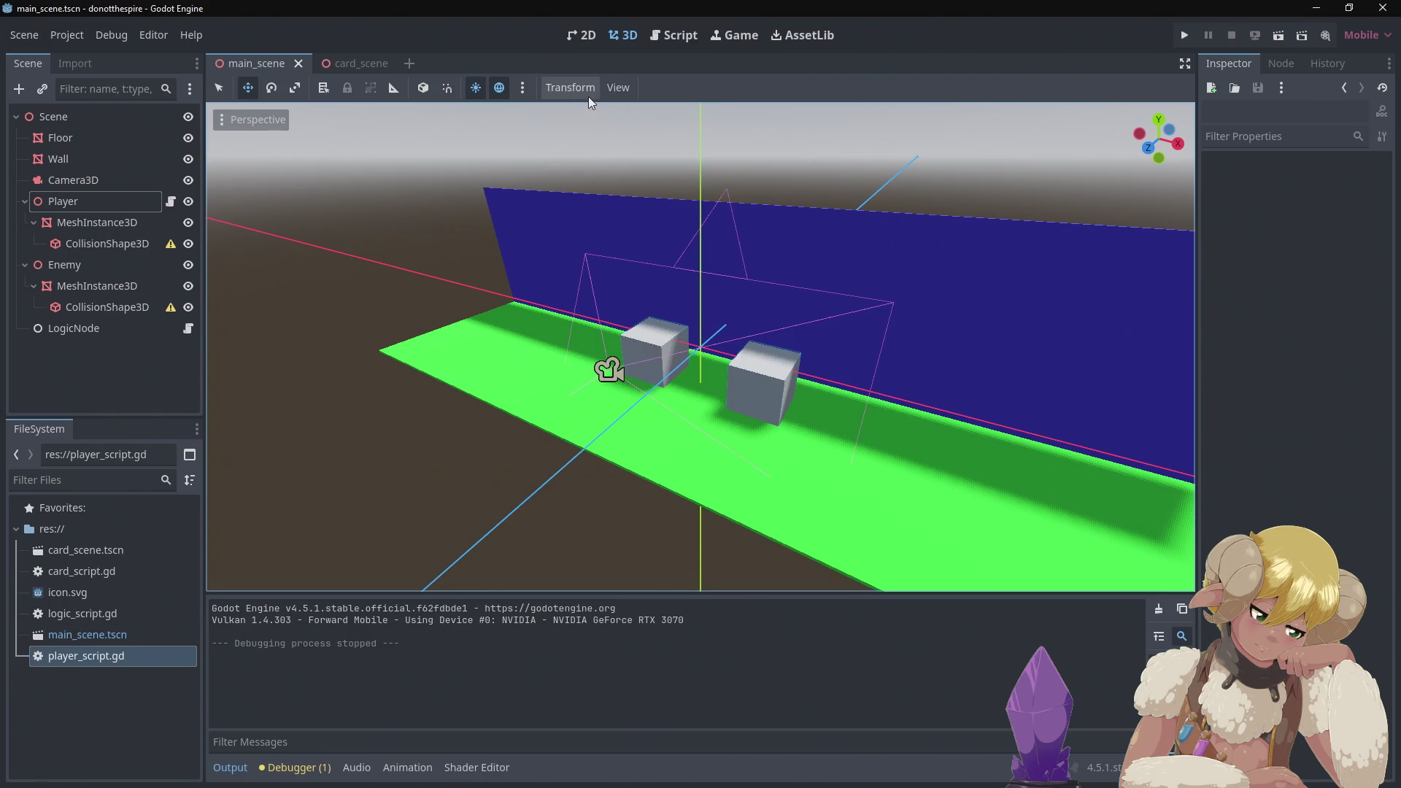
click(675, 41)
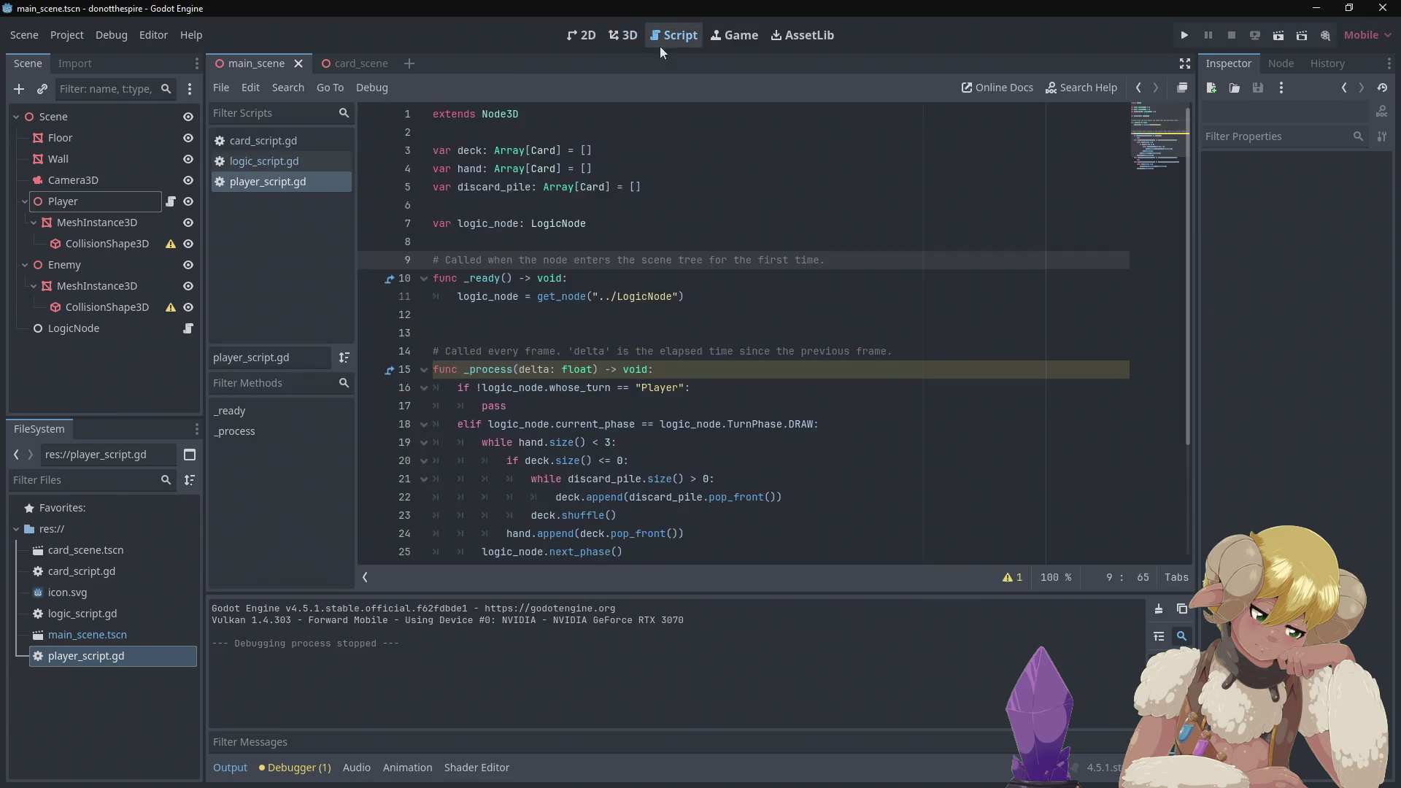
Start a print("plaing") call in the PLAY branch on line 27.
scroll(603, 263, down, 3)
click(492, 440)
text(print("pla)
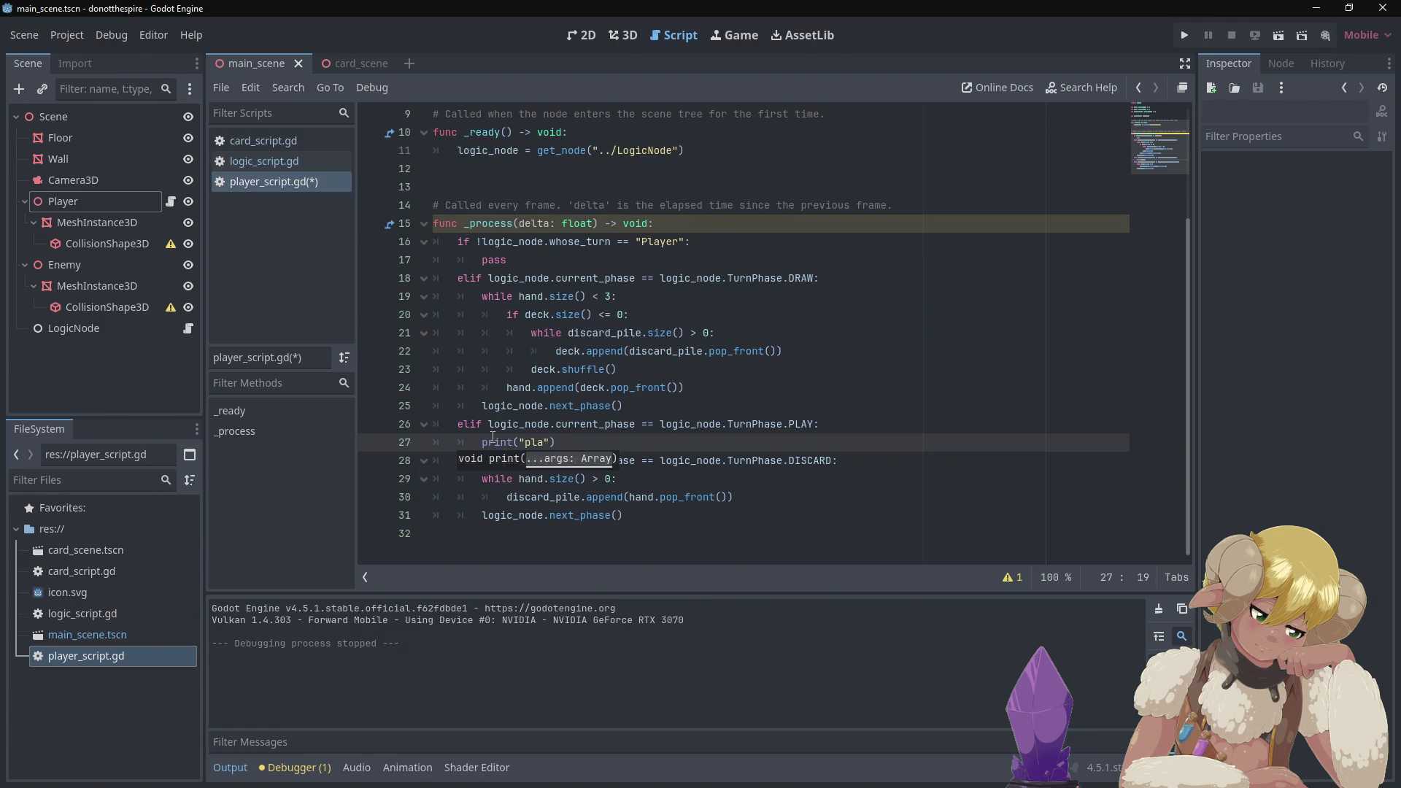
text(ing)
Correct the print to "playing", then run the game to test it and close it.
key(Left)
key(Left)
text(y)
click(1184, 35)
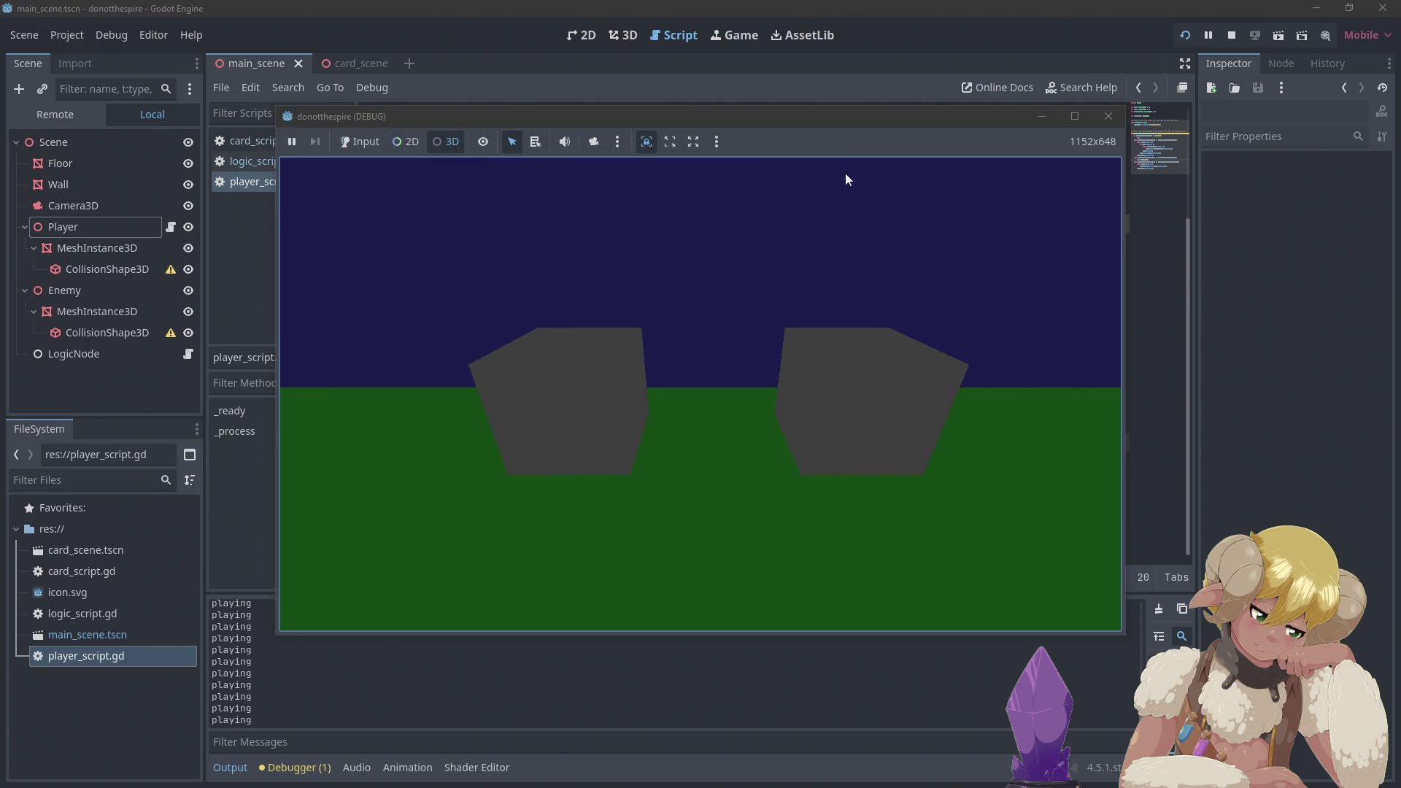
click(1108, 116)
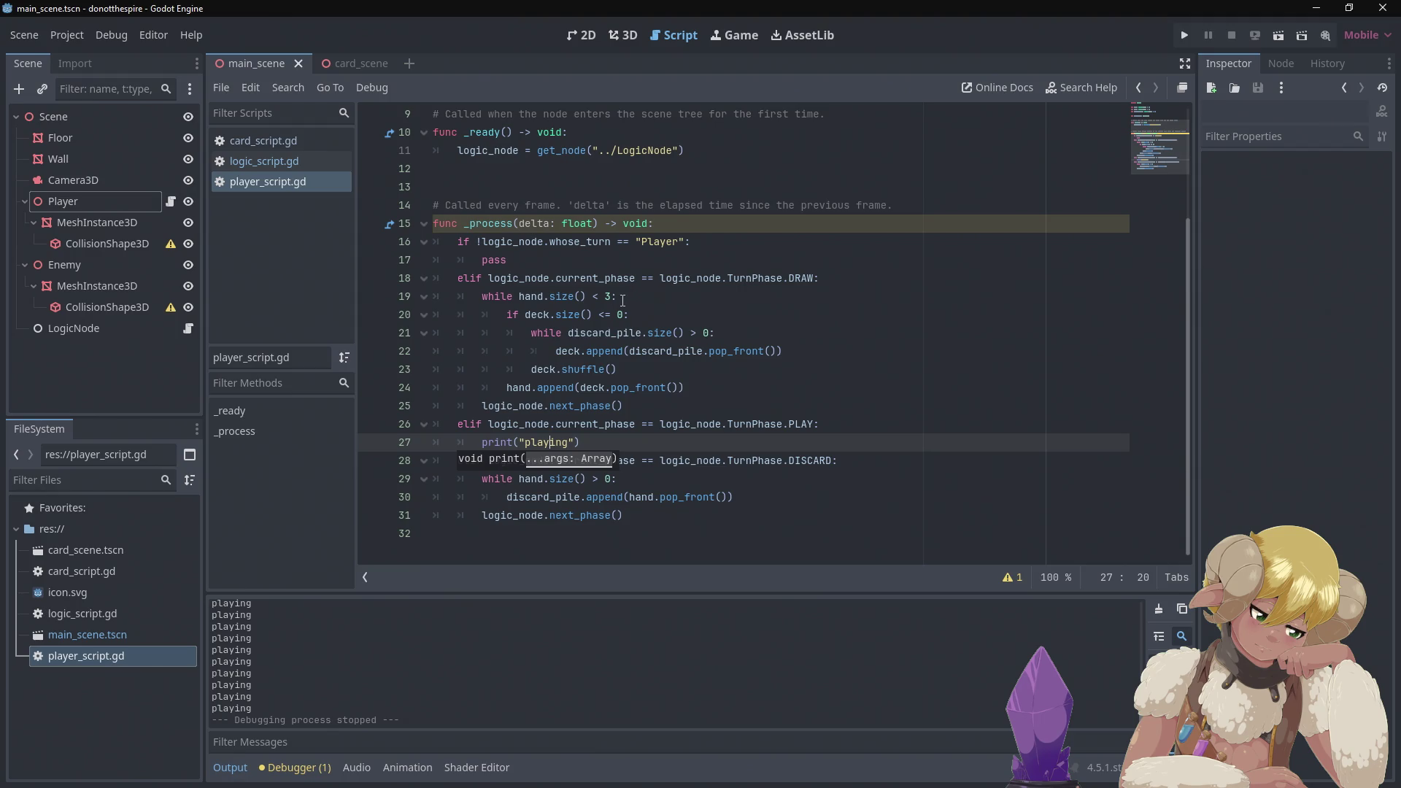
key(F5)
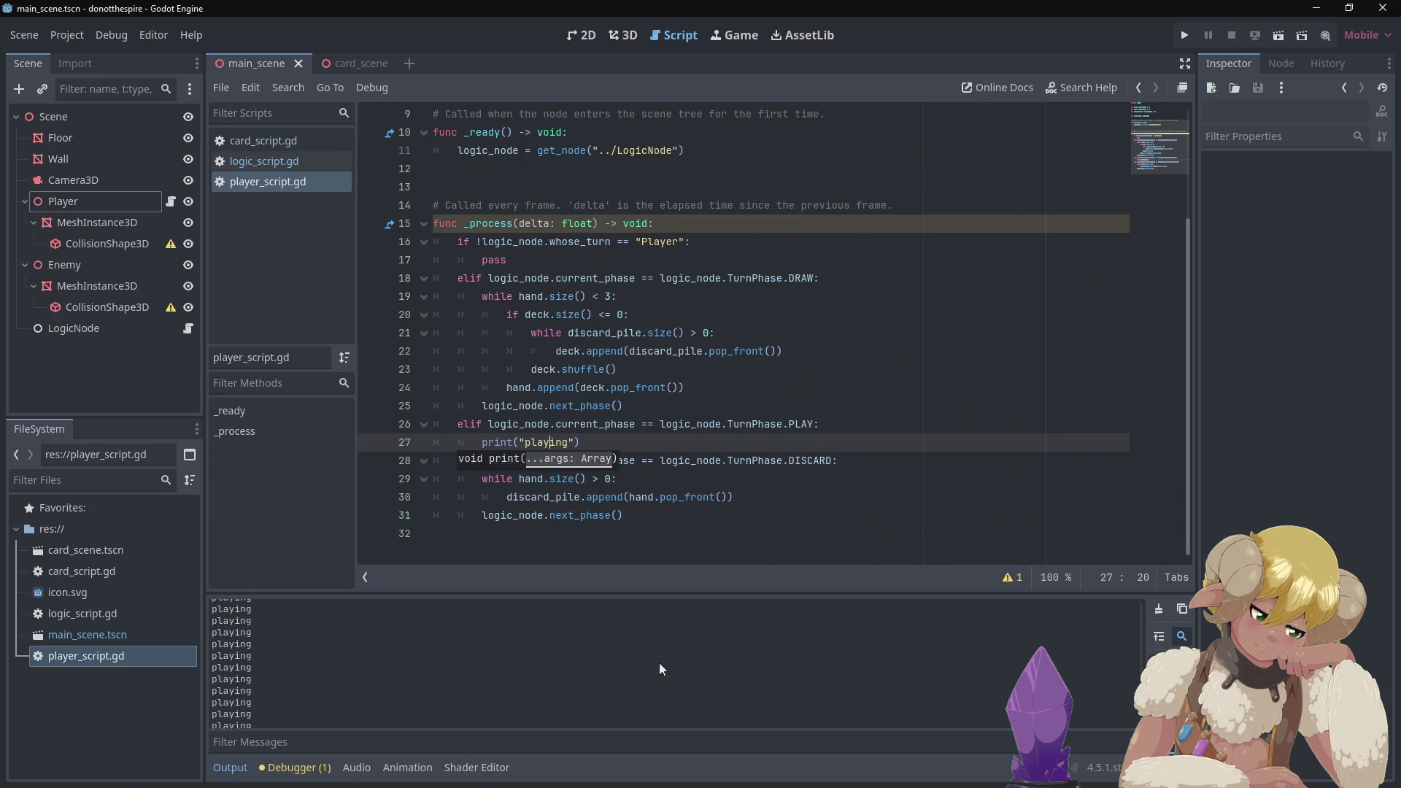
key(F8)
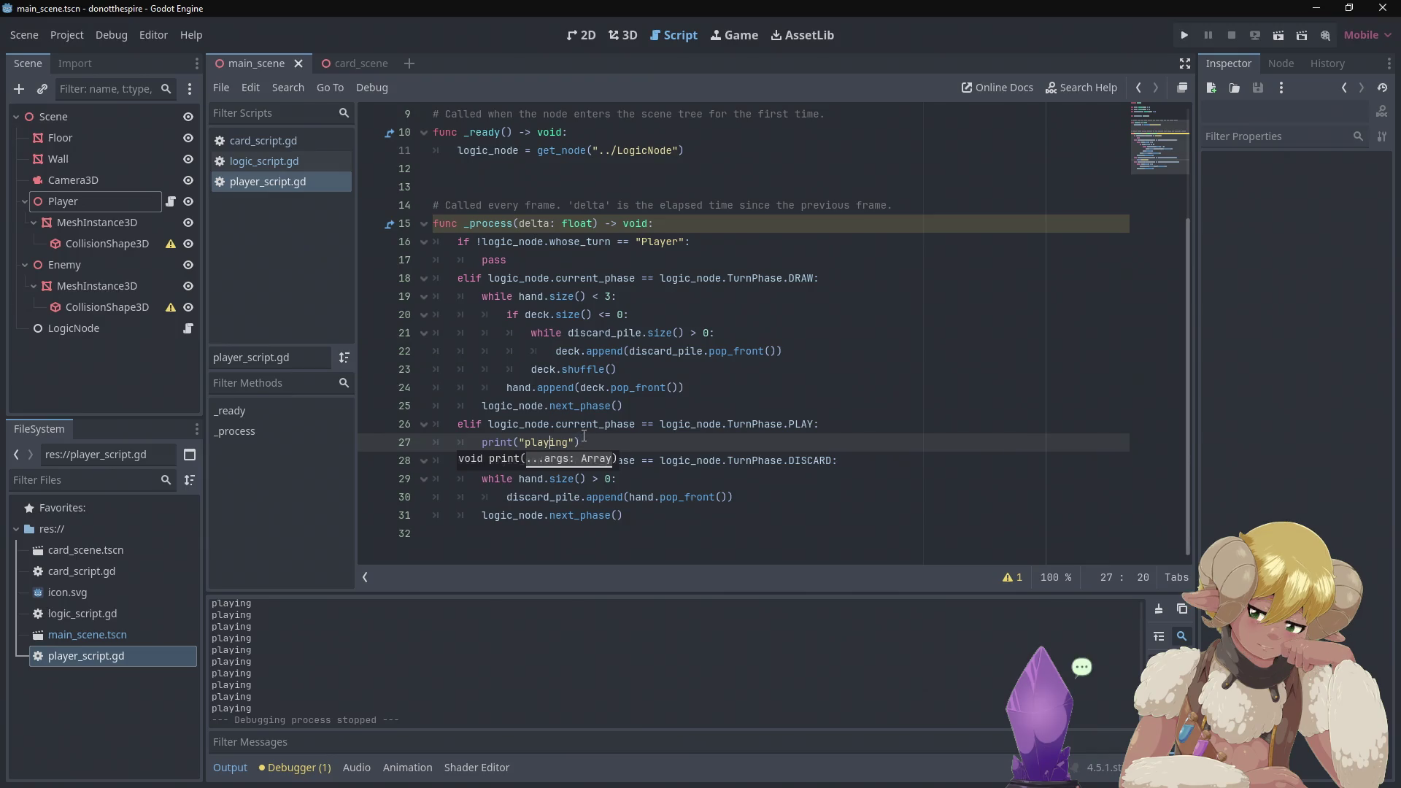
mouse_move(587, 428)
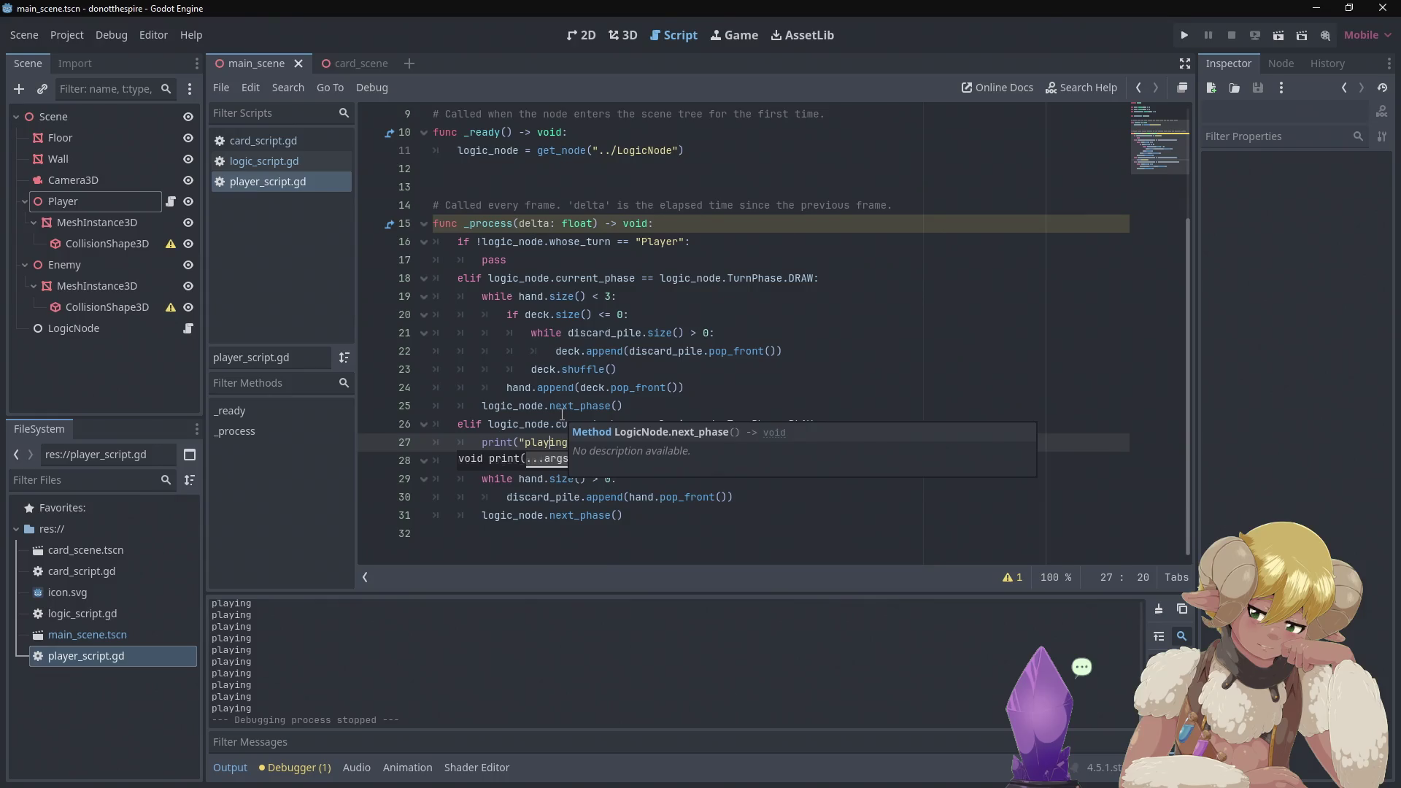
mouse_move(578, 436)
mouse_down()
mouse_move(496, 429)
mouse_move(482, 442)
mouse_up()
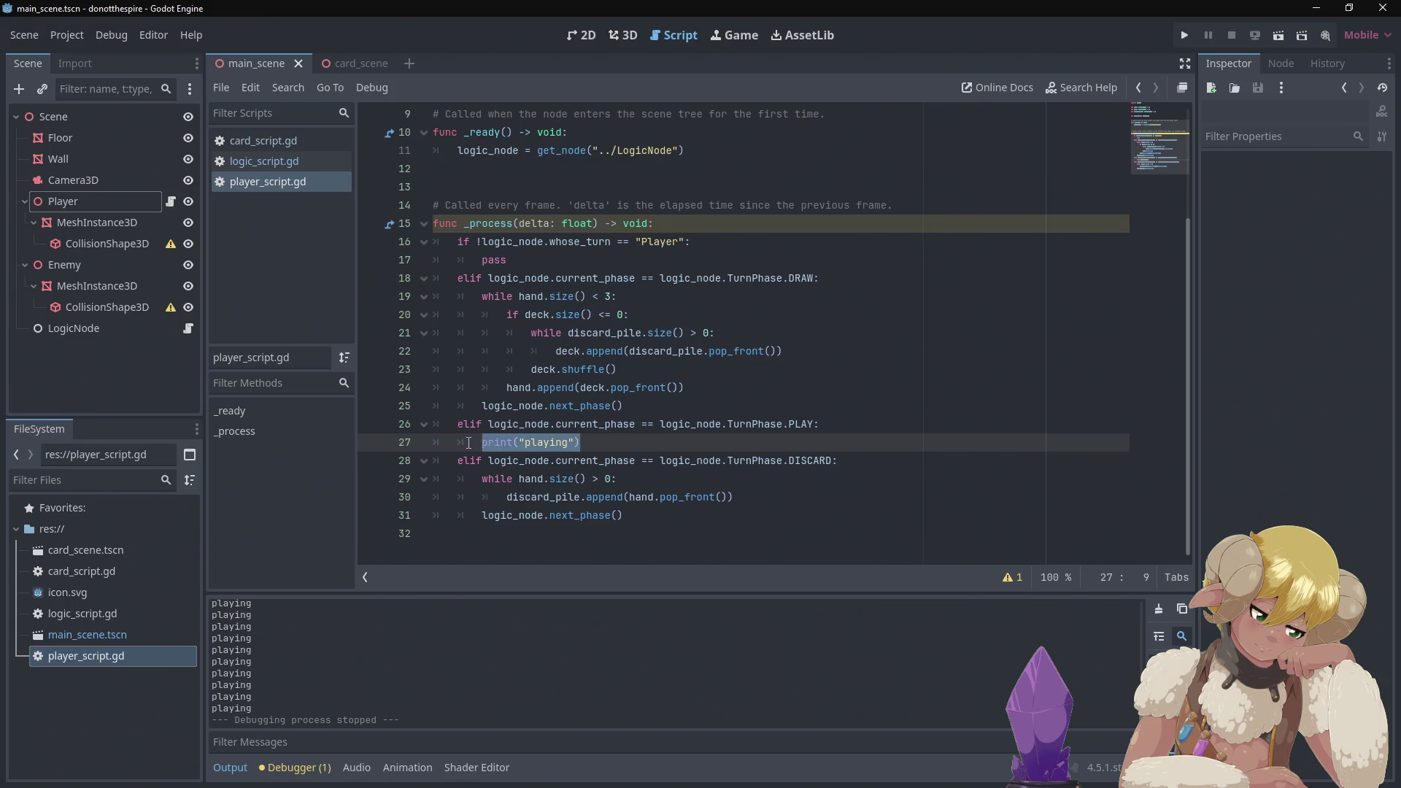
Replace the print with pass, run the game, and pick a mesh using 3D selection.
text(pass)
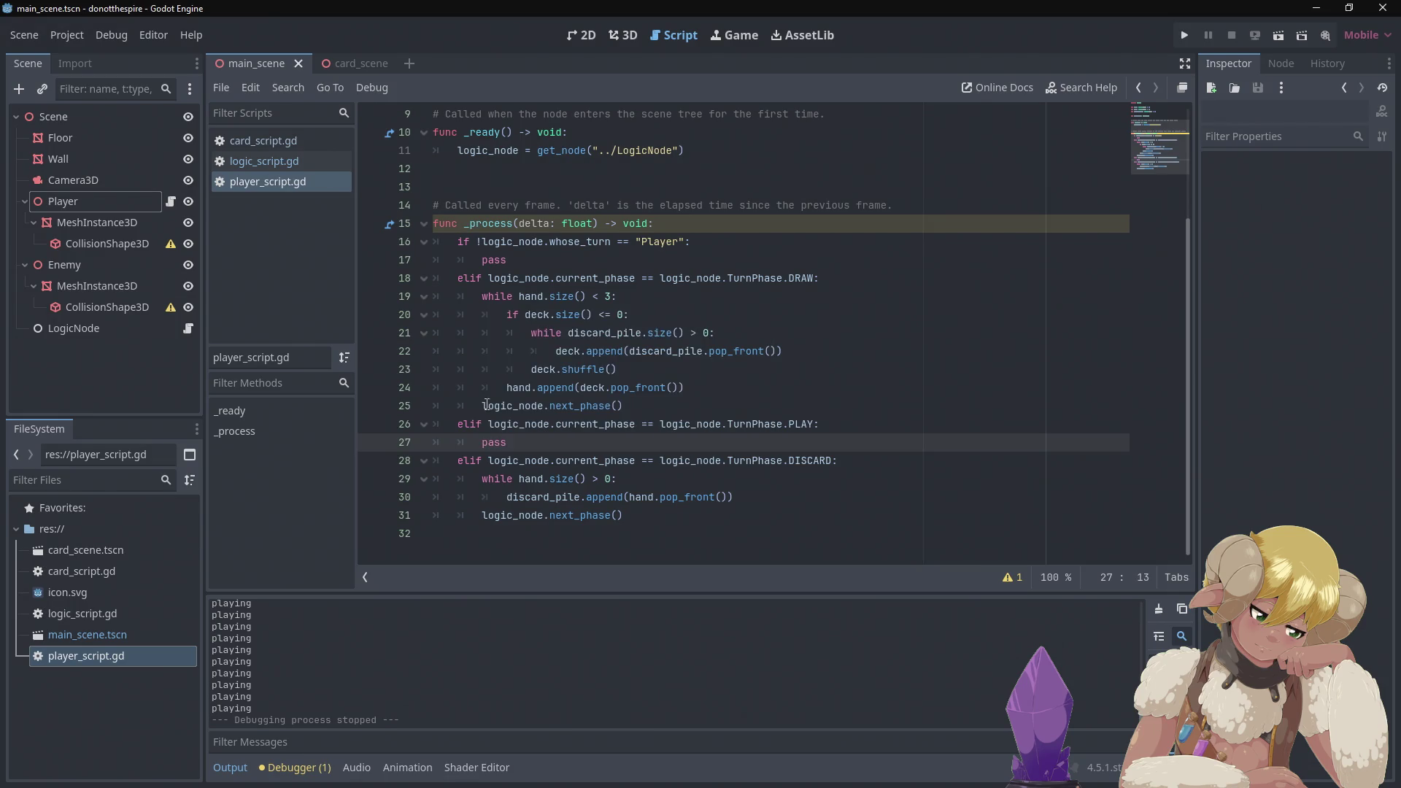
click(1185, 36)
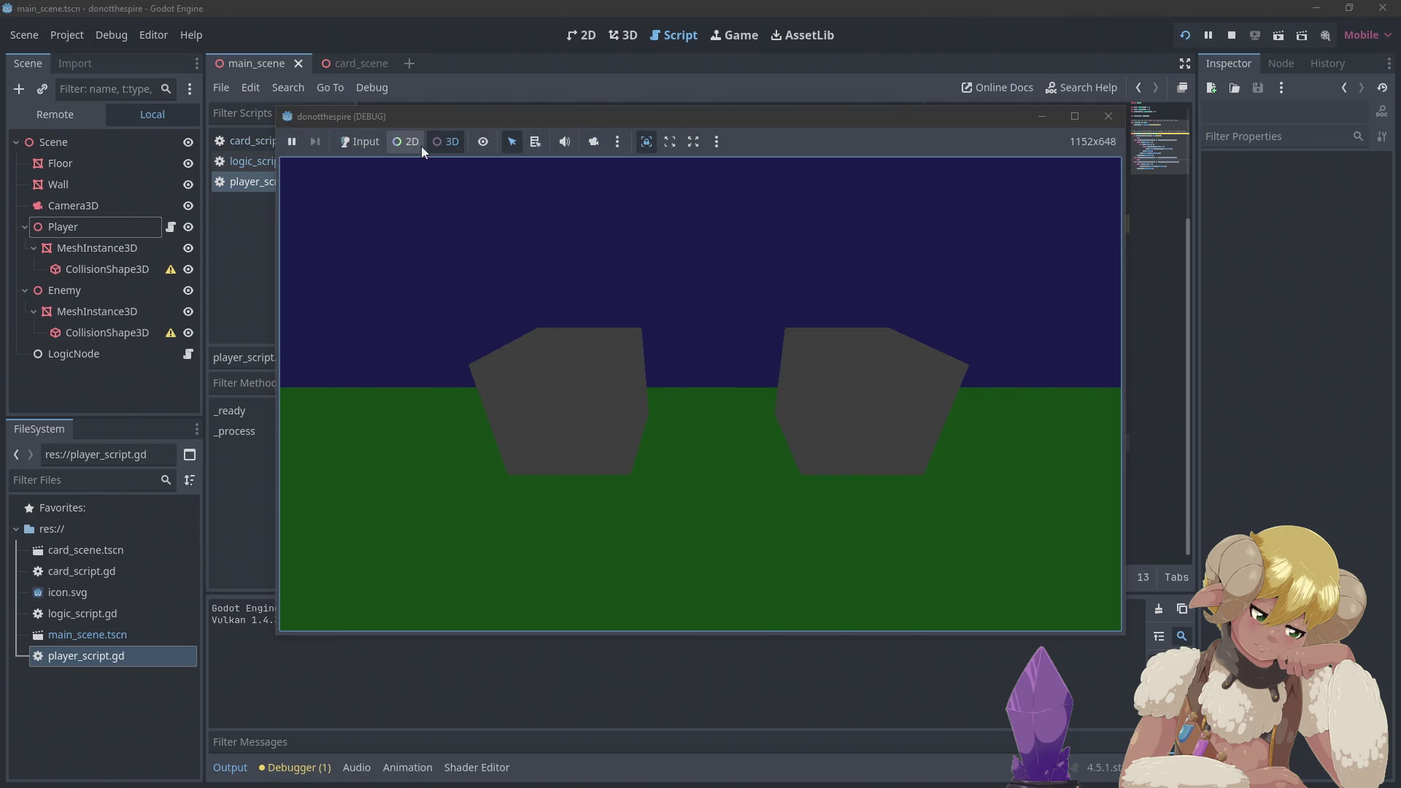
click(438, 143)
click(573, 254)
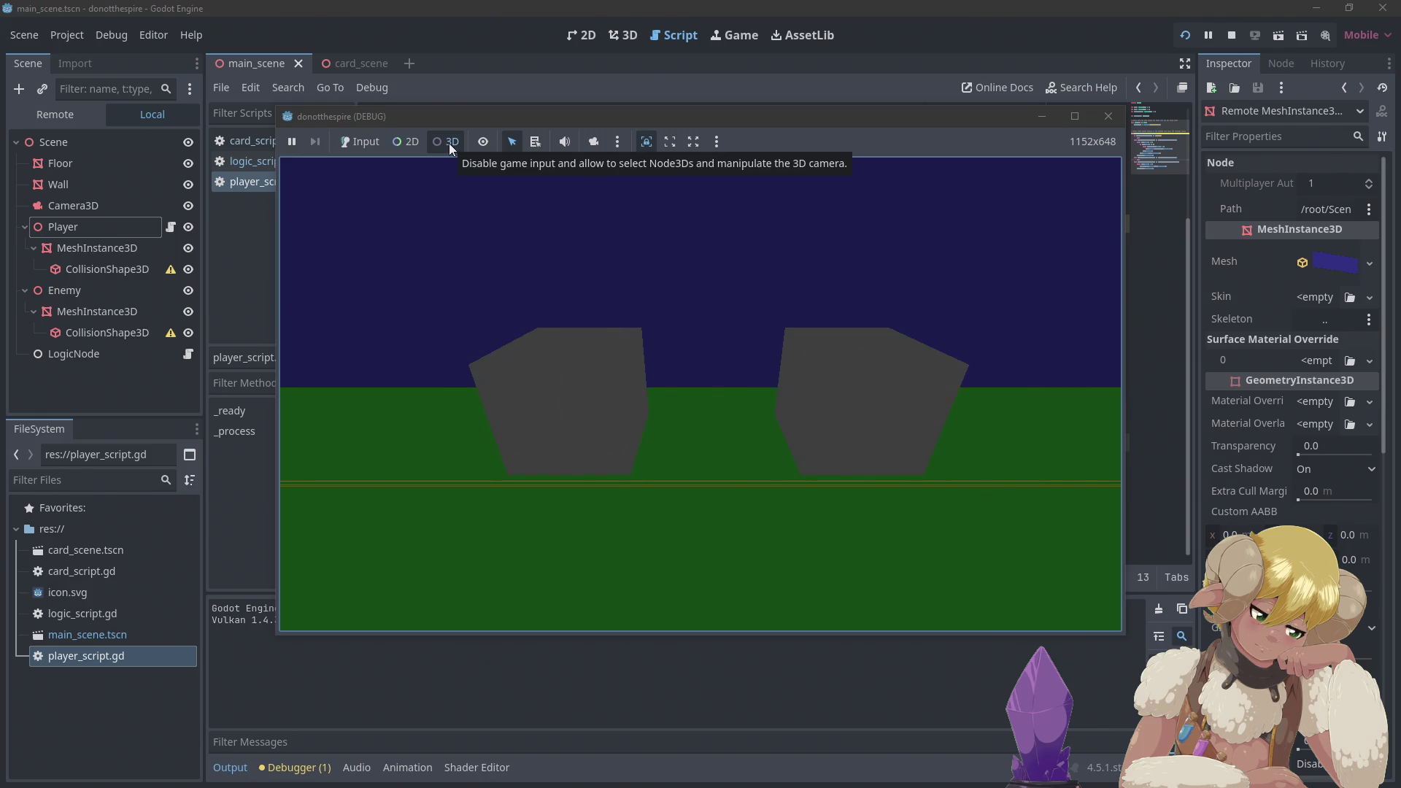
click(448, 143)
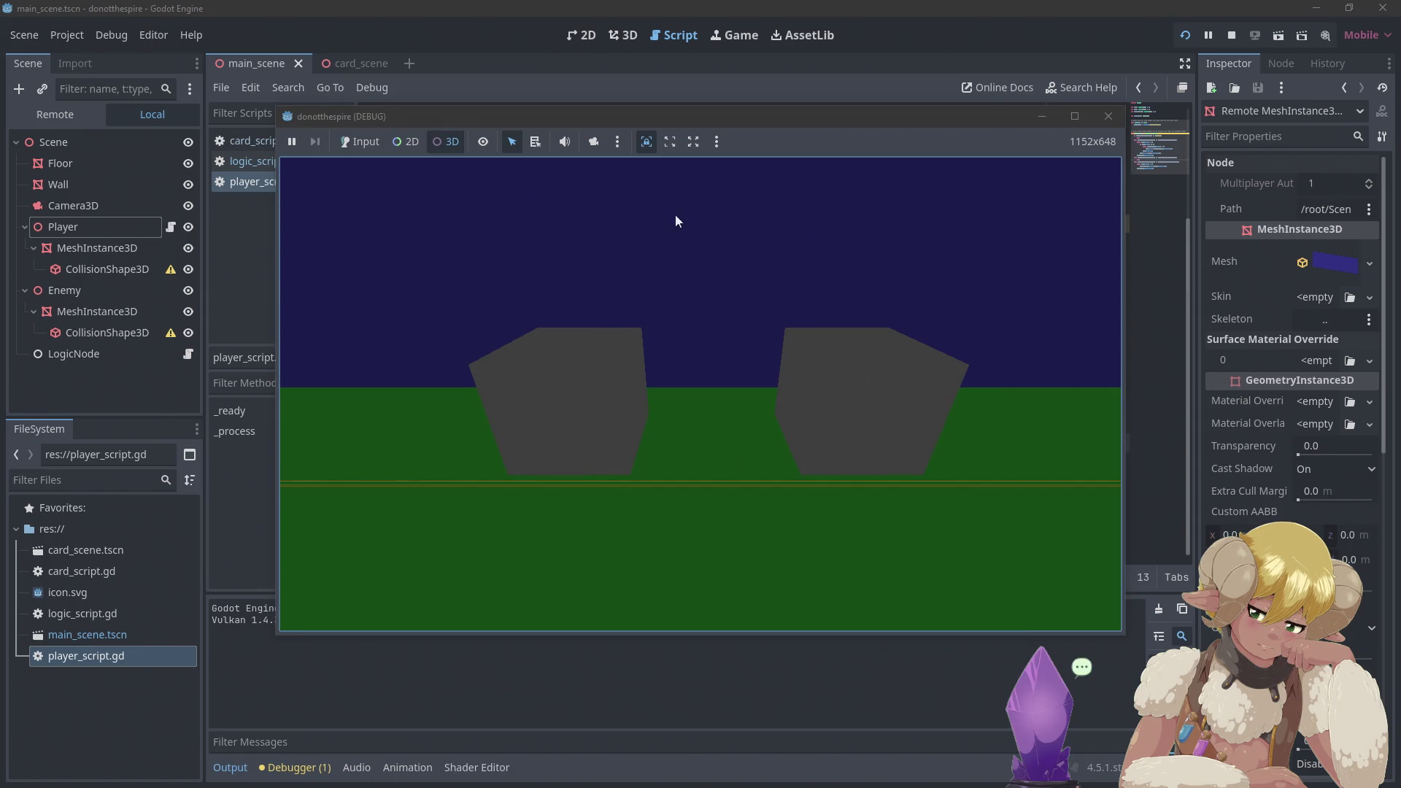
Override the game camera and orbit it toward the wall and box, then stop the game.
click(595, 143)
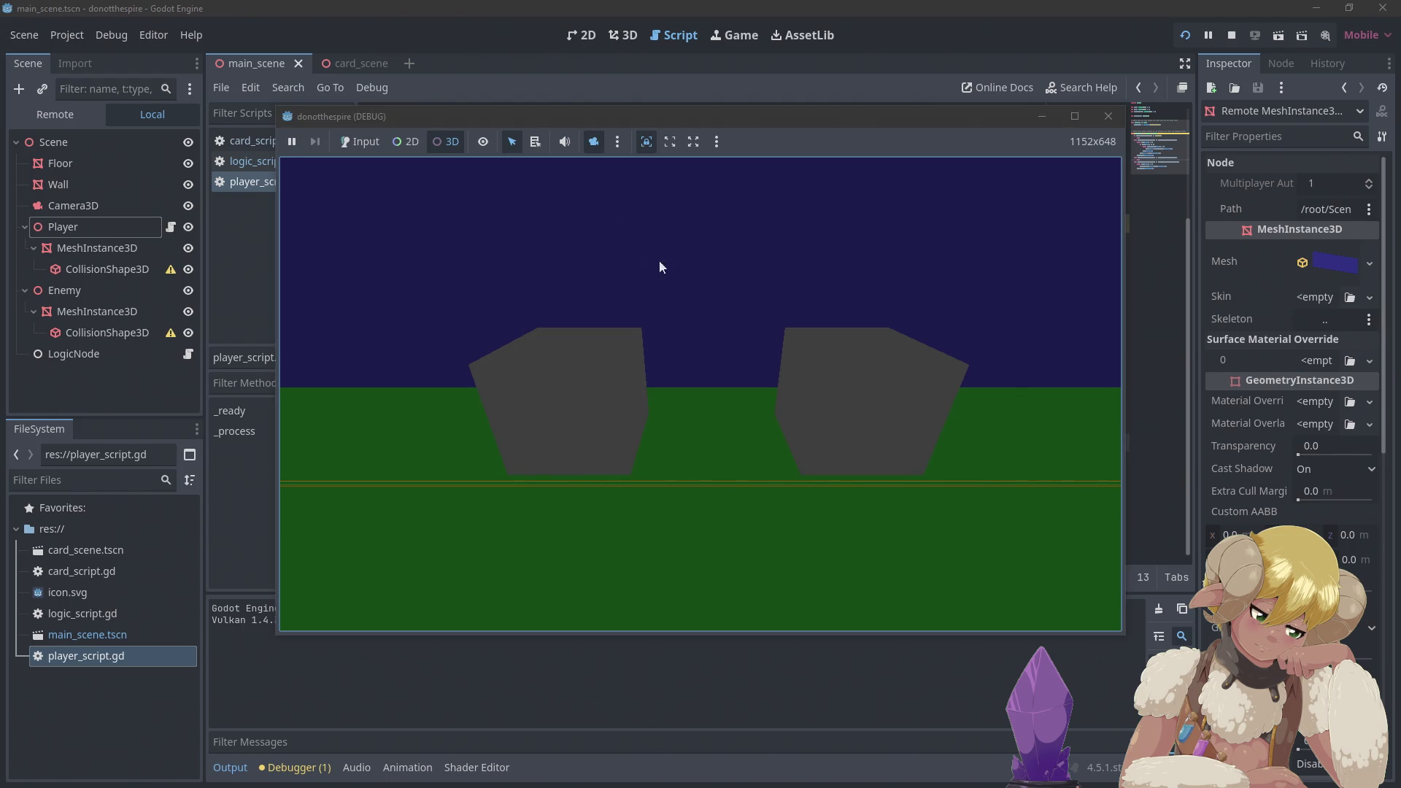
scroll(654, 265, down, 5)
mouse_move(654, 265)
mouse_down()
mouse_move(744, 292)
mouse_move(627, 336)
mouse_move(759, 368)
mouse_move(719, 369)
mouse_move(763, 289)
mouse_up()
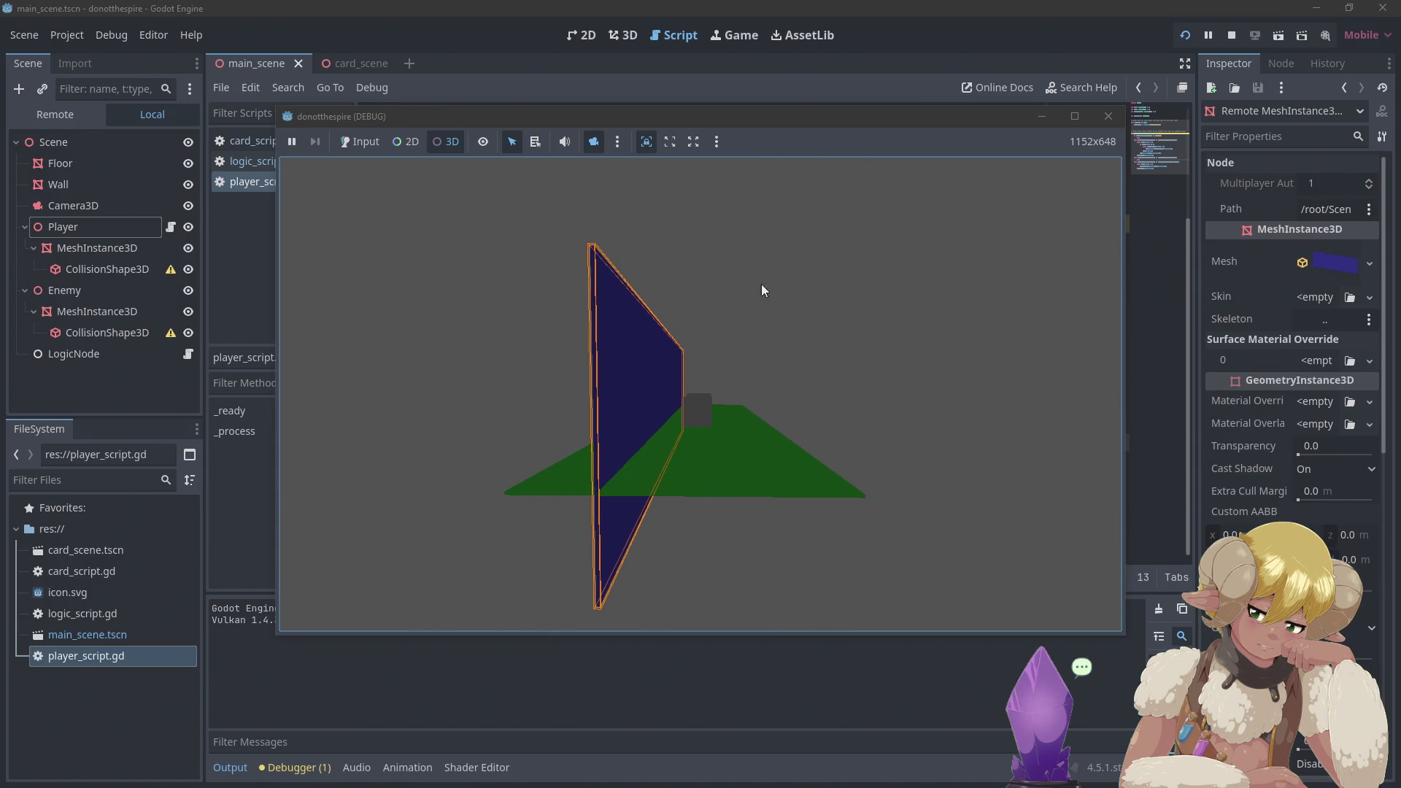
mouse_move(826, 343)
mouse_down()
mouse_move(745, 359)
mouse_move(813, 276)
mouse_up()
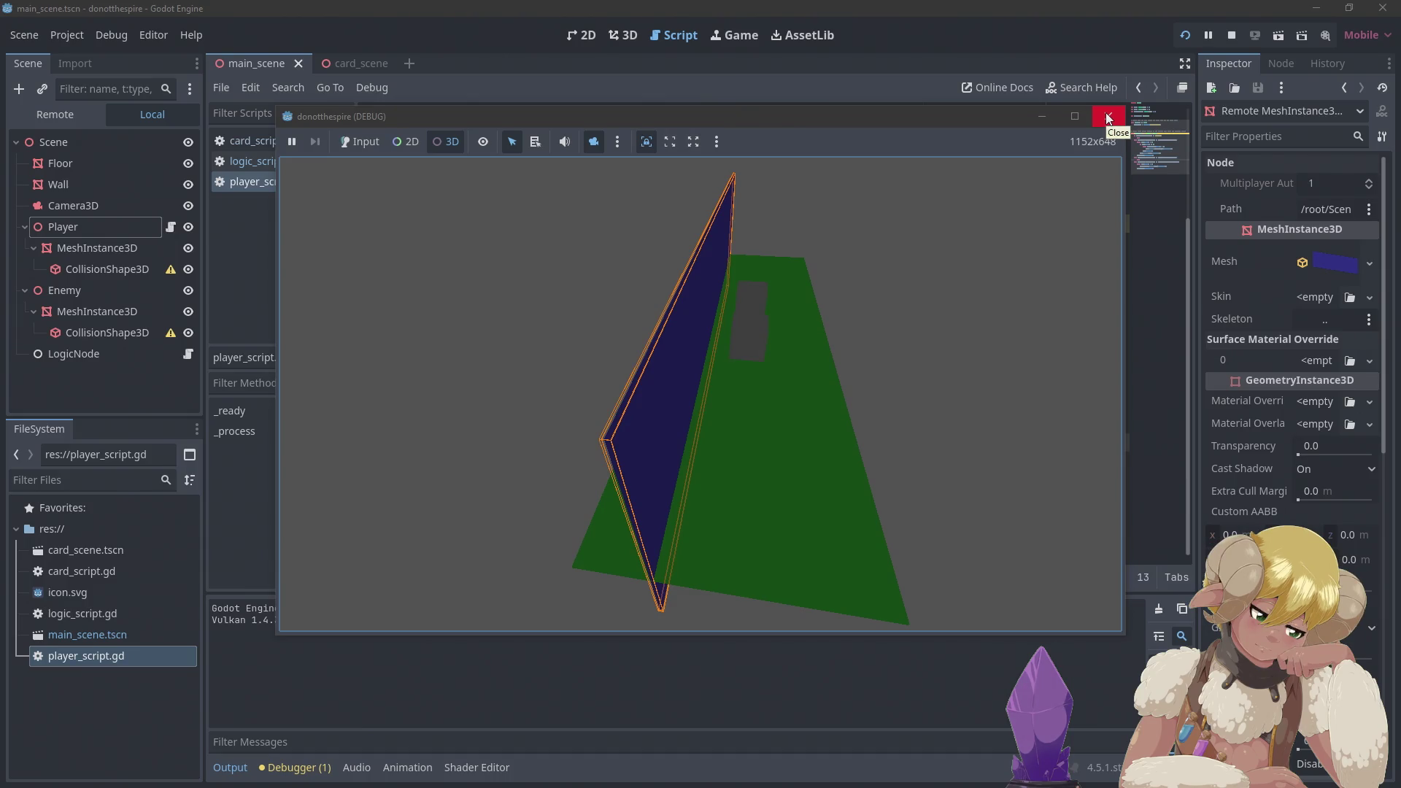
click(1109, 119)
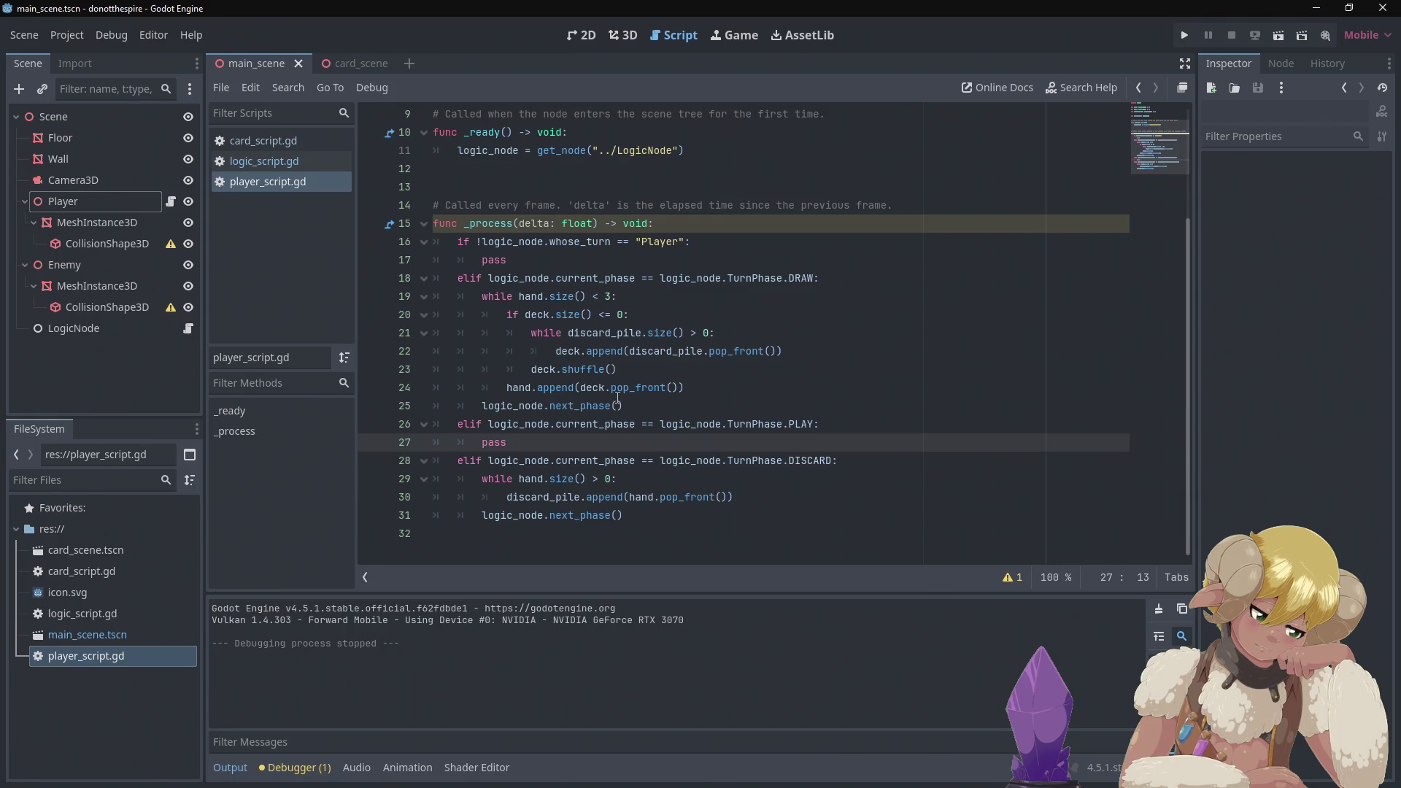
Add an outdented line after hand.append in the DRAW branch reading 'for card in hand:'.
mouse_move(621, 398)
click(709, 391)
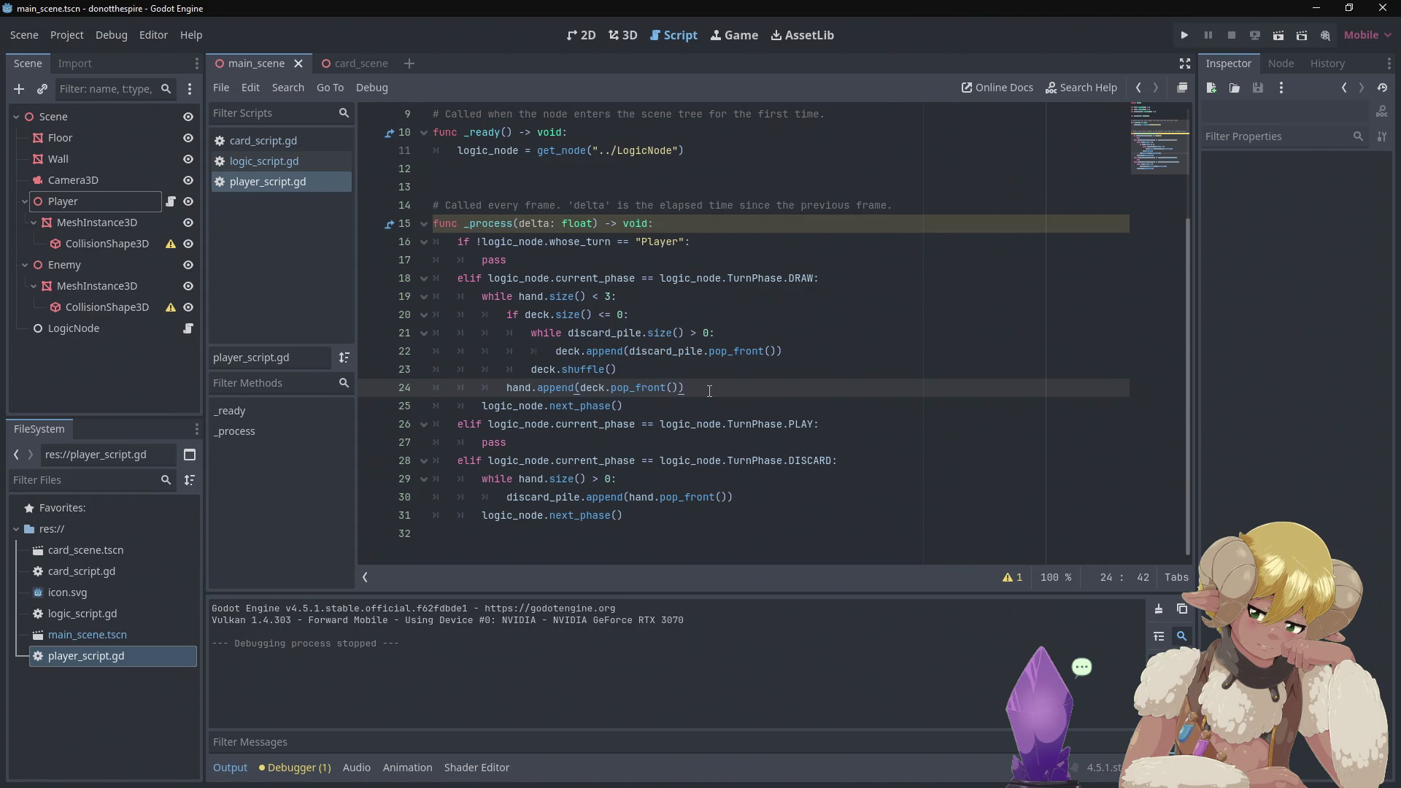
key(Return)
key(BackSpace)
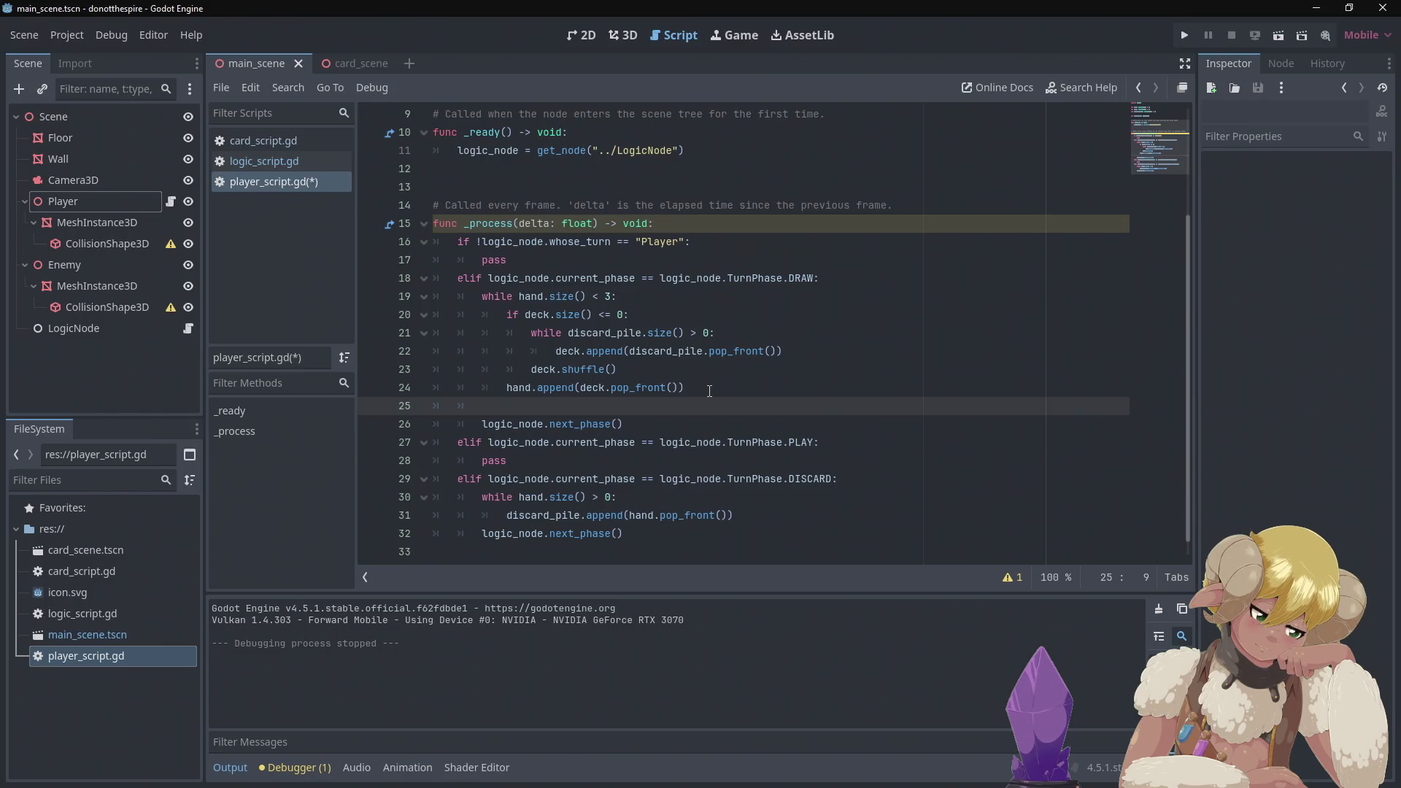
text(for)
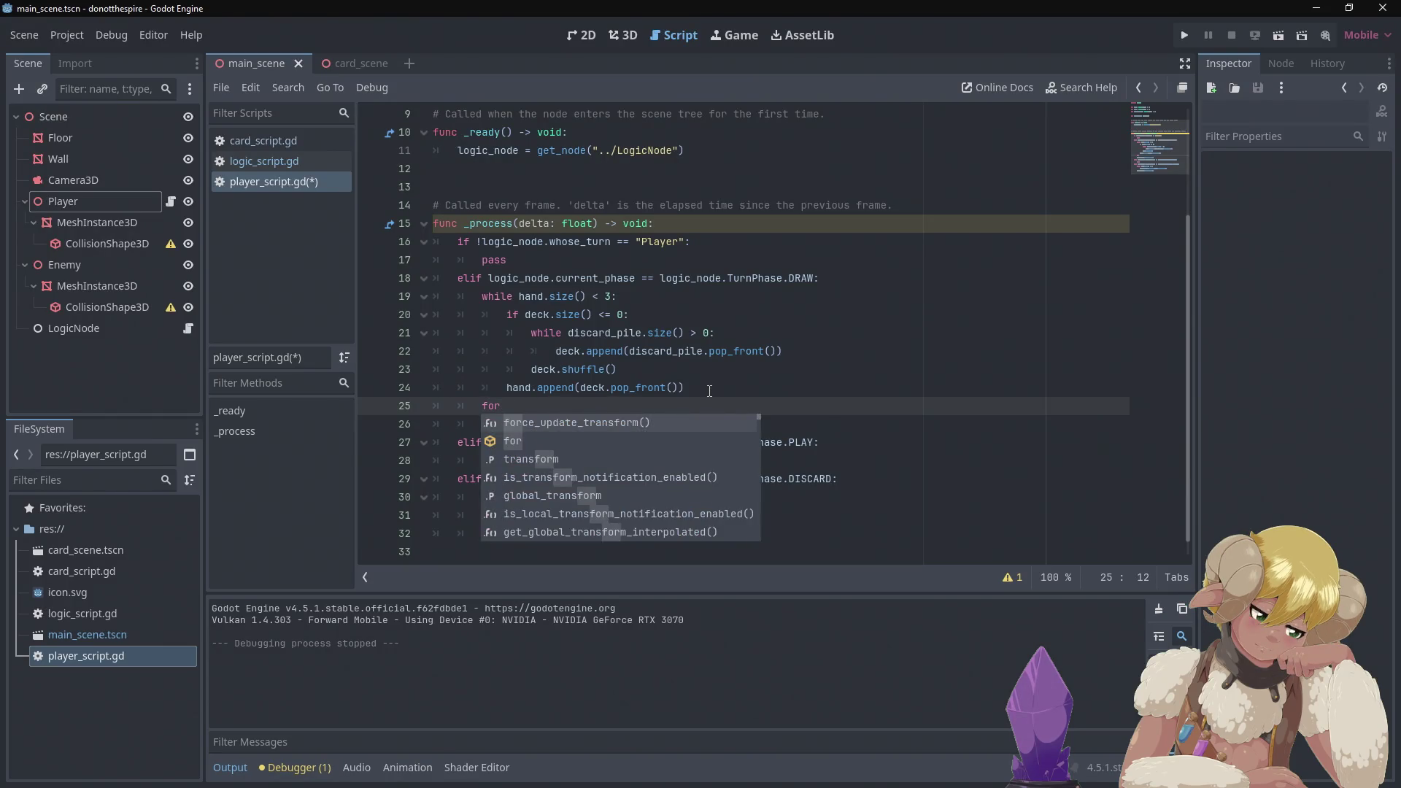
text( card )
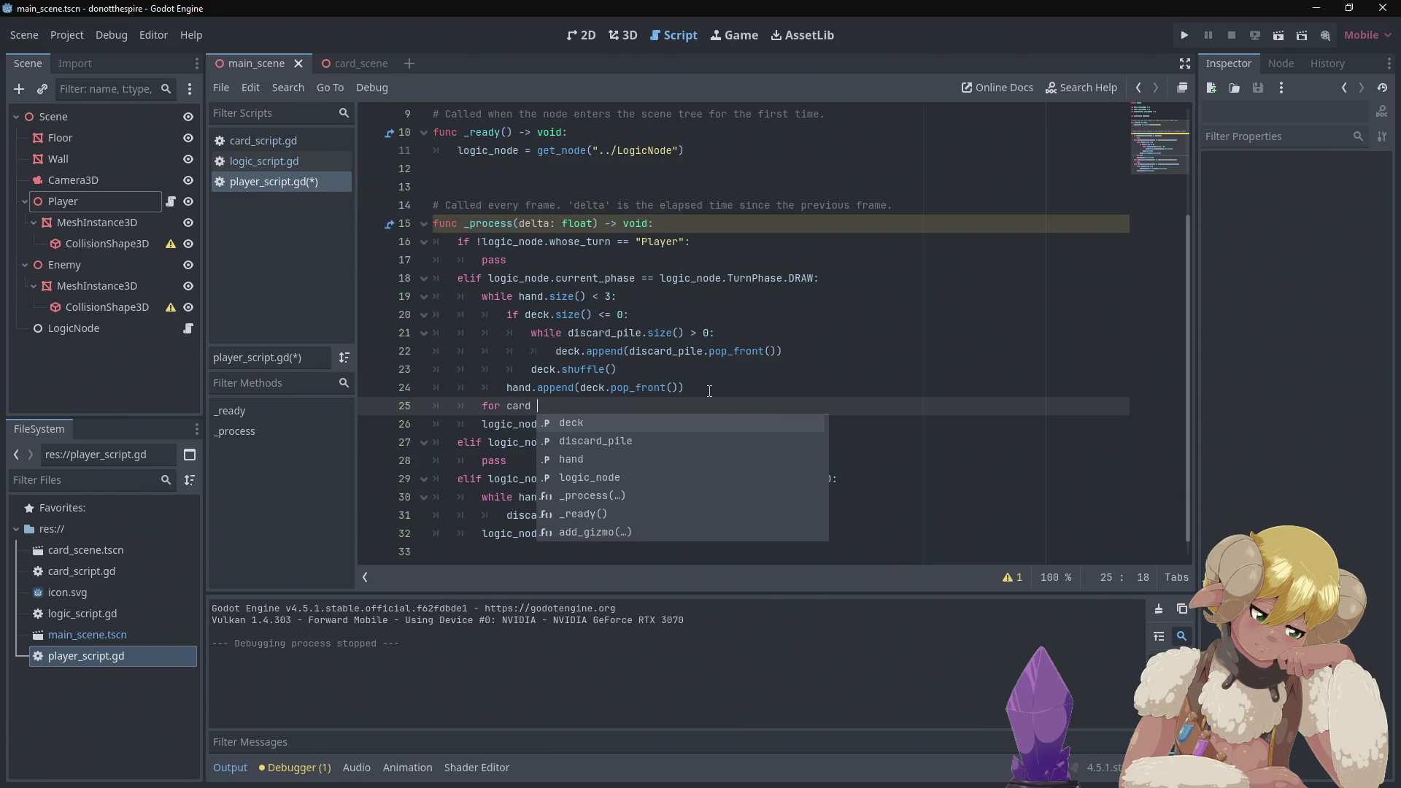
text(in hand)
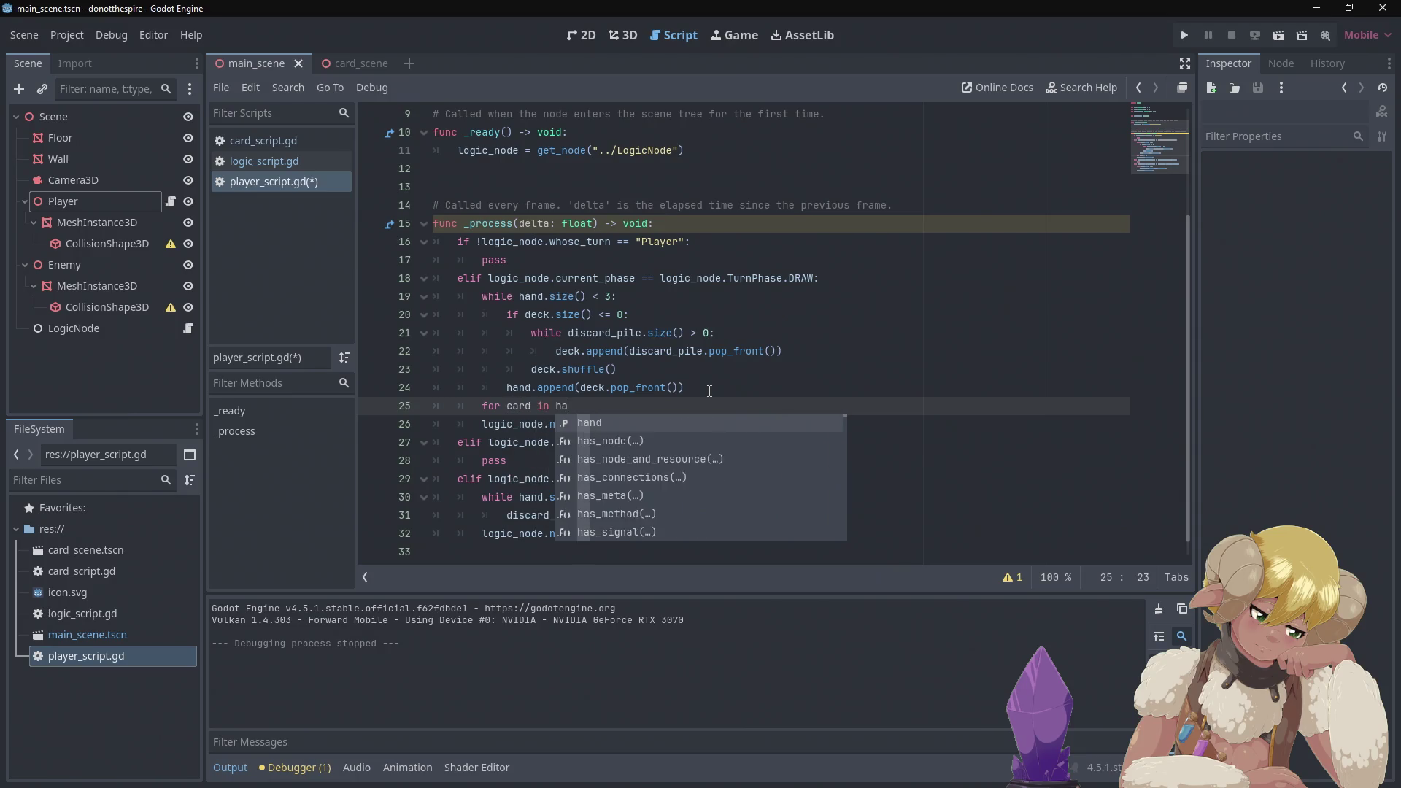
text(:)
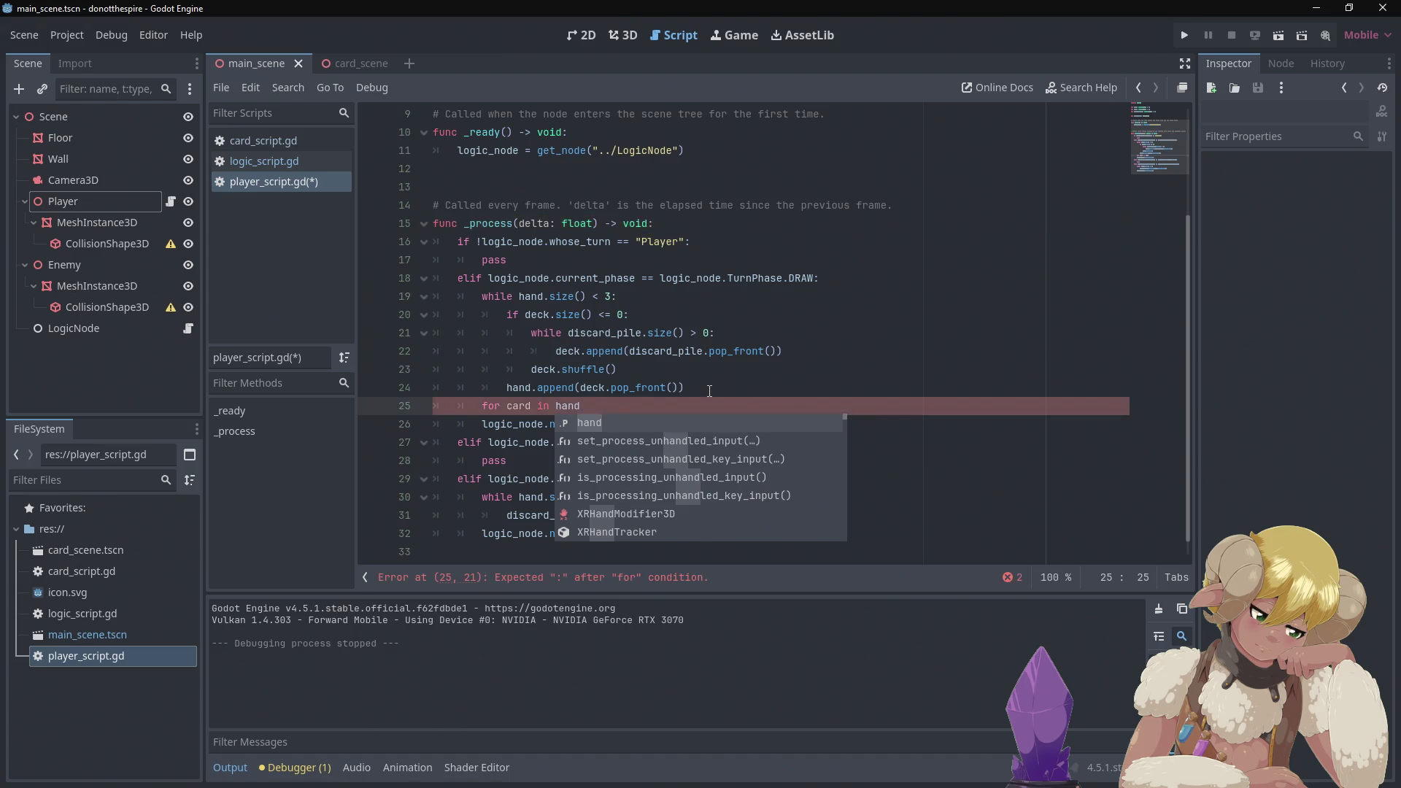
Start the loop body with card.ins, then trim it back to card. to browse members.
key(Return)
text(cad)
key(BackSpace)
text(rd)
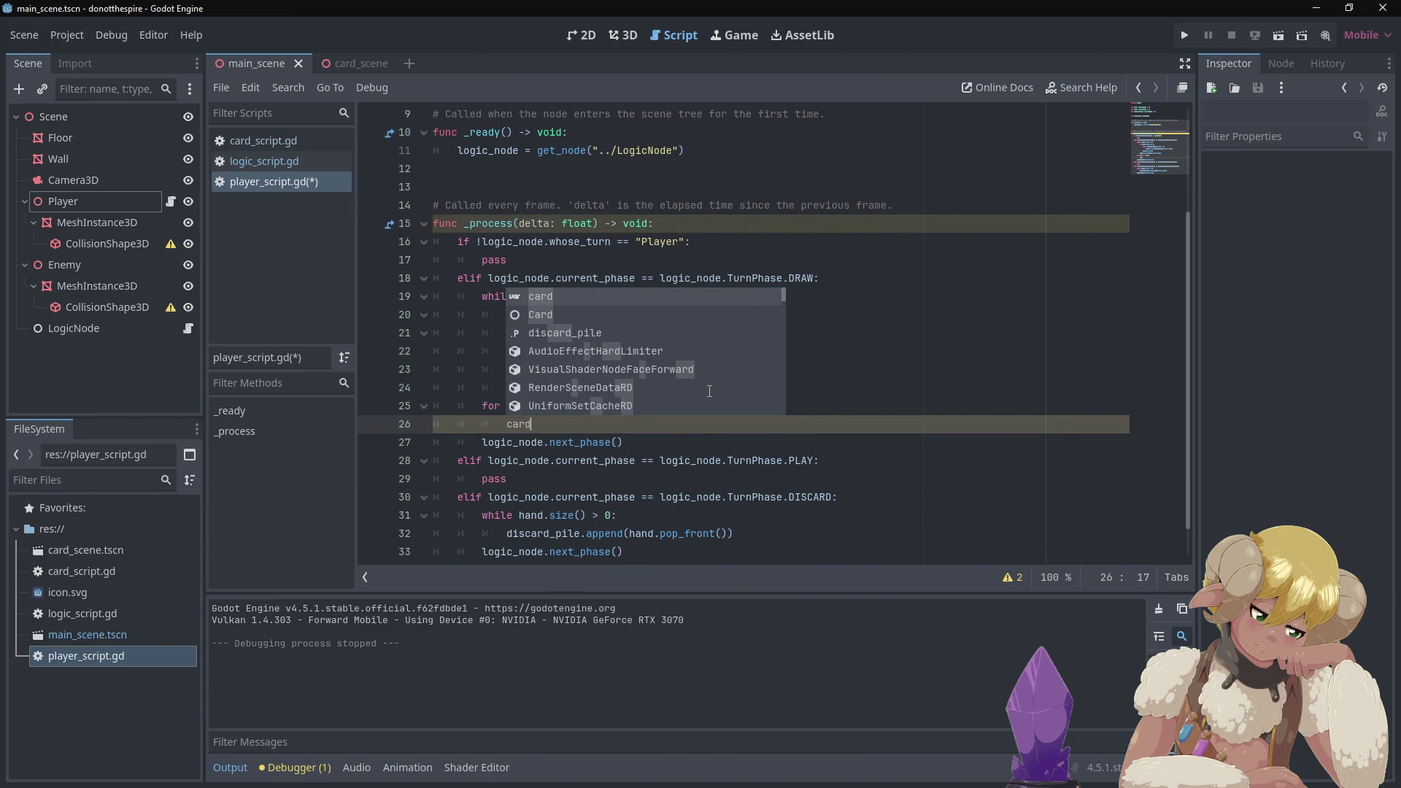
text(.in)
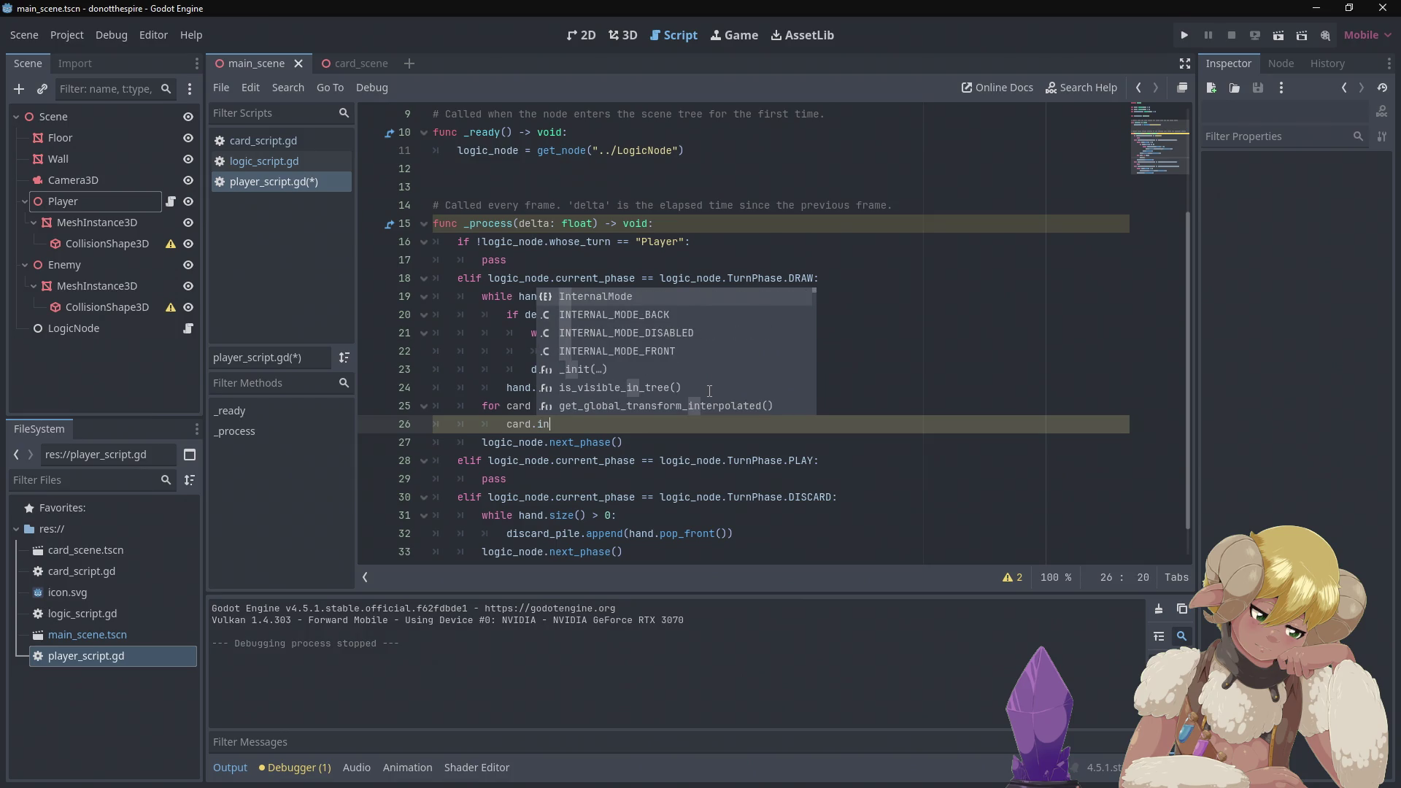
text(s)
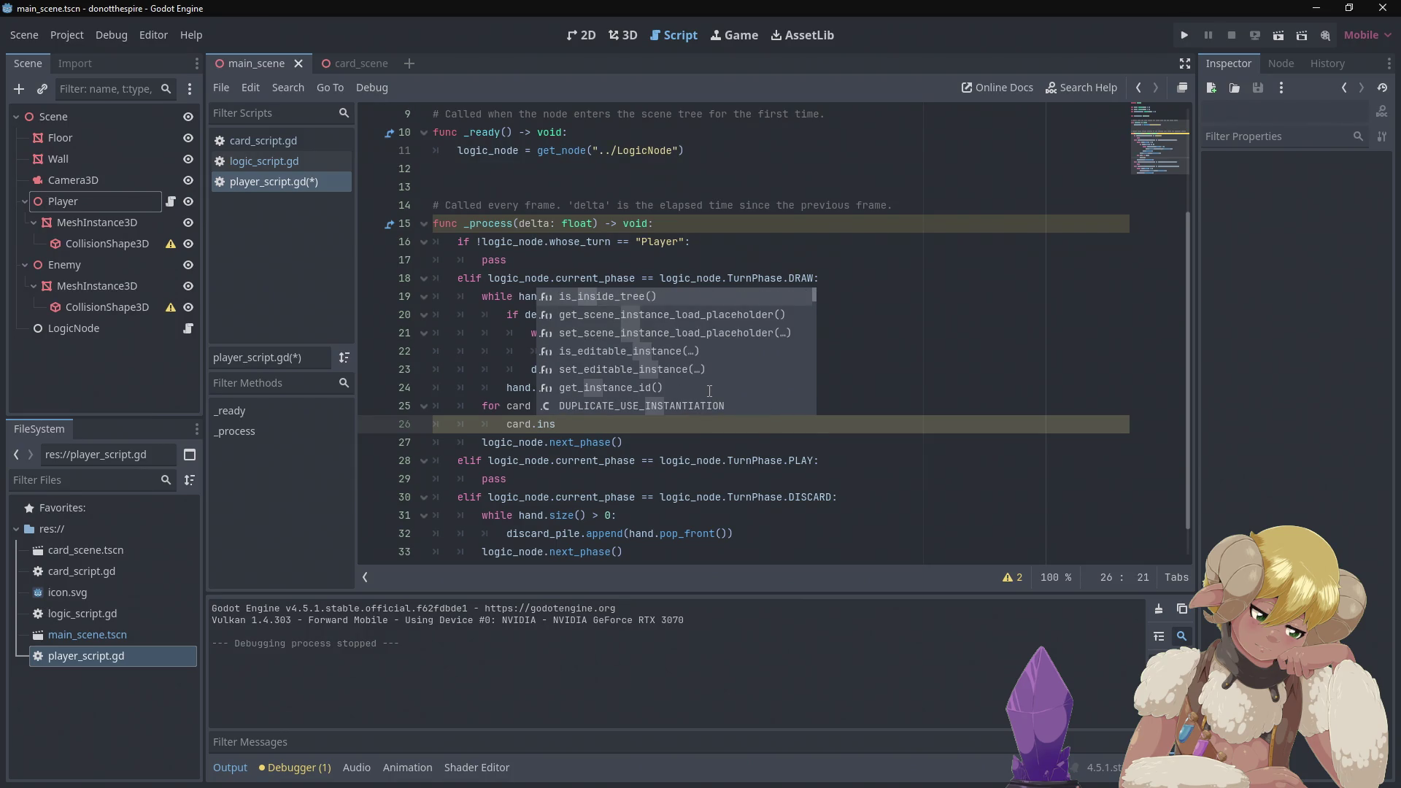
key(BackSpace)
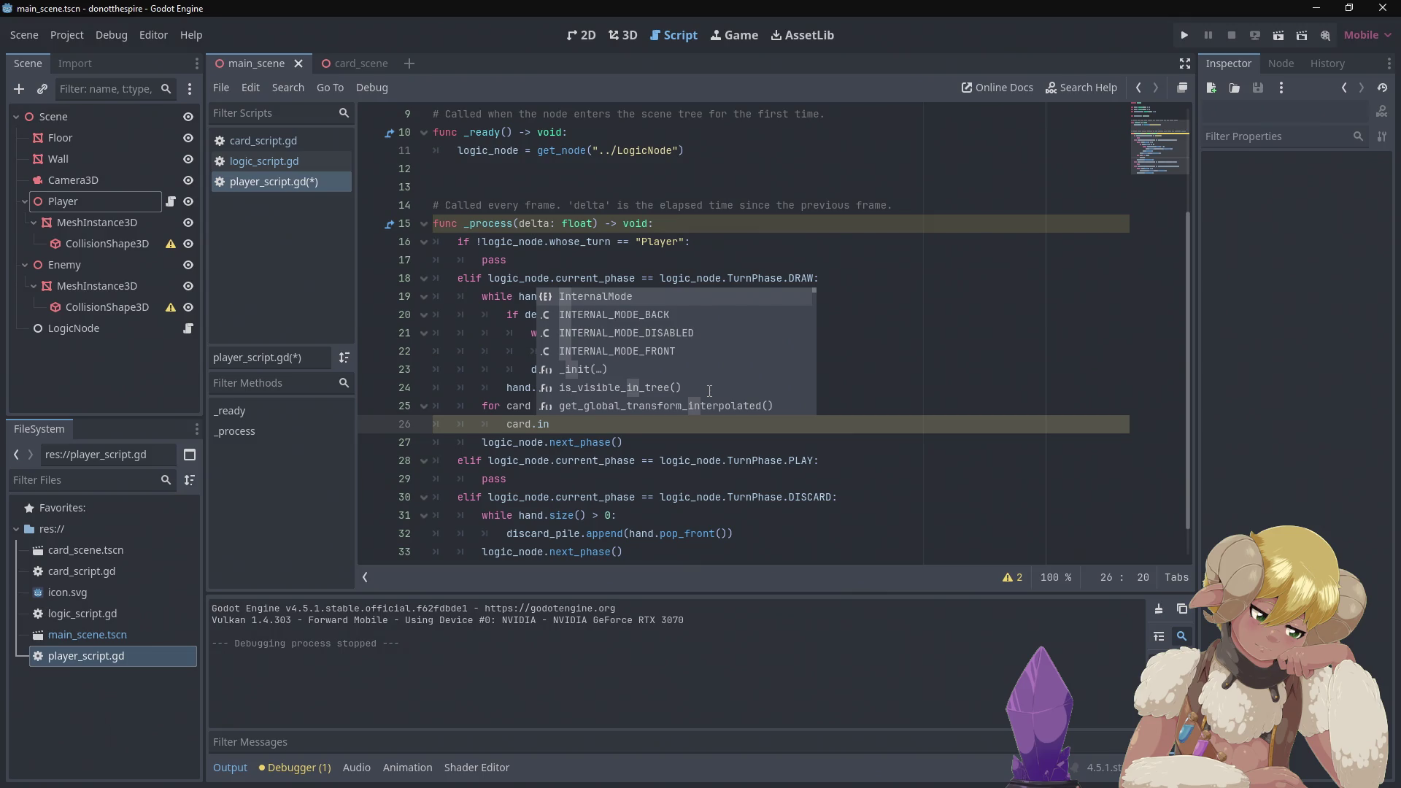
key(BackSpace)
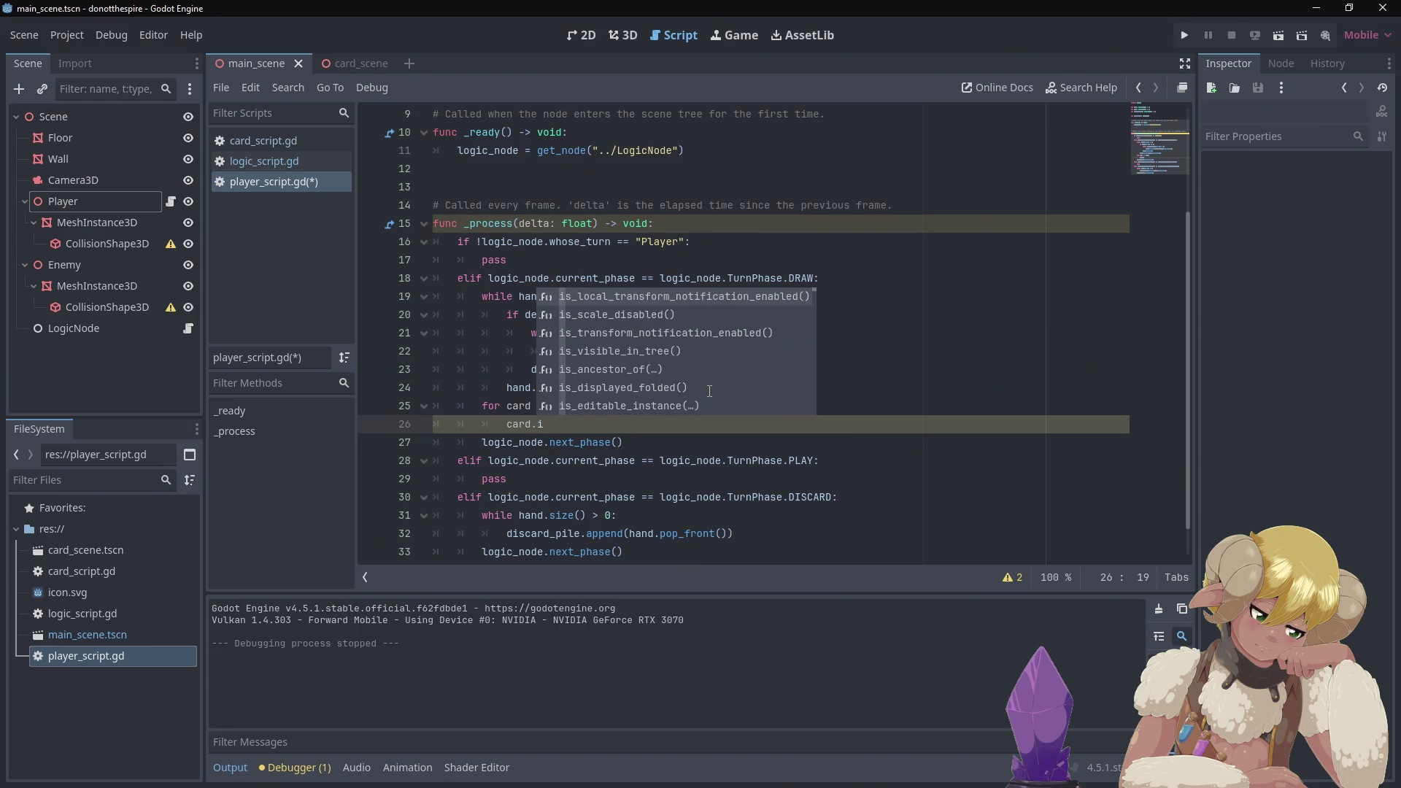
key(BackSpace)
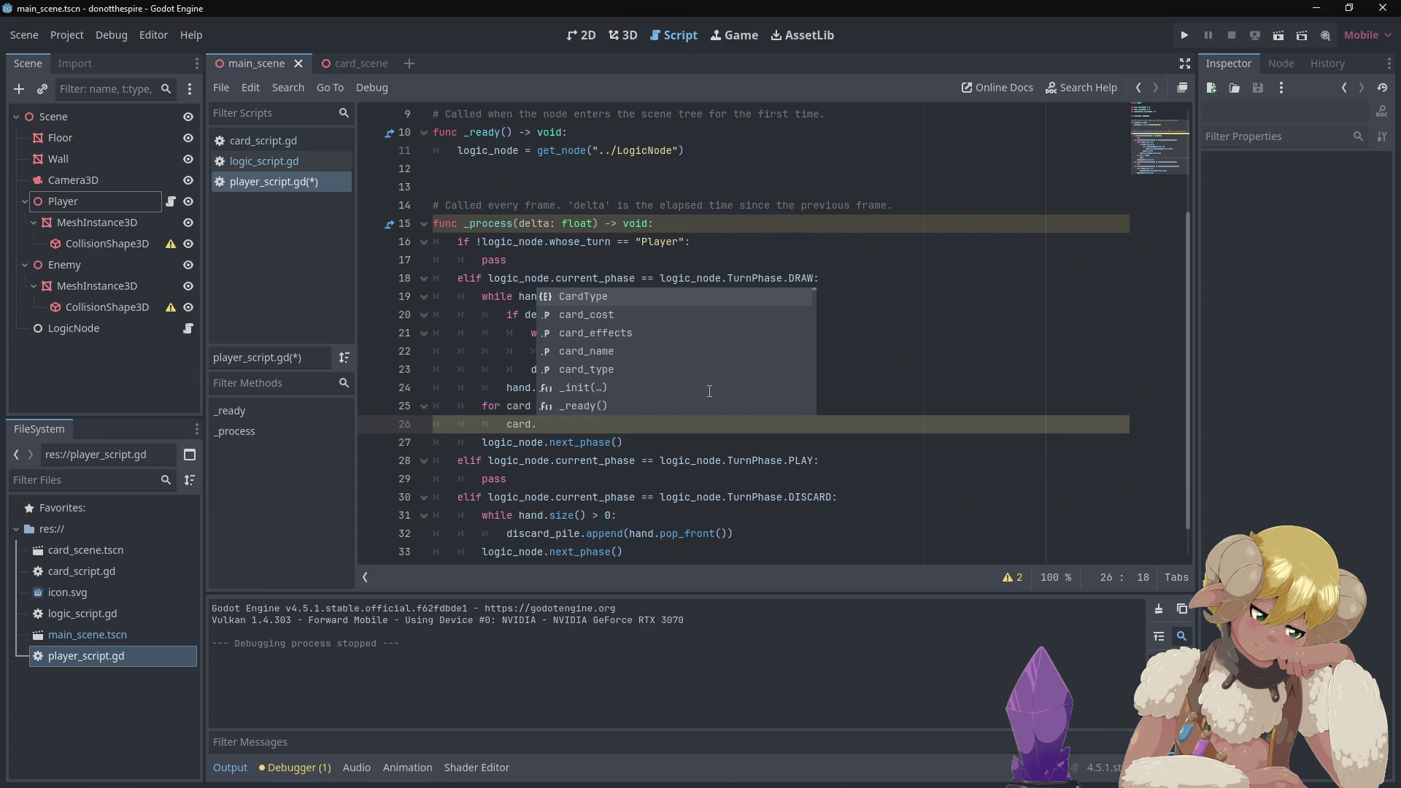
Scroll through card's member list, clear line 26, and switch to the GDScript for-loop docs.
scroll(709, 391, down, 9)
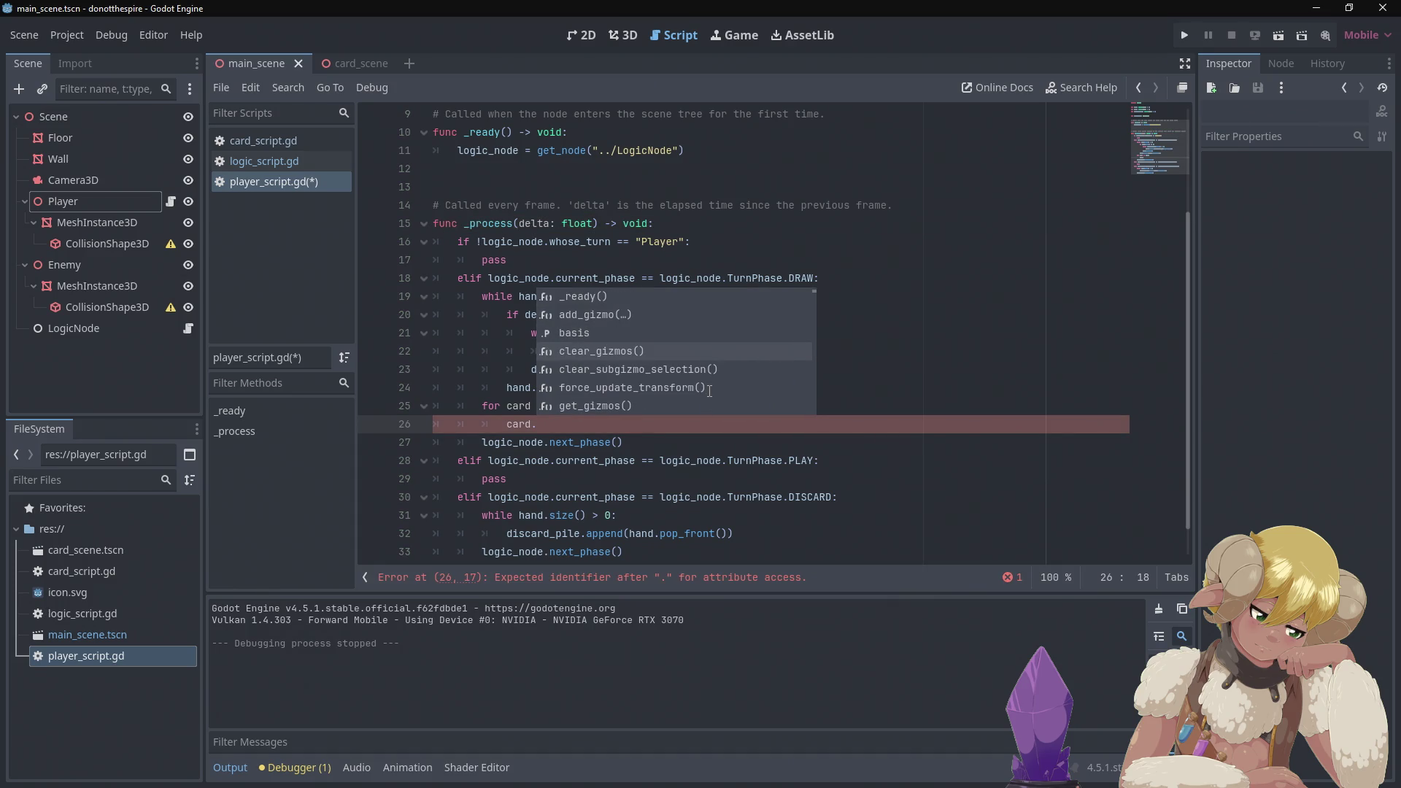
scroll(709, 391, down, 8)
scroll(710, 391, down, 8)
scroll(710, 391, down, 1)
scroll(710, 391, down, 1)
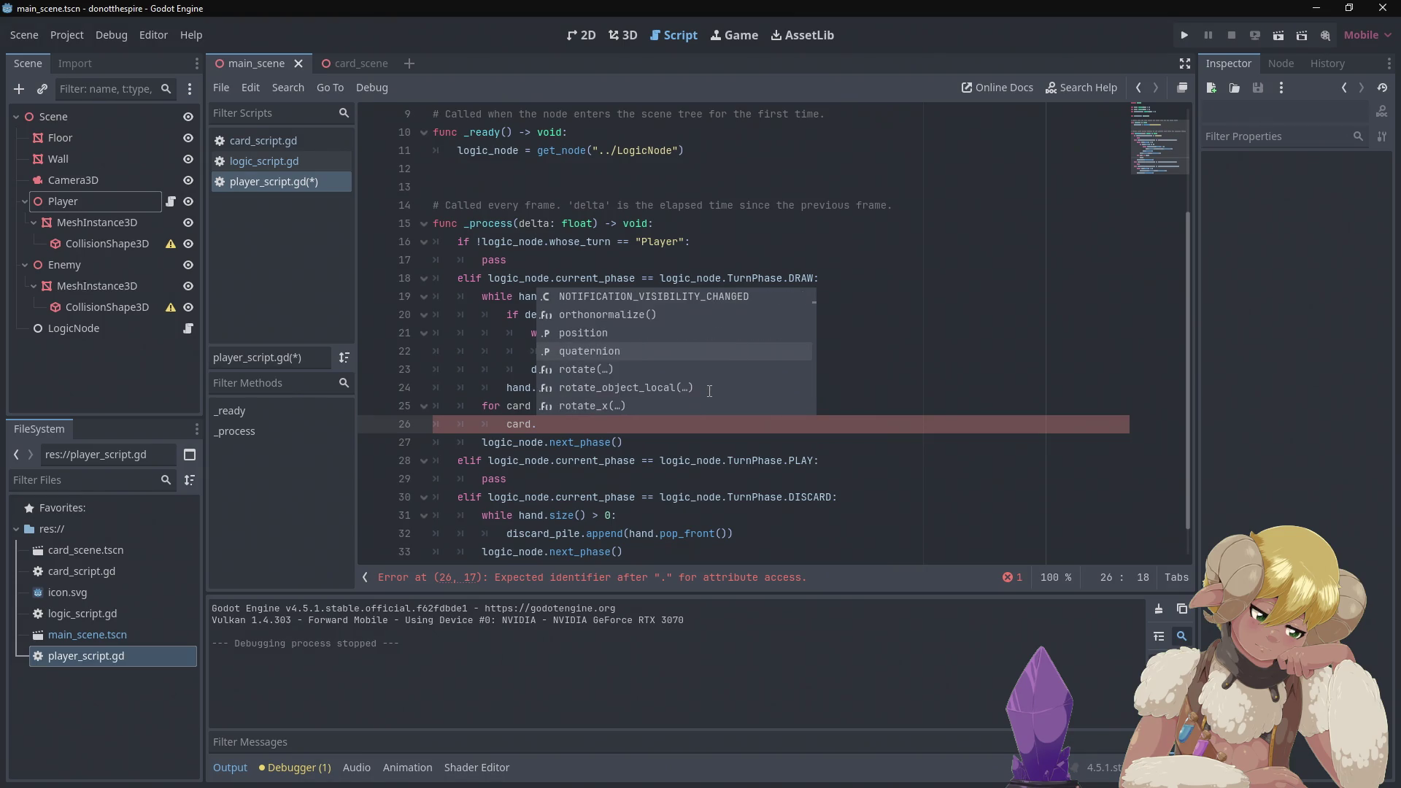
scroll(710, 391, down, 7)
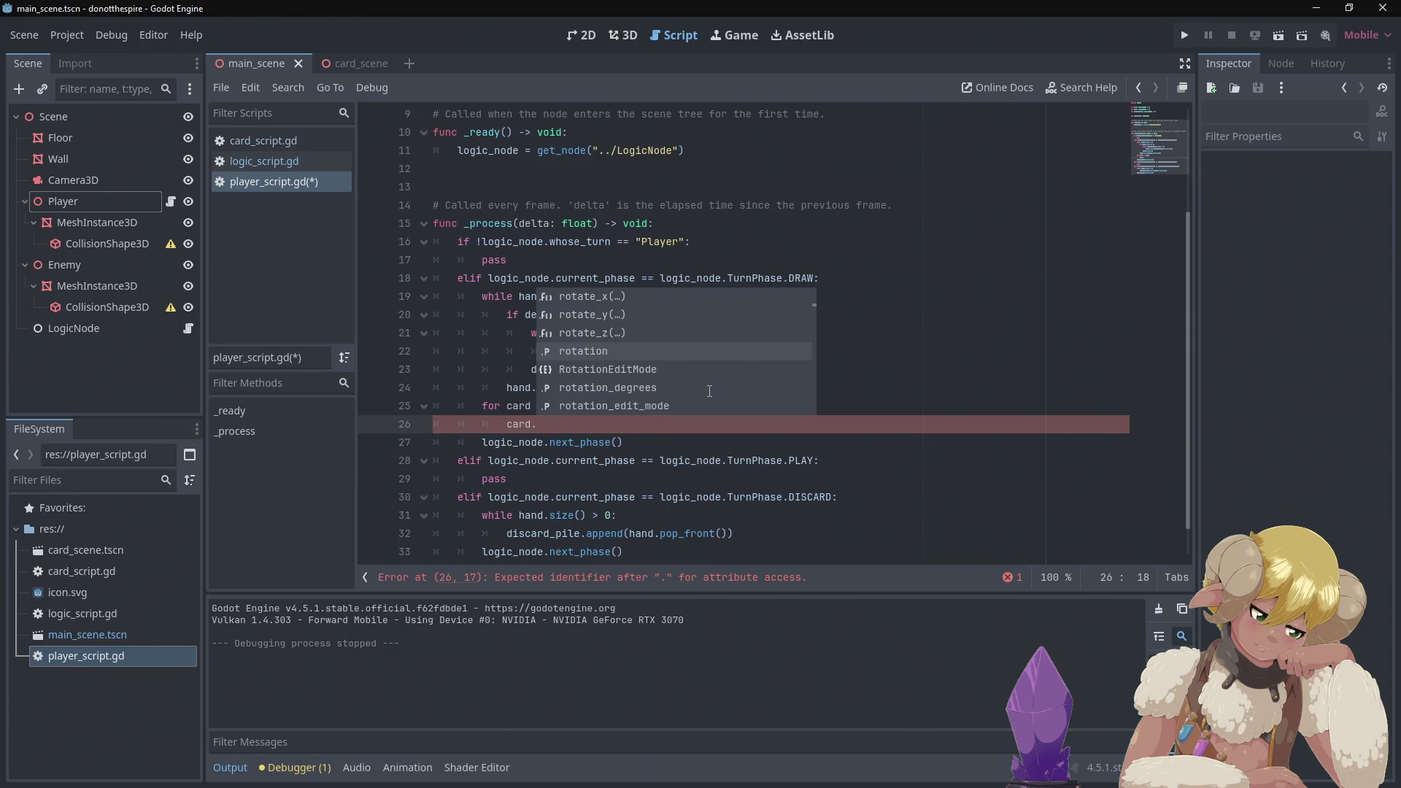
scroll(709, 391, down, 2)
key(BackSpace)
key(BackSpace)
key(BackSpace)
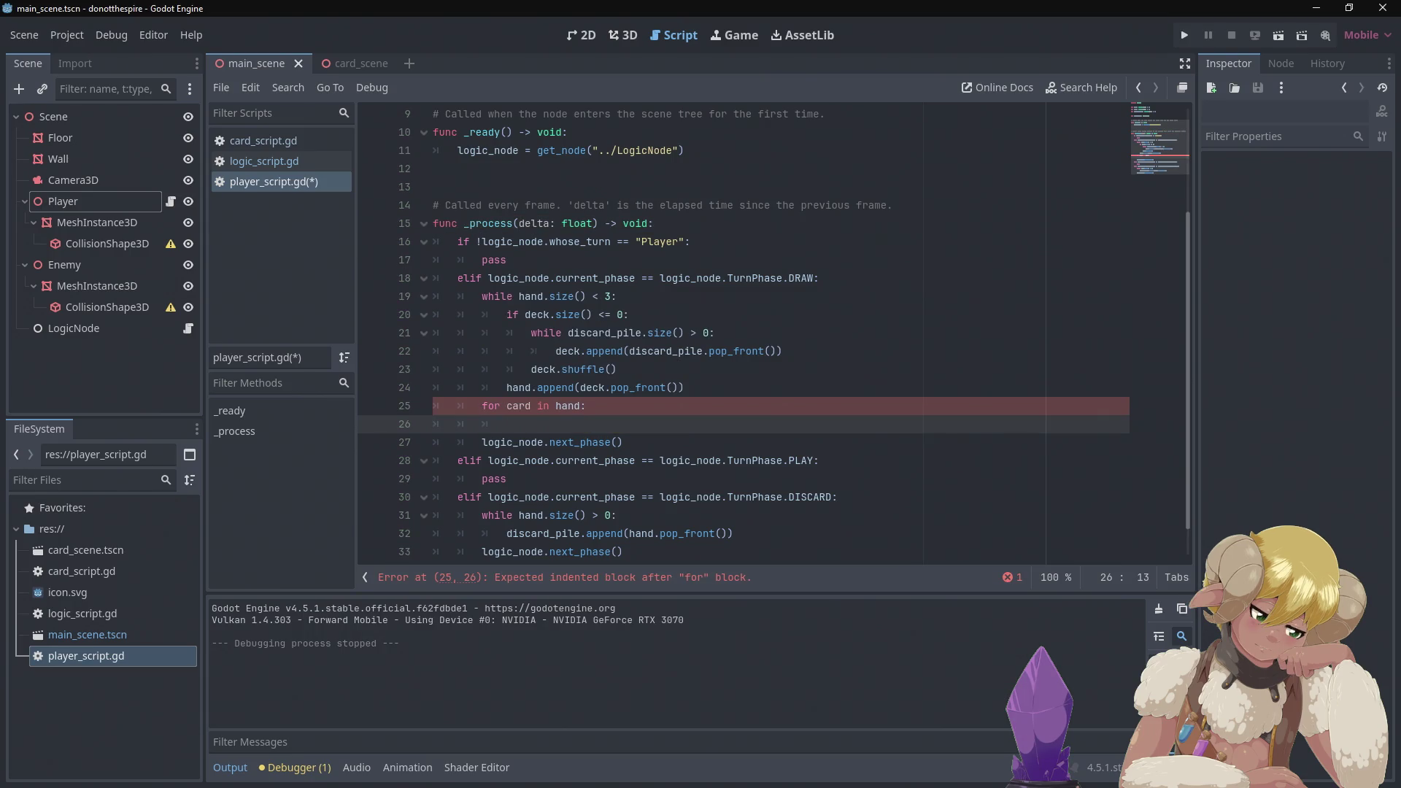
key(alt+Tab)
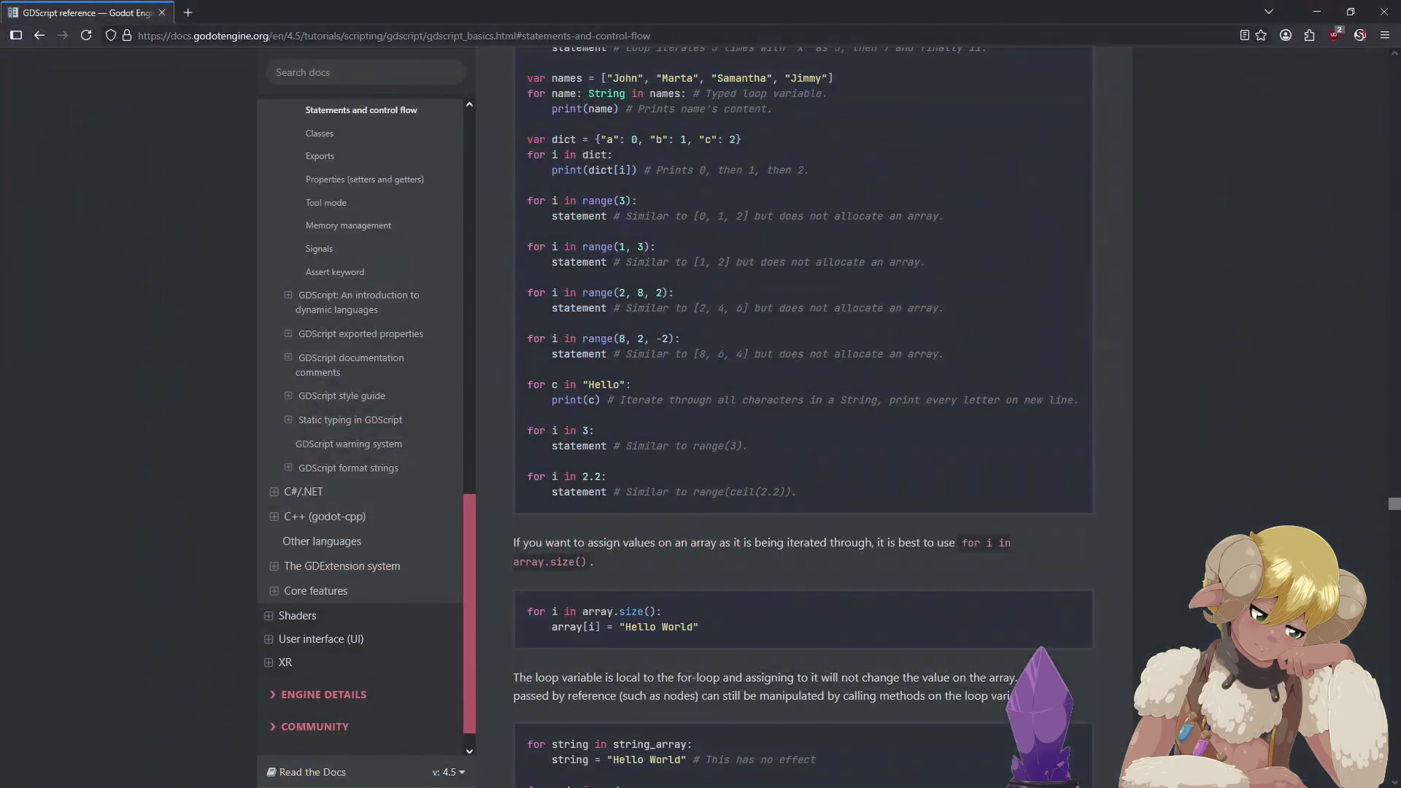
Navigate the docs to Your first 3D game's Spawning monsters randomly section.
scroll(350, 343, up, 10)
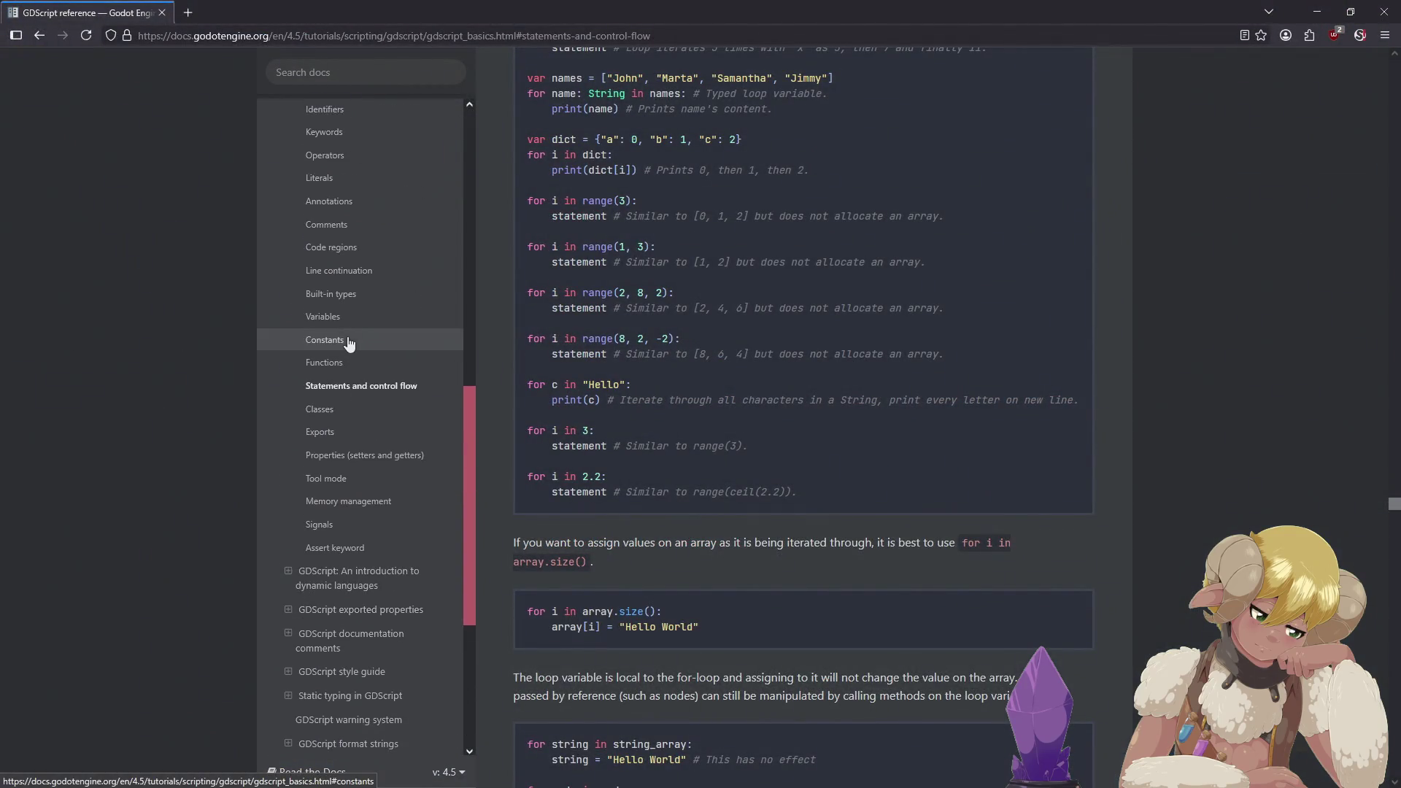
scroll(347, 342, up, 5)
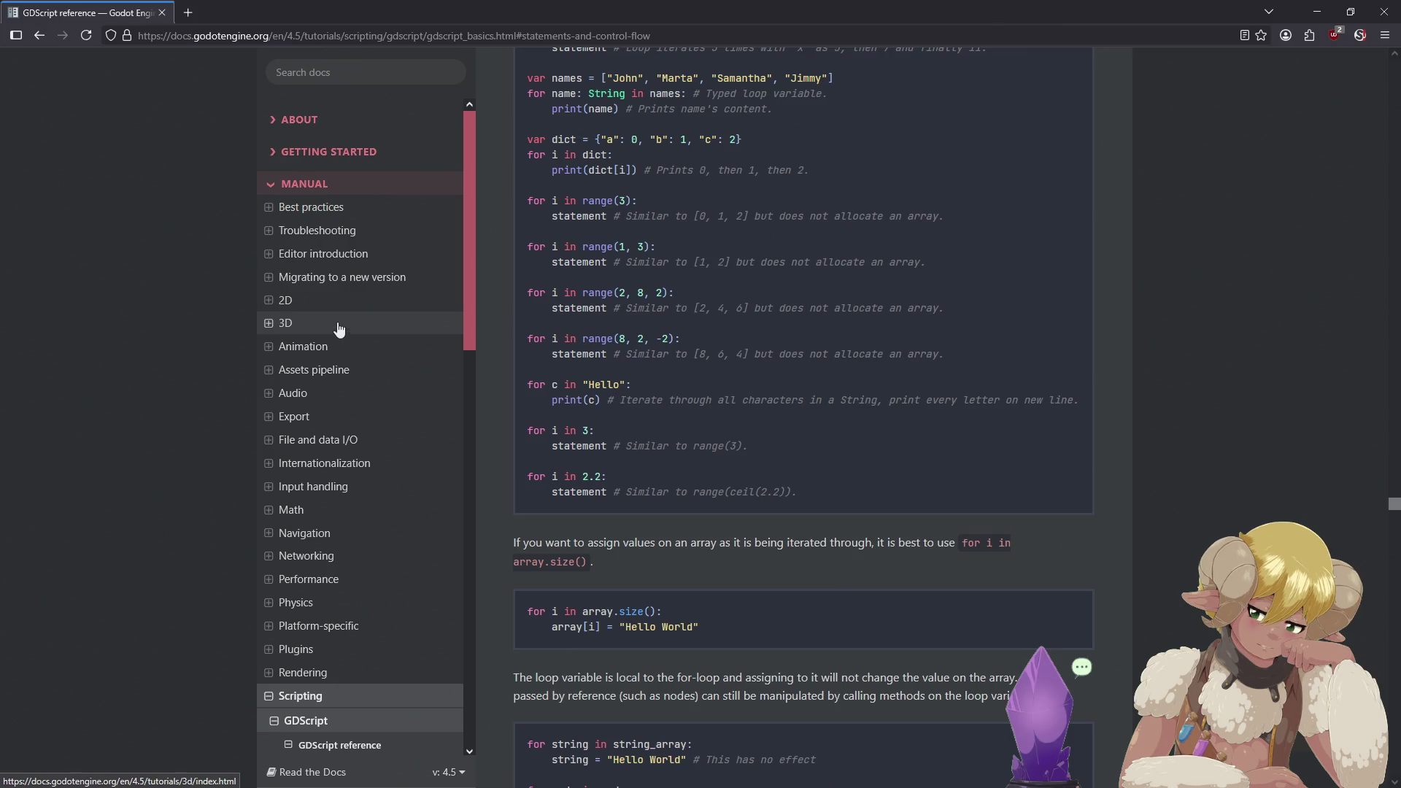
click(349, 151)
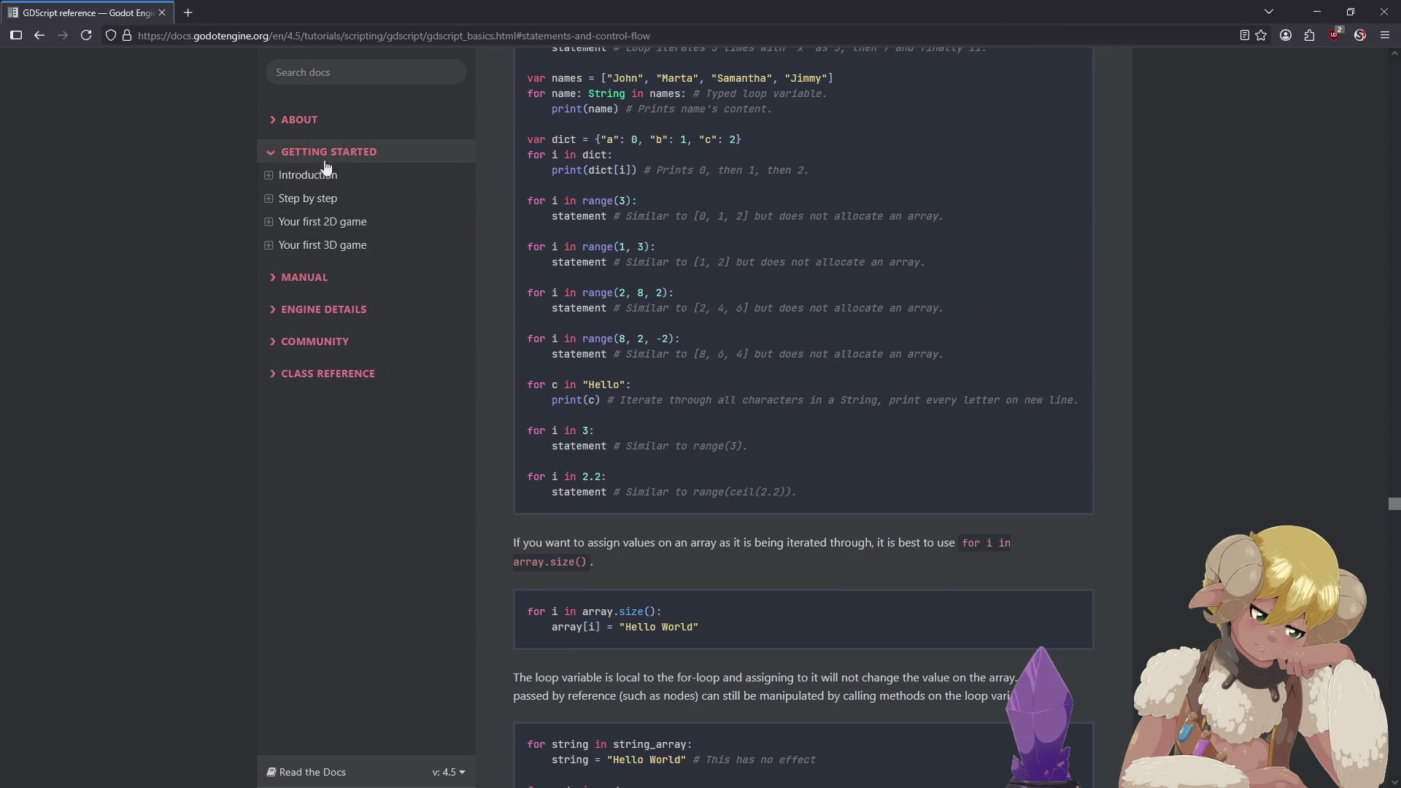
click(345, 245)
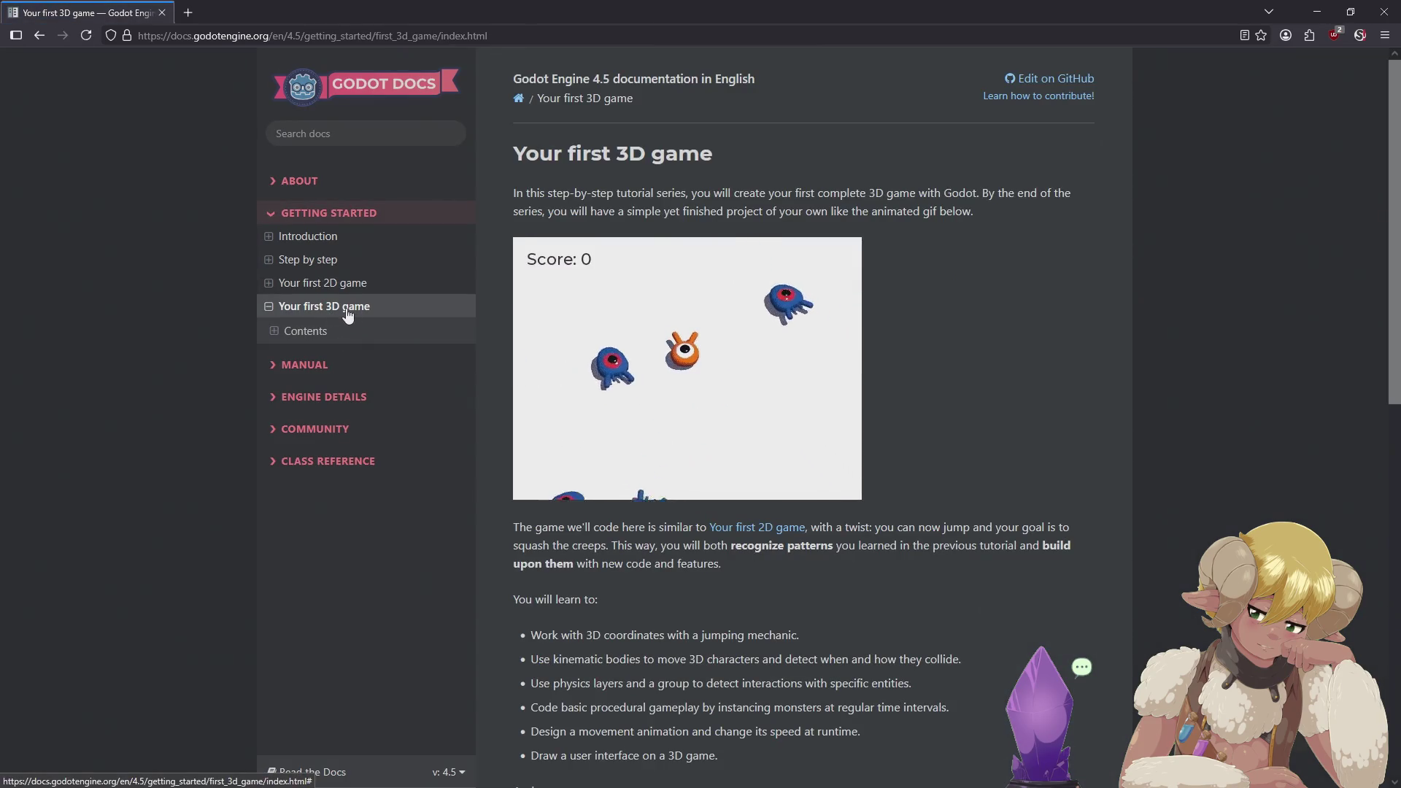
click(348, 331)
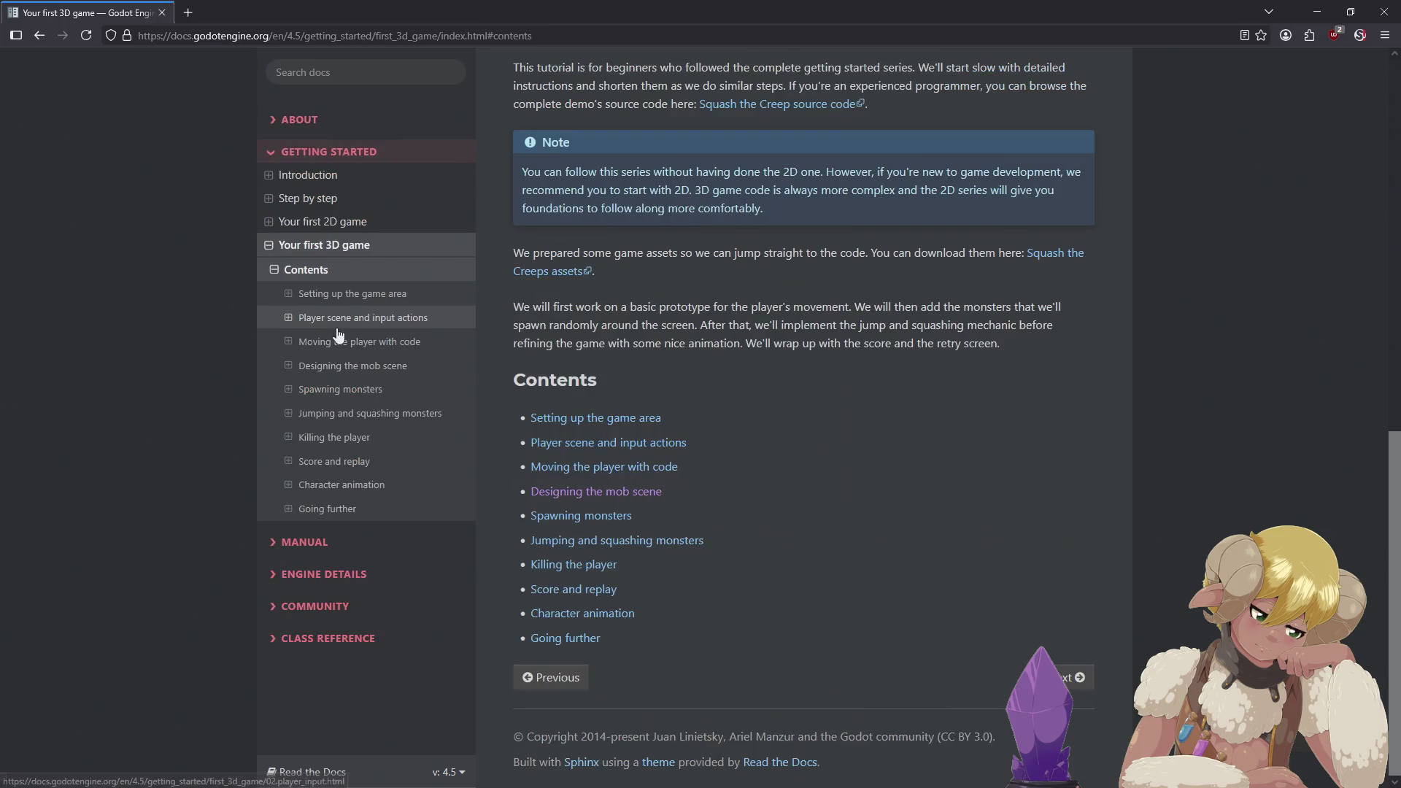
click(381, 392)
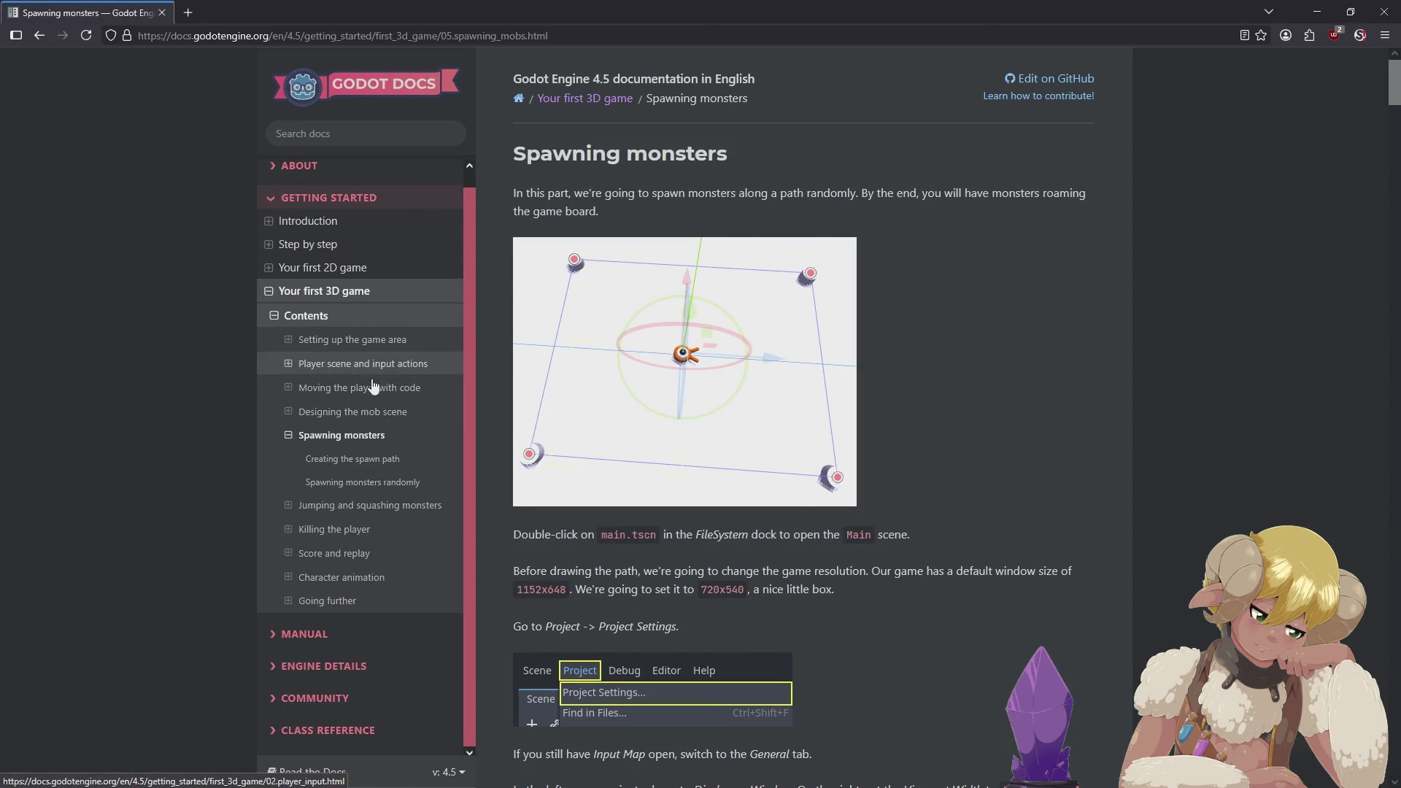
click(380, 459)
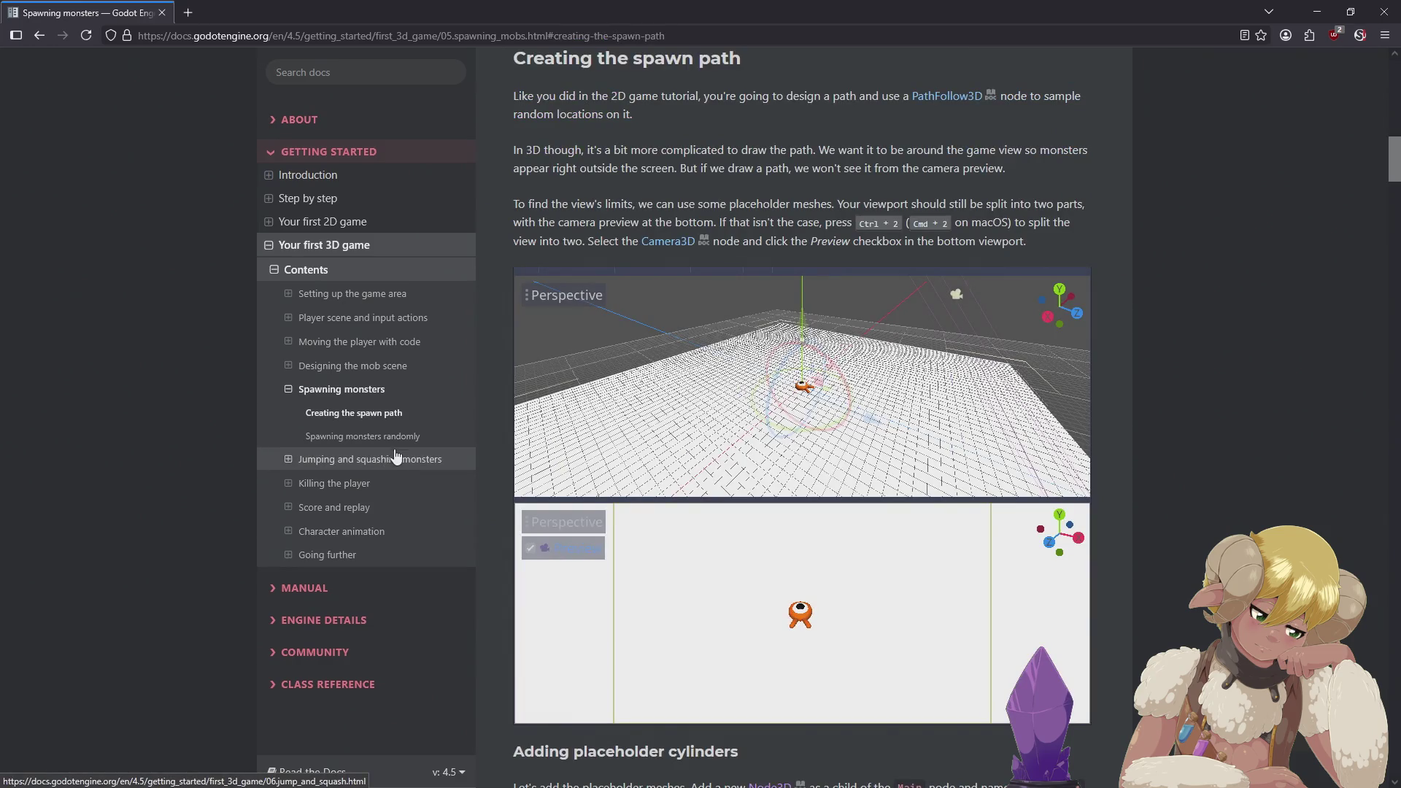
click(409, 445)
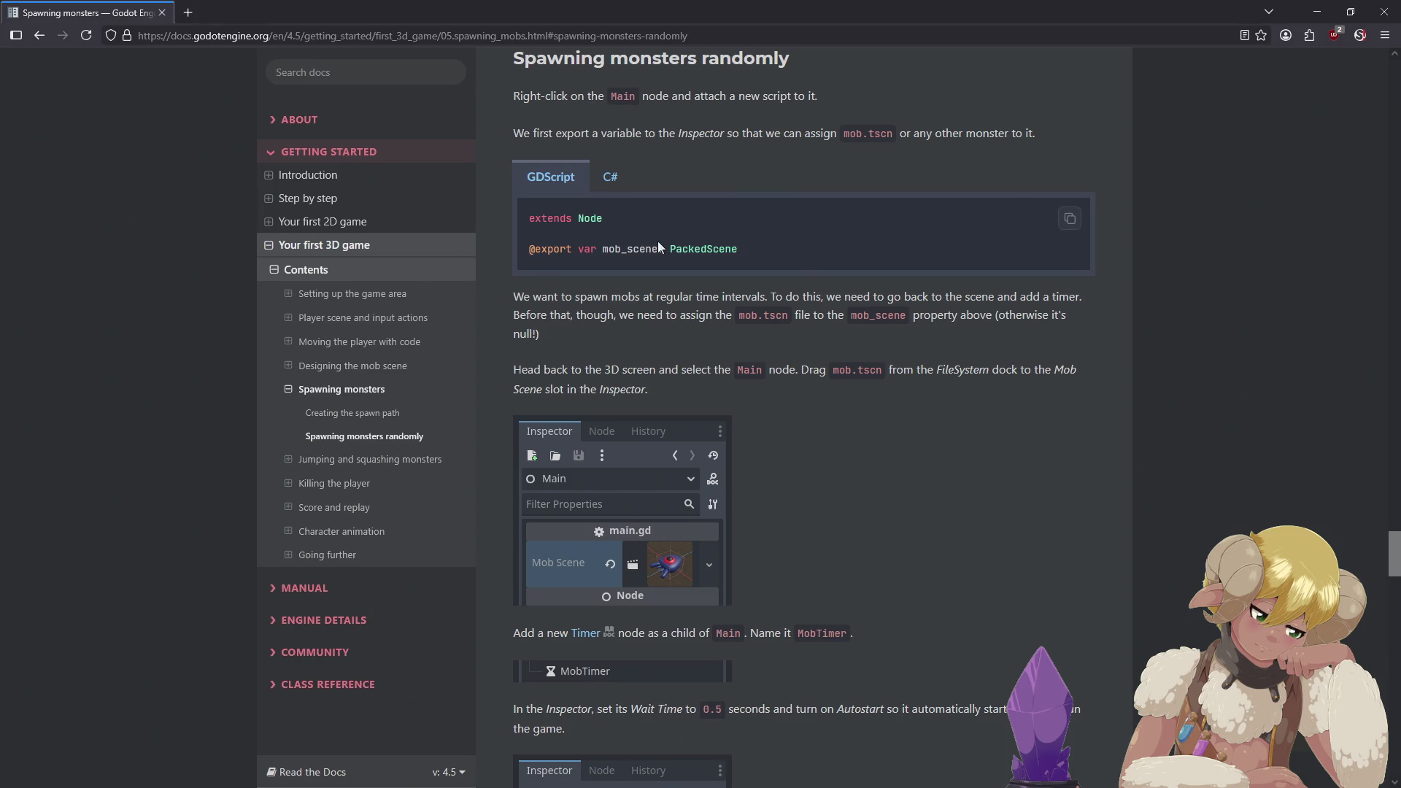
Scroll down to the mob.initialize() spawning code, then return to Godot.
scroll(726, 366, down, 3)
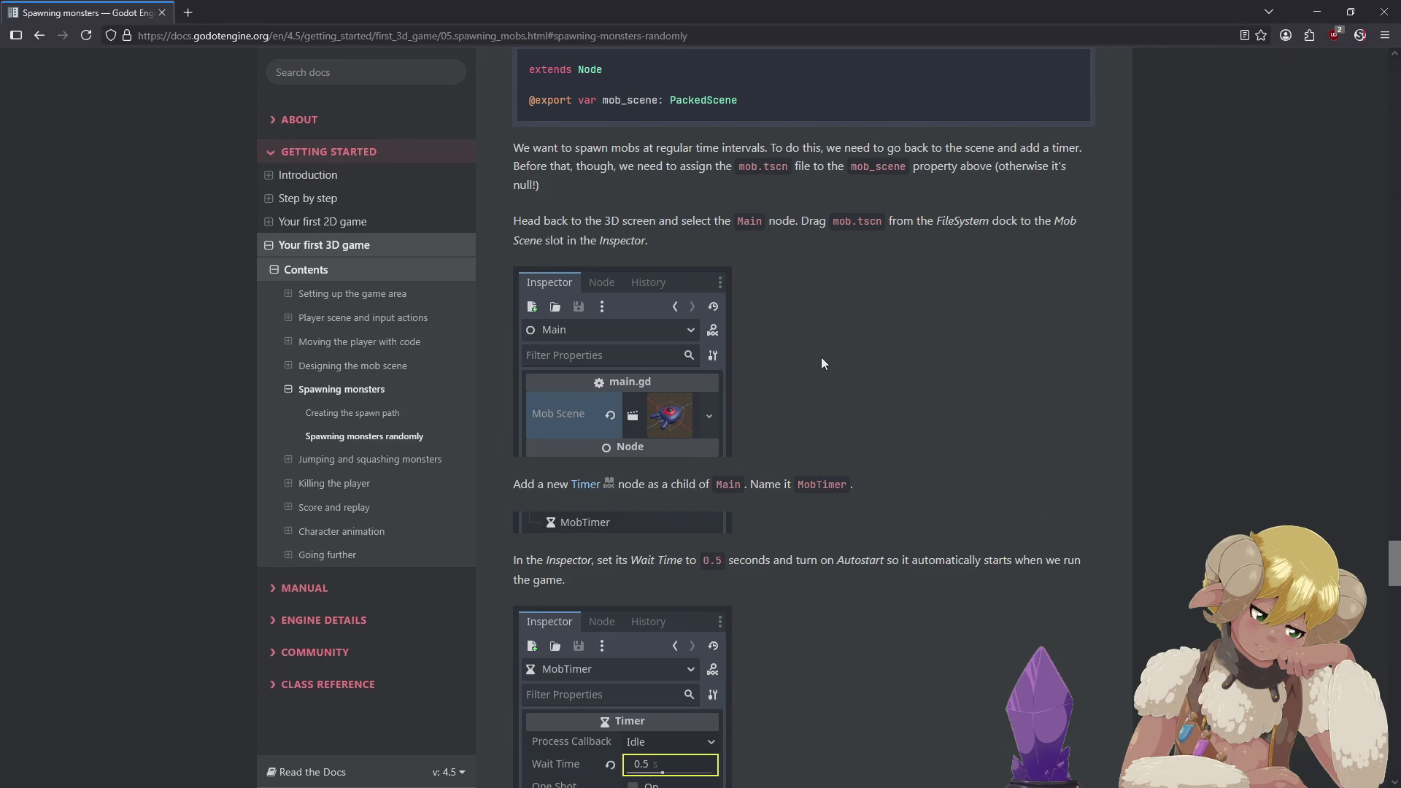
scroll(821, 357, down, 4)
scroll(817, 347, down, 5)
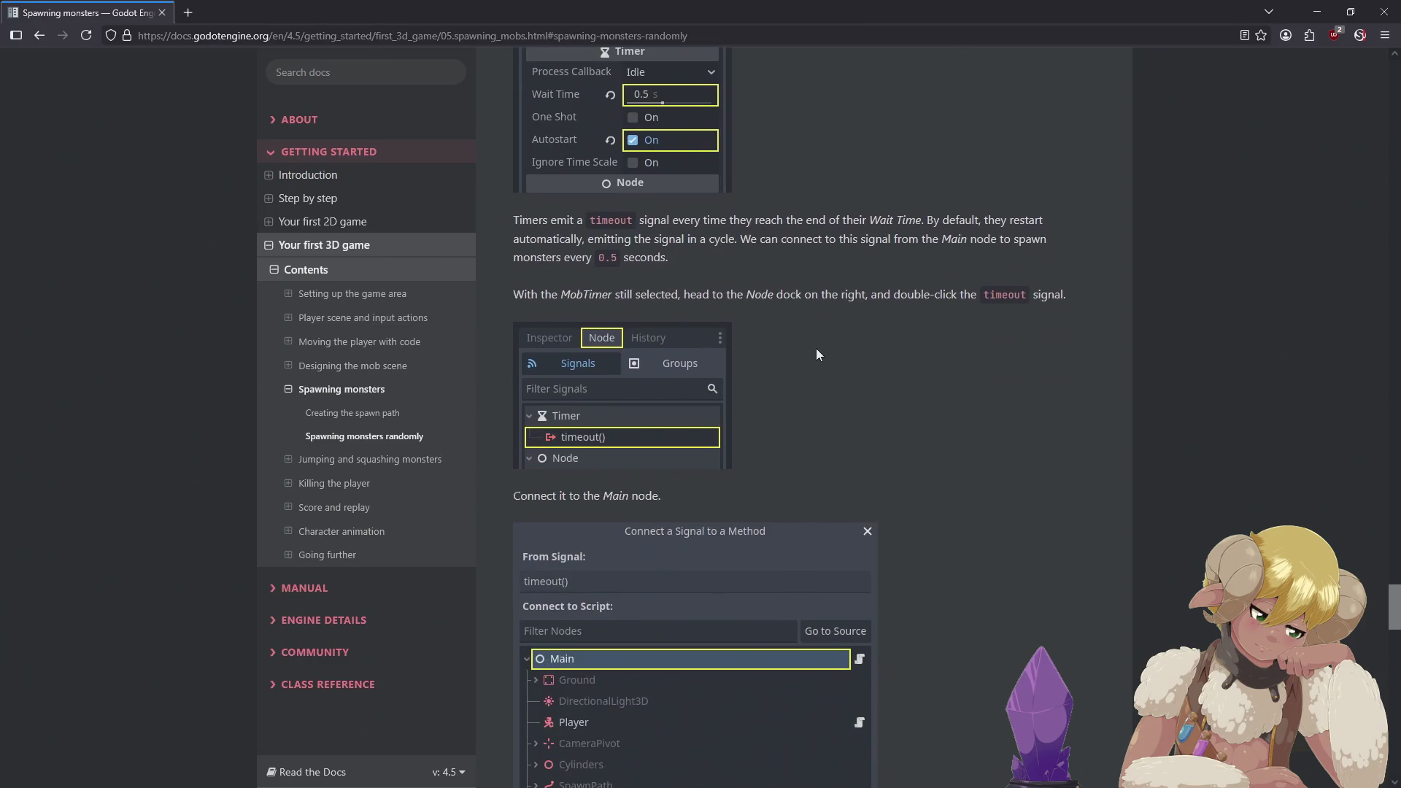
scroll(816, 349, down, 4)
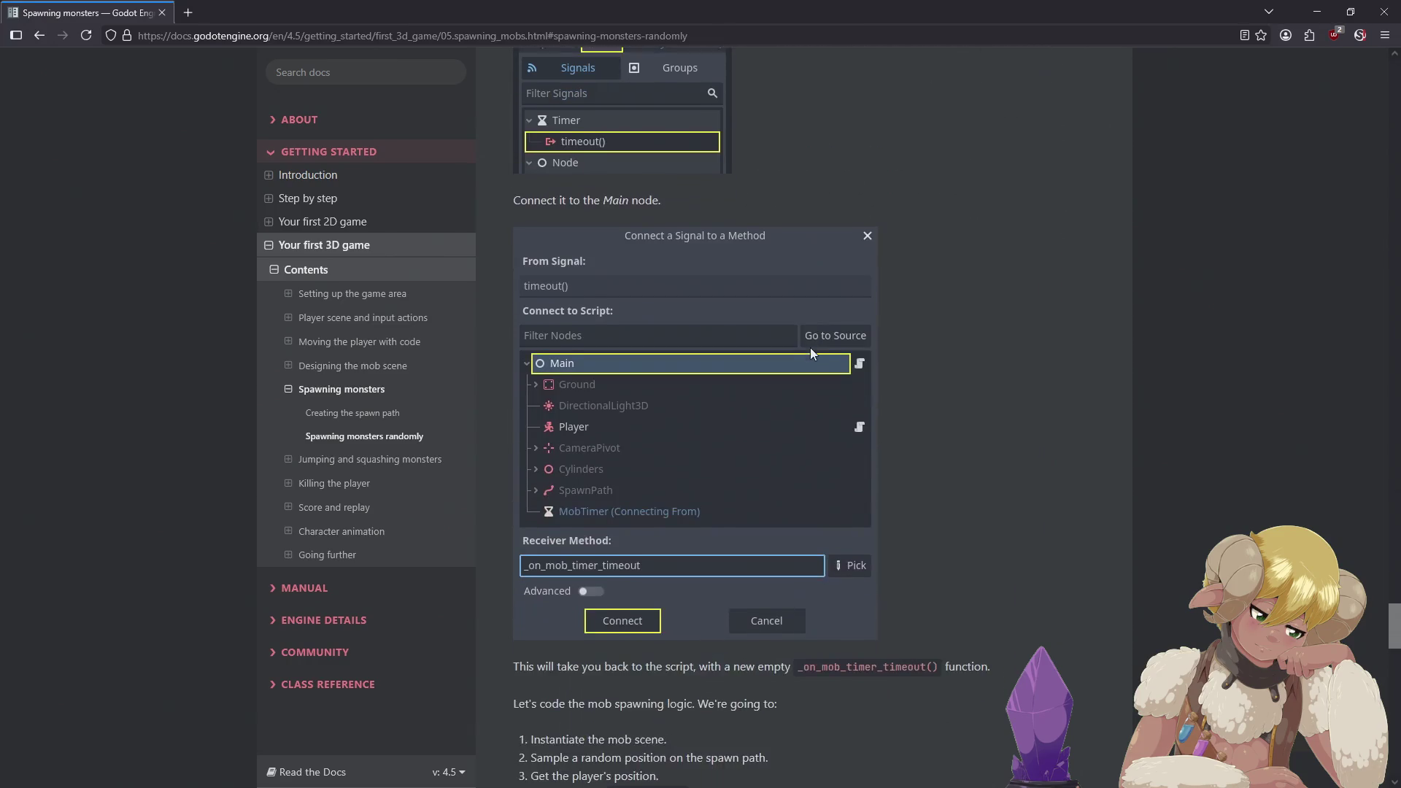
scroll(889, 345, down, 5)
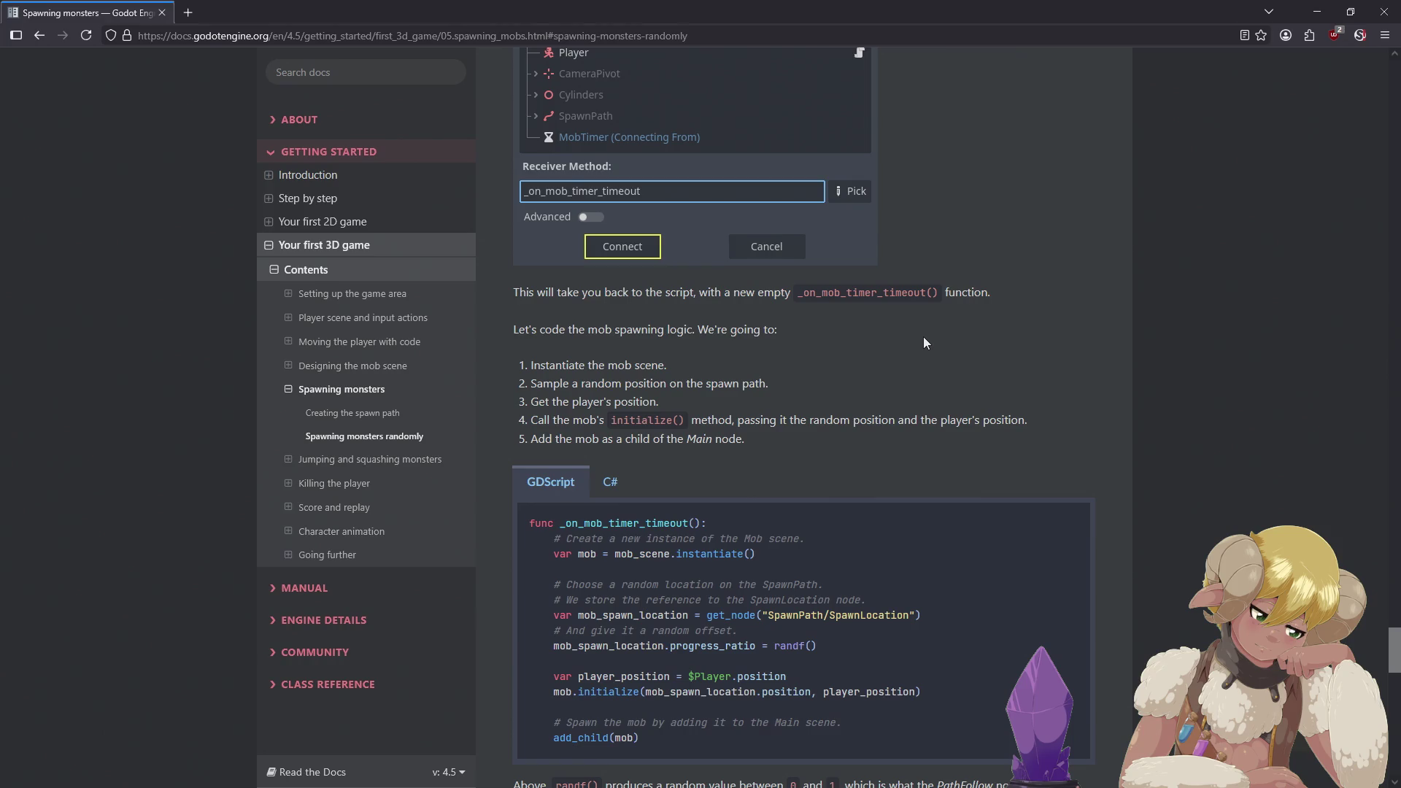
scroll(924, 339, down, 3)
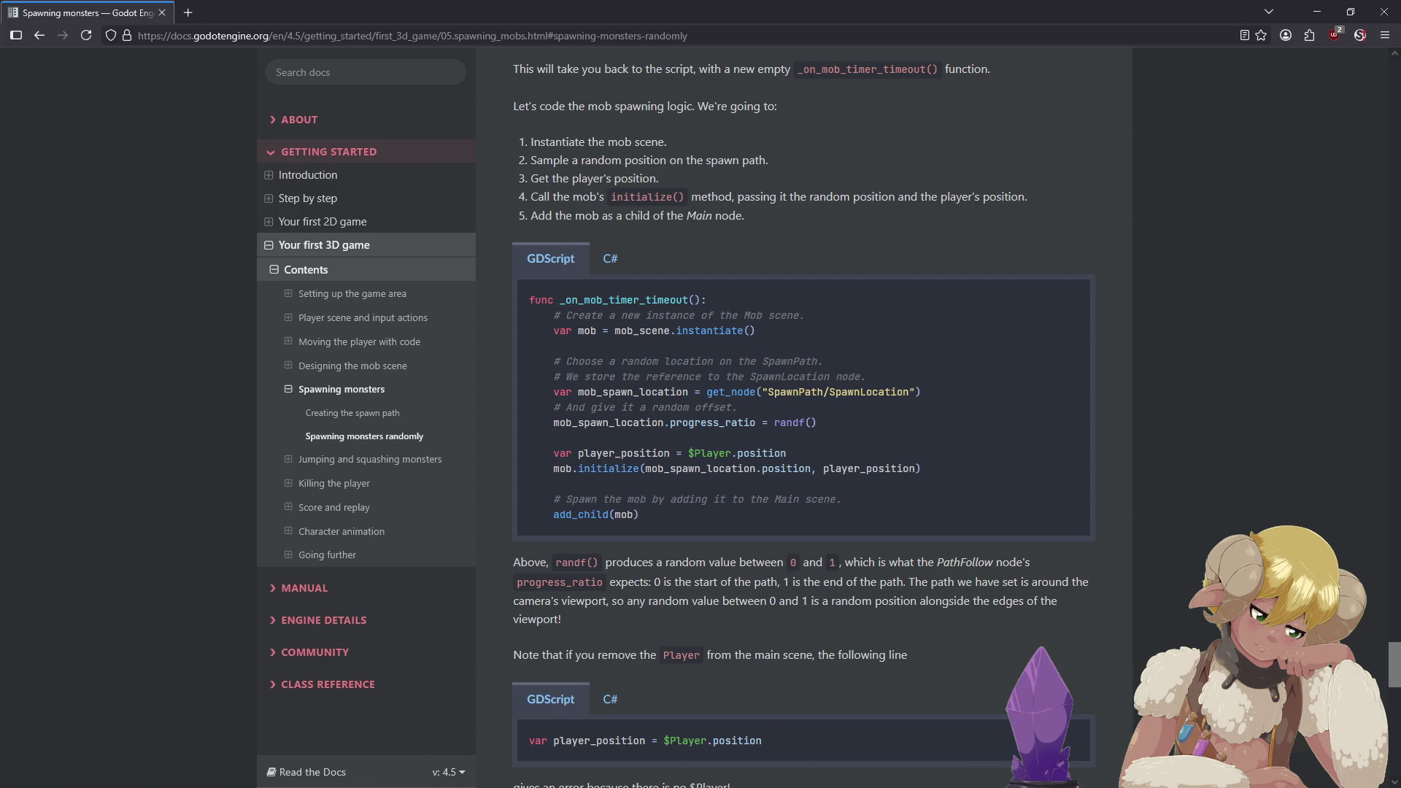
key(alt+Tab)
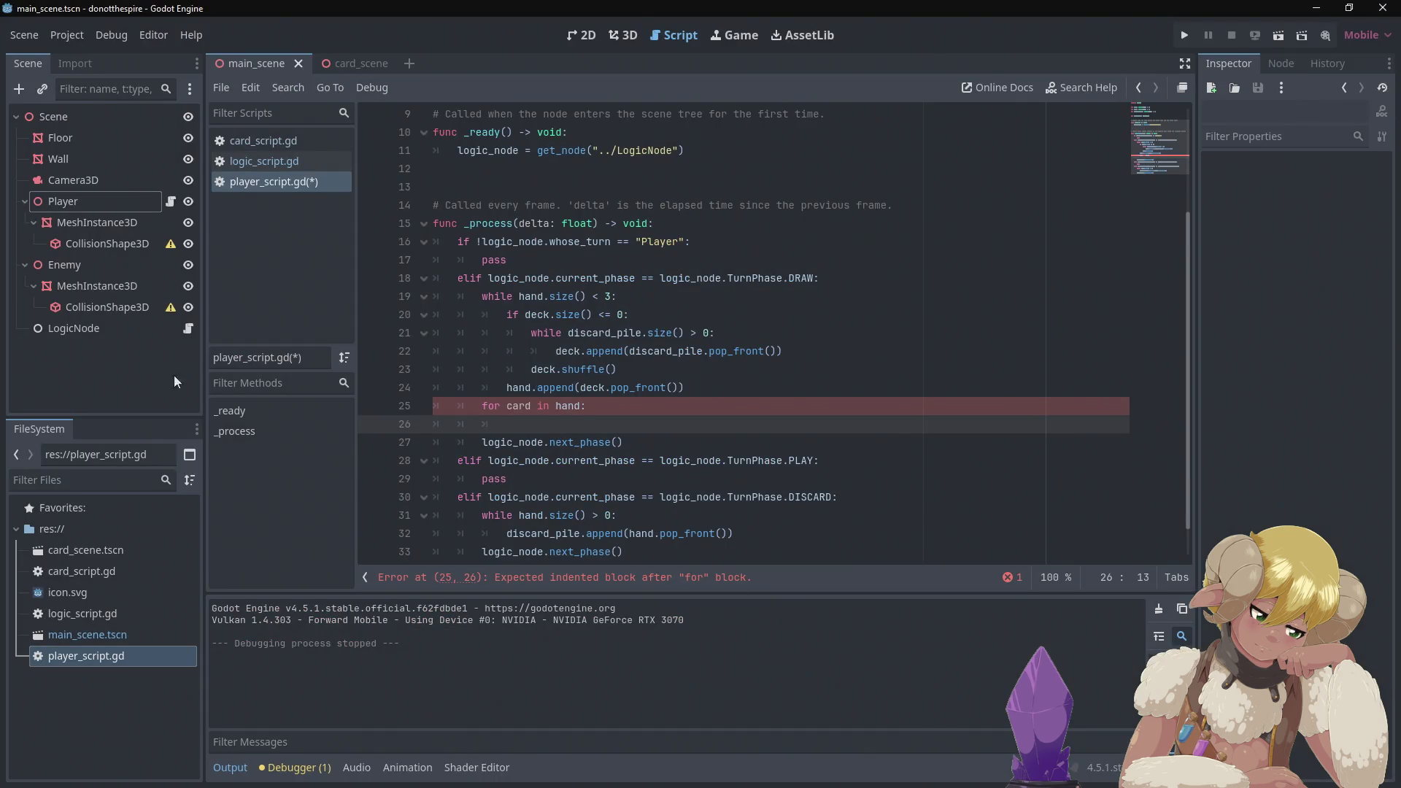
Write card.initialize() on line 26, then return to the mob-spawning docs page.
text(card.ni)
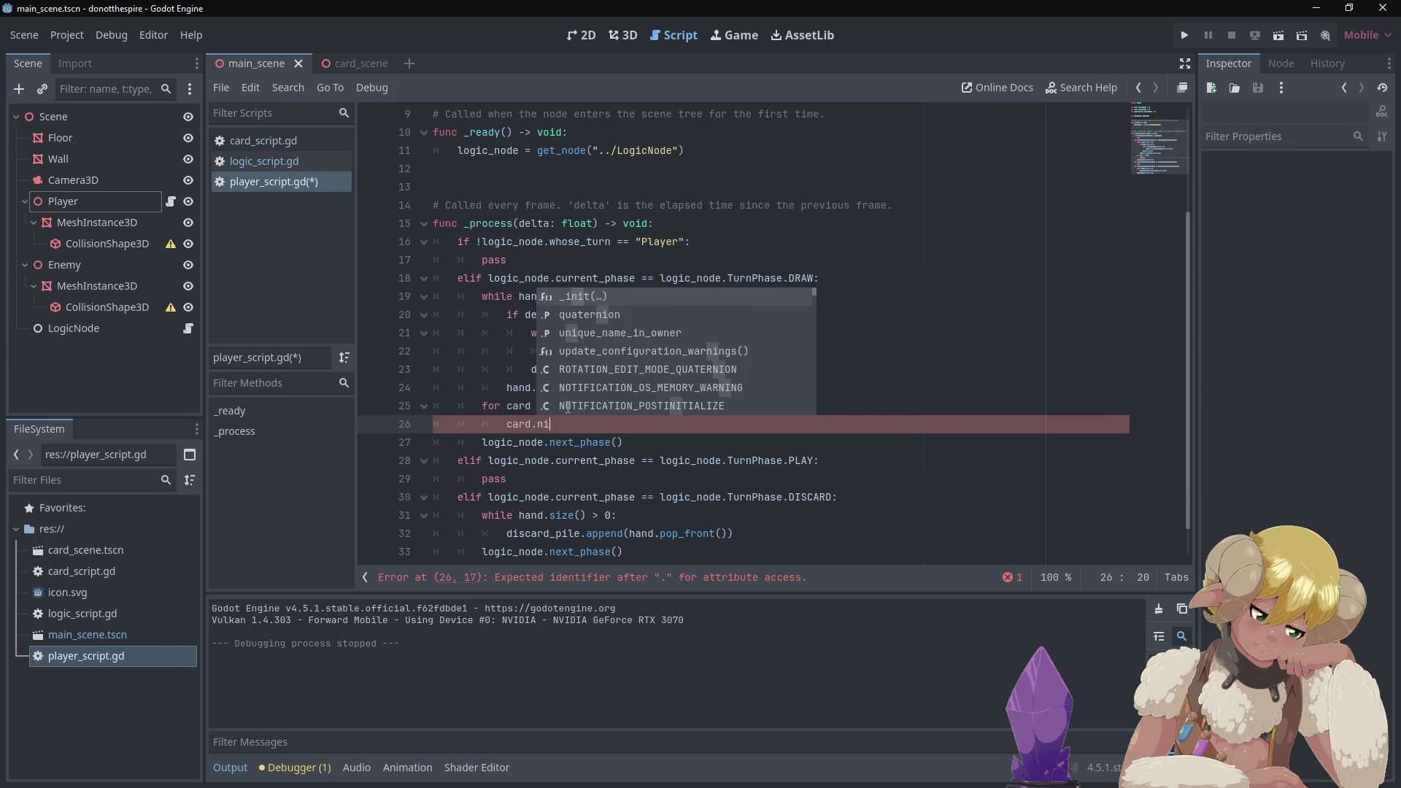
key(BackSpace)
key(BackSpace)
text(initia)
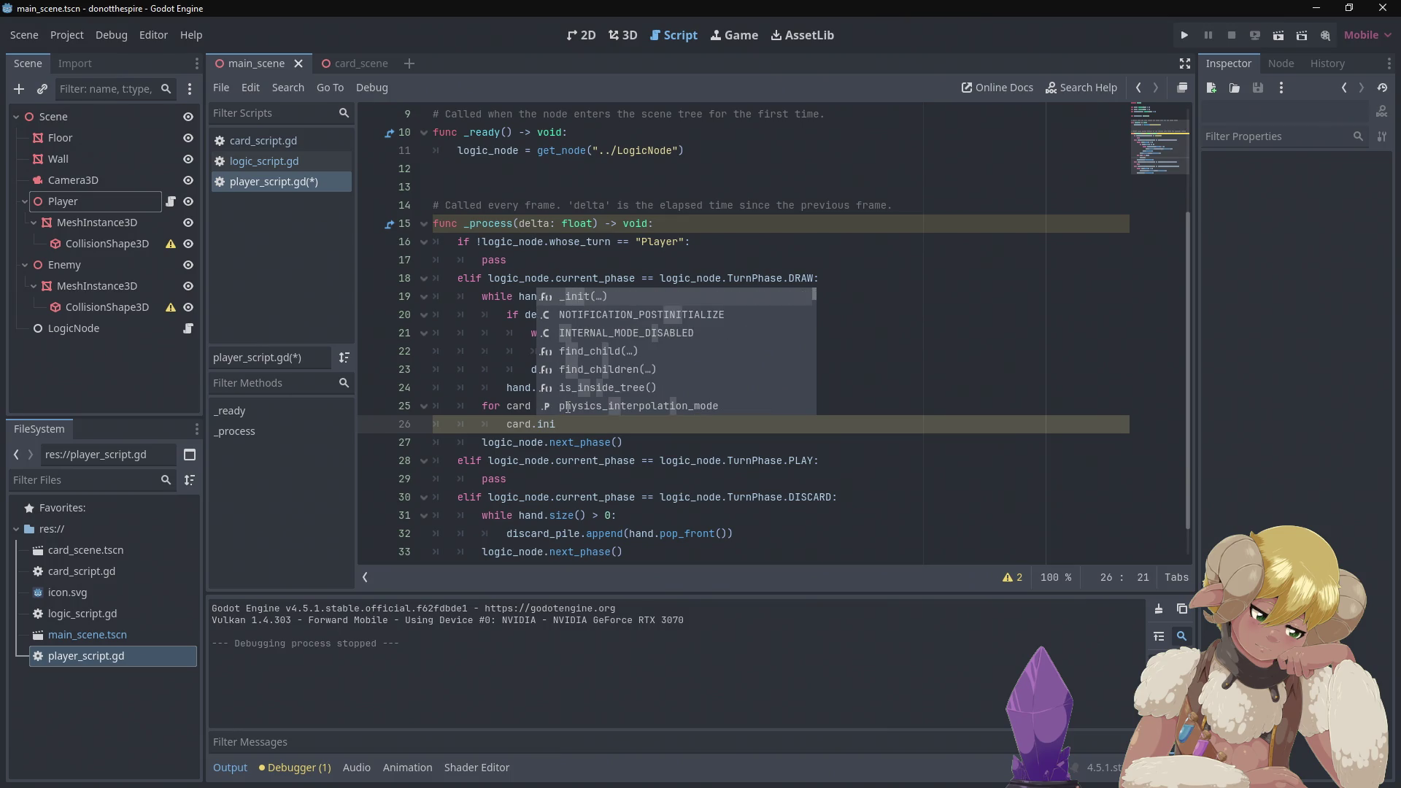
text(lize)
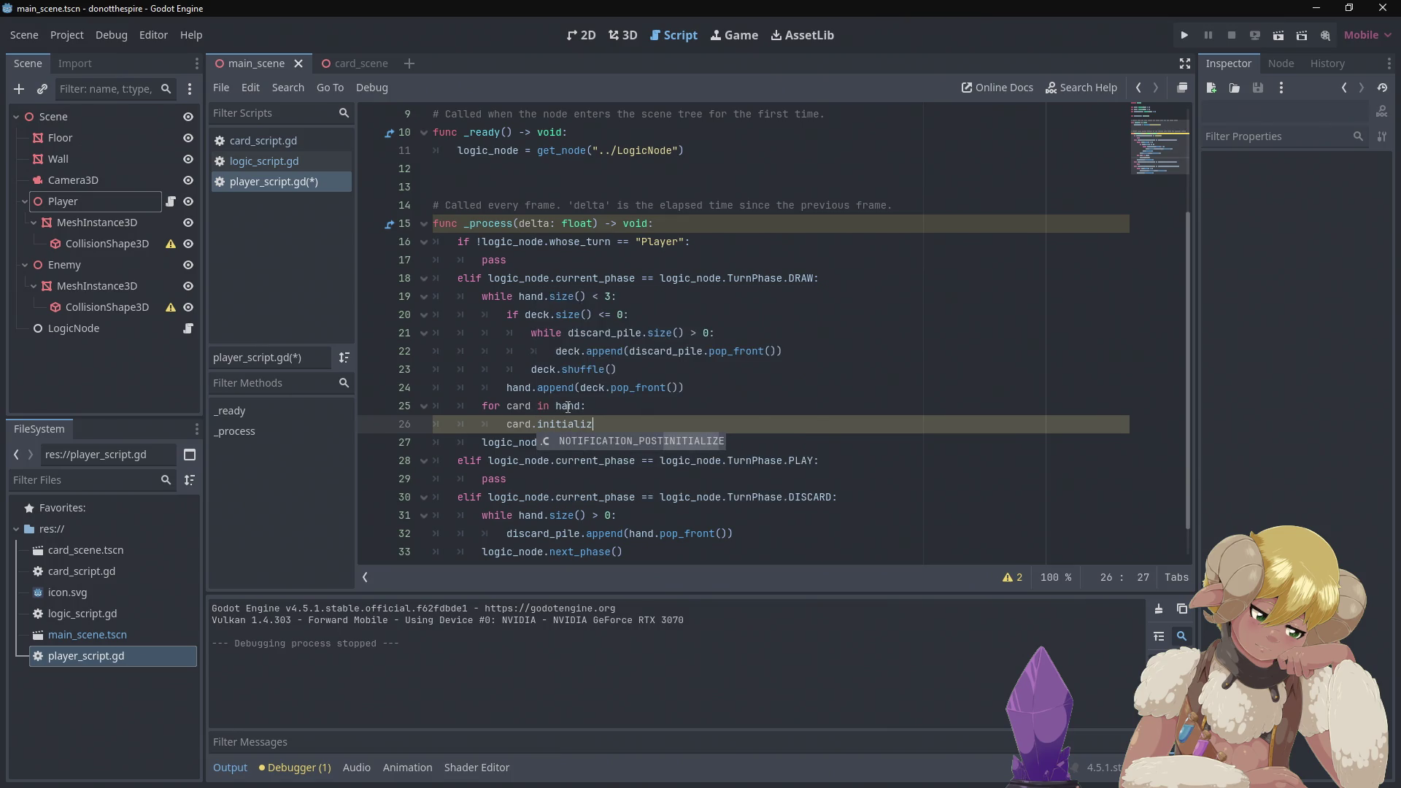
text(())
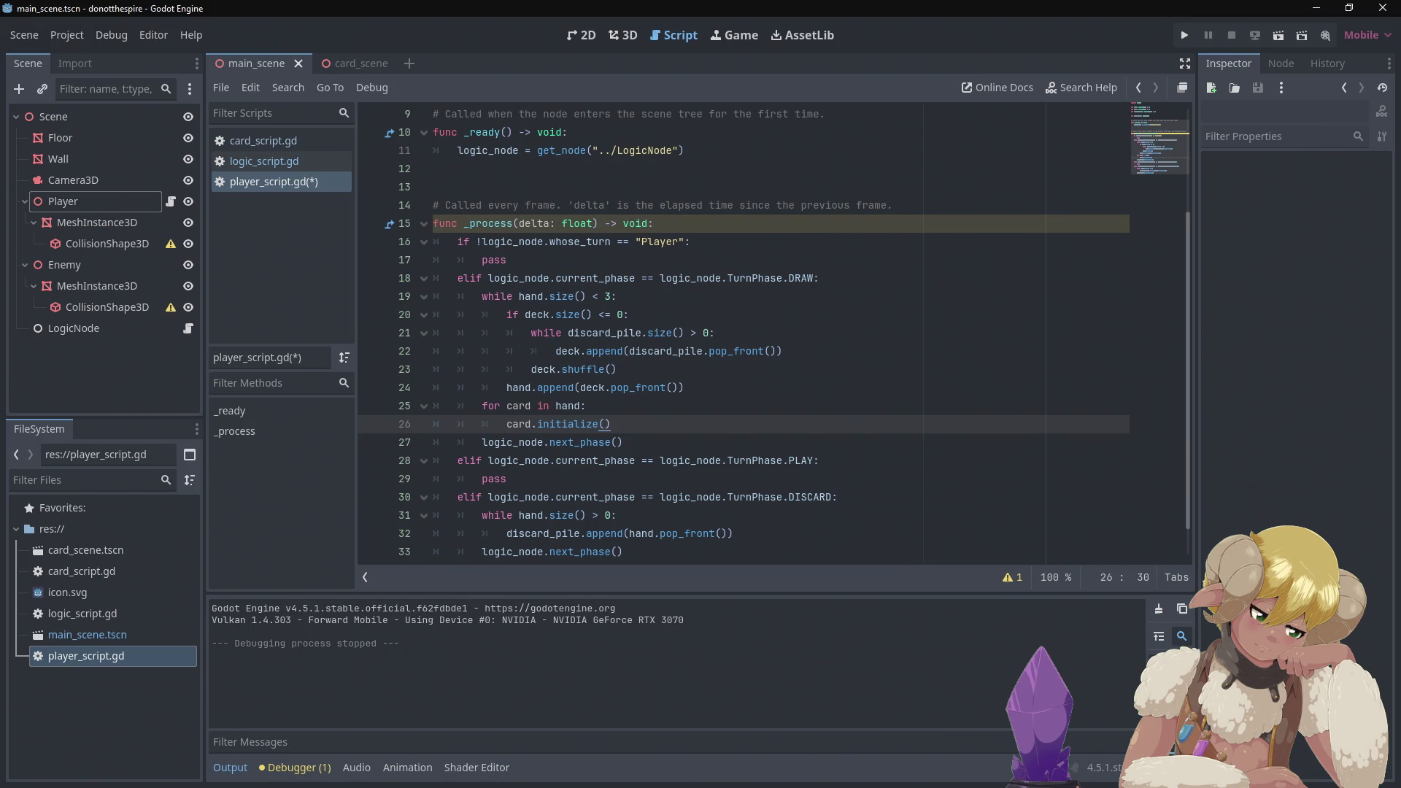
key(alt+Tab)
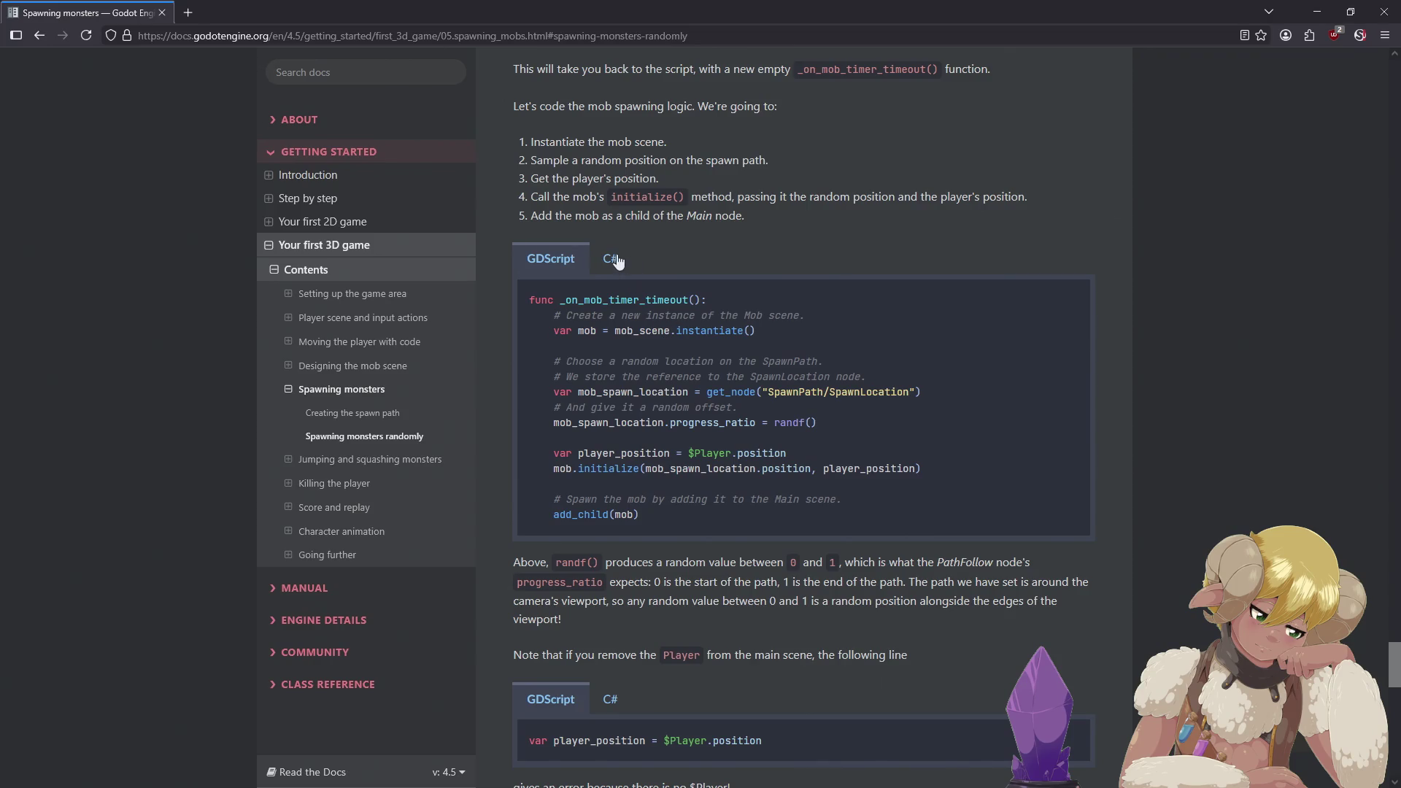
In player_script.gd, replace card.initialize() on line 26 with add_child(card).
scroll(634, 305, up, 5)
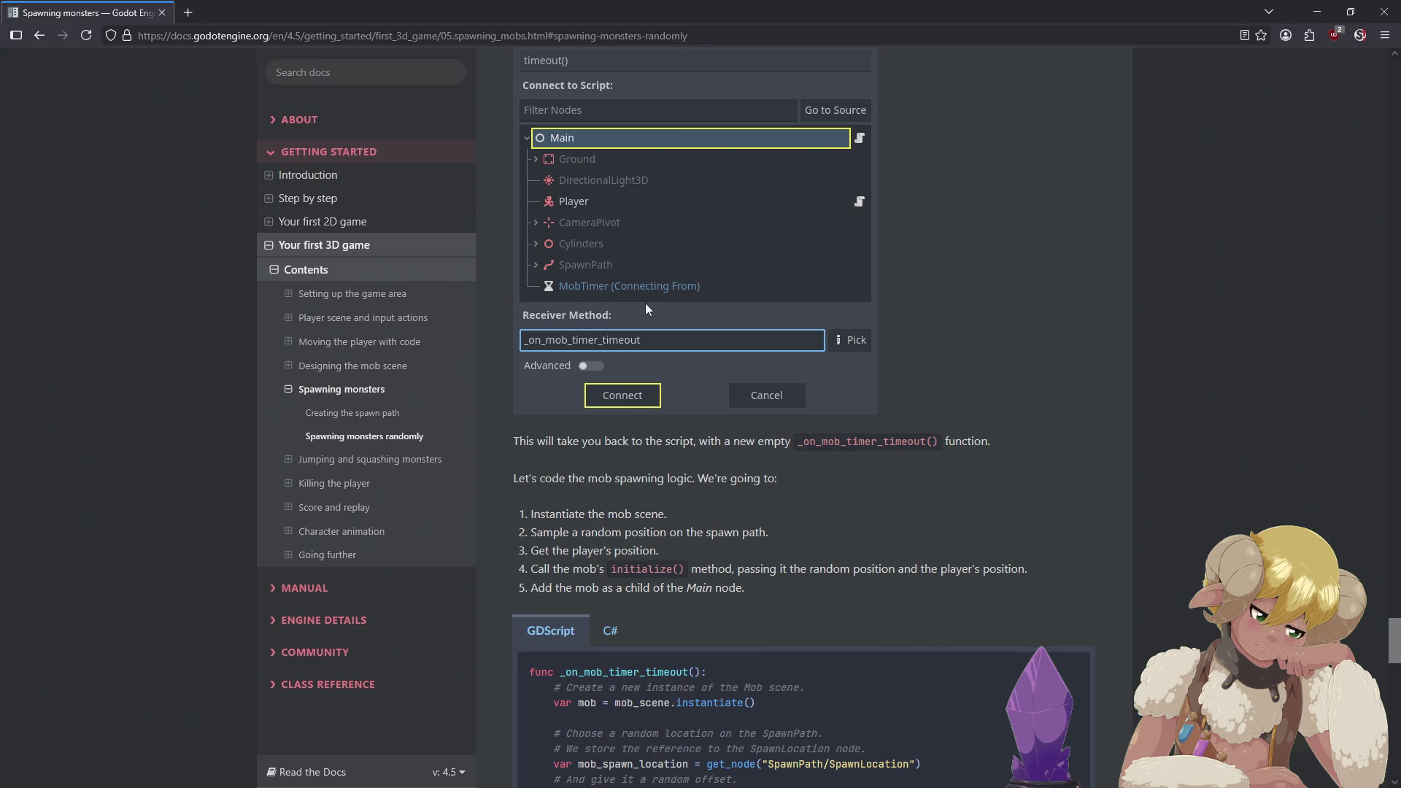
scroll(637, 302, down, 2)
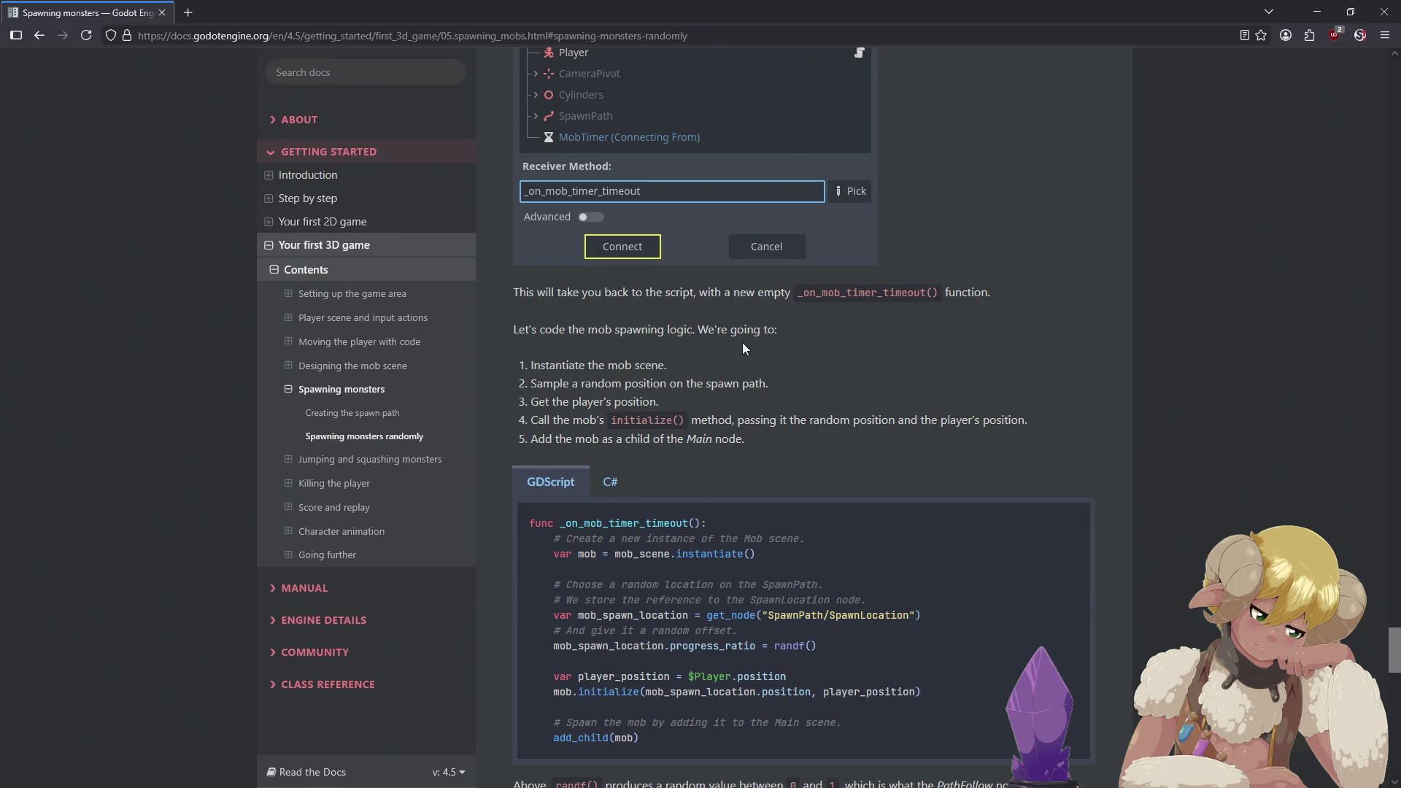
scroll(725, 339, down, 3)
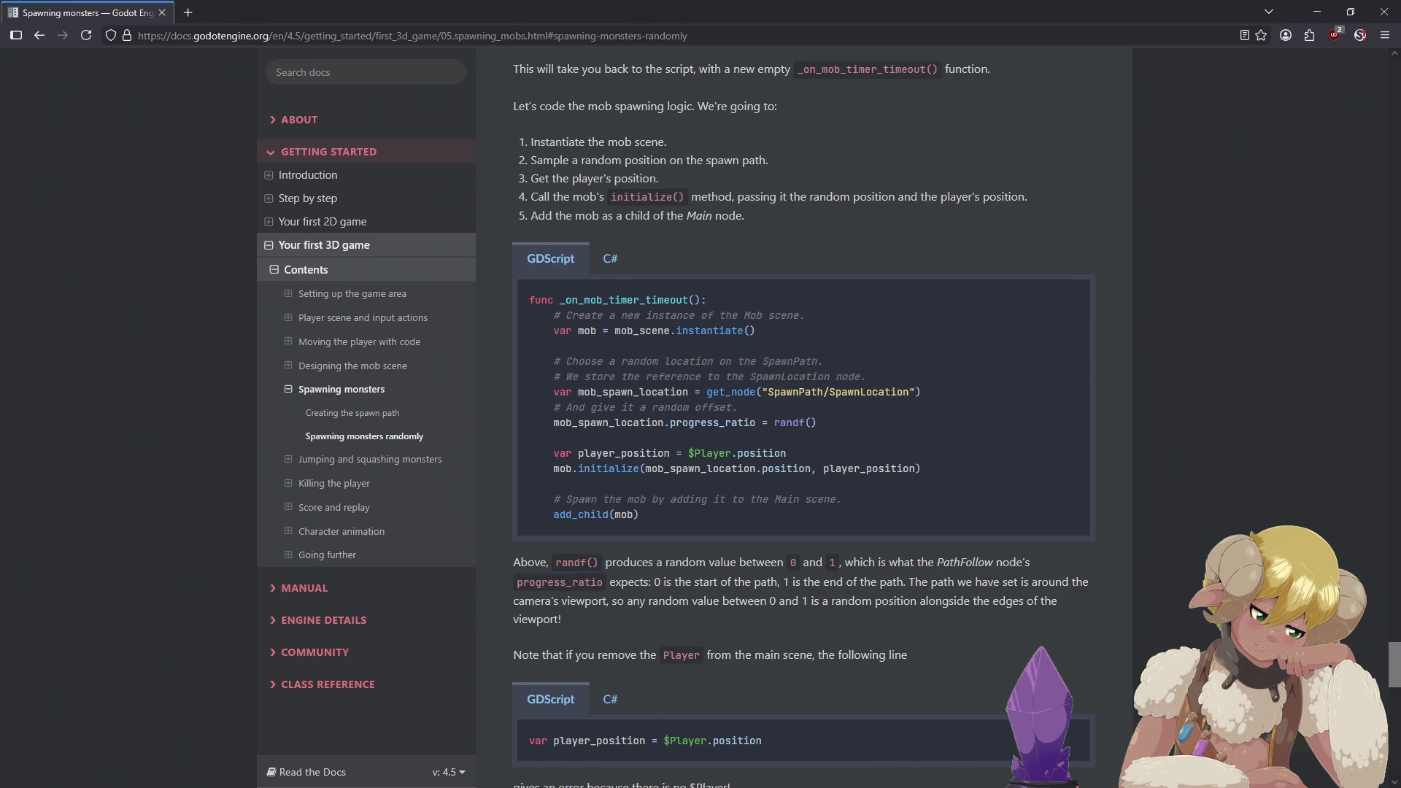
key(alt+Tab)
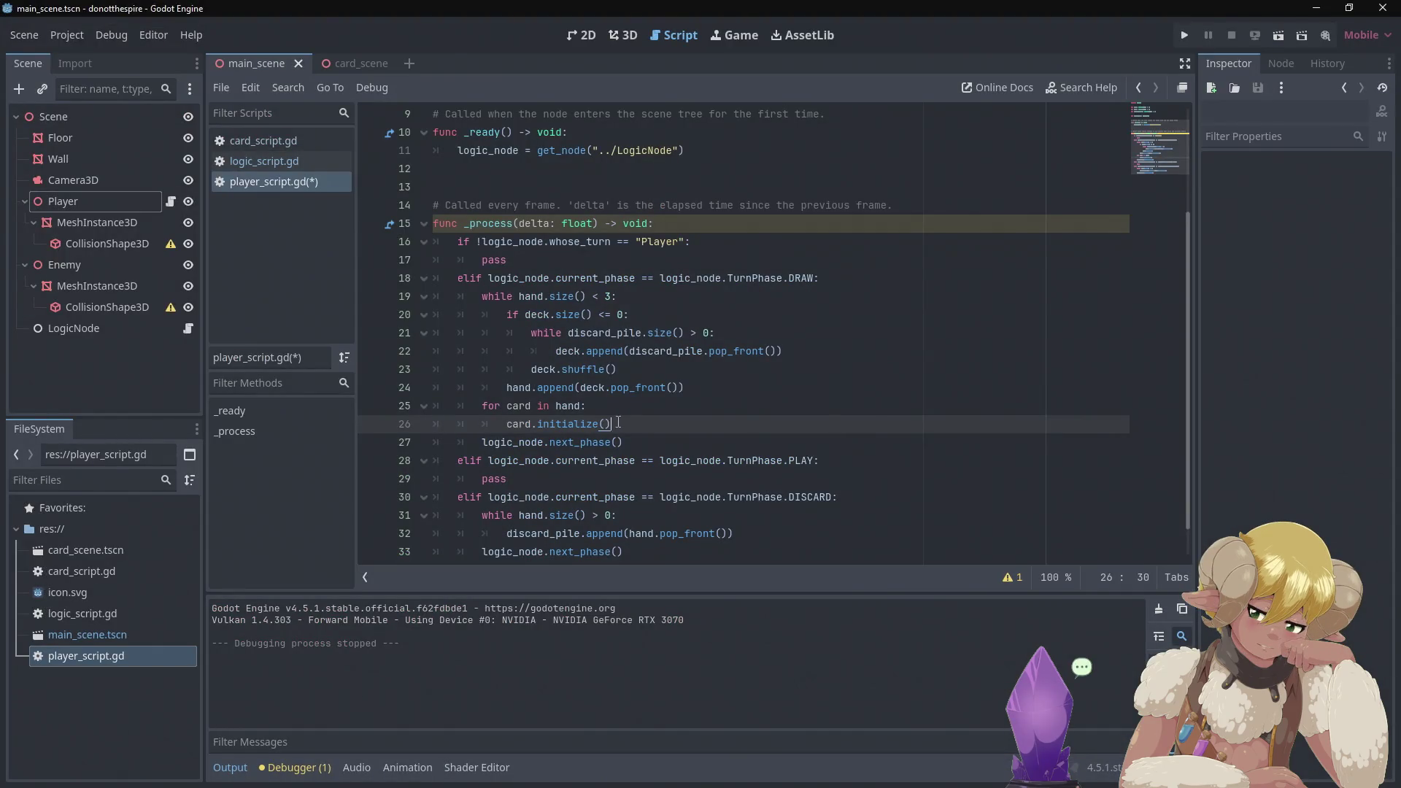
drag(616, 422, 495, 418)
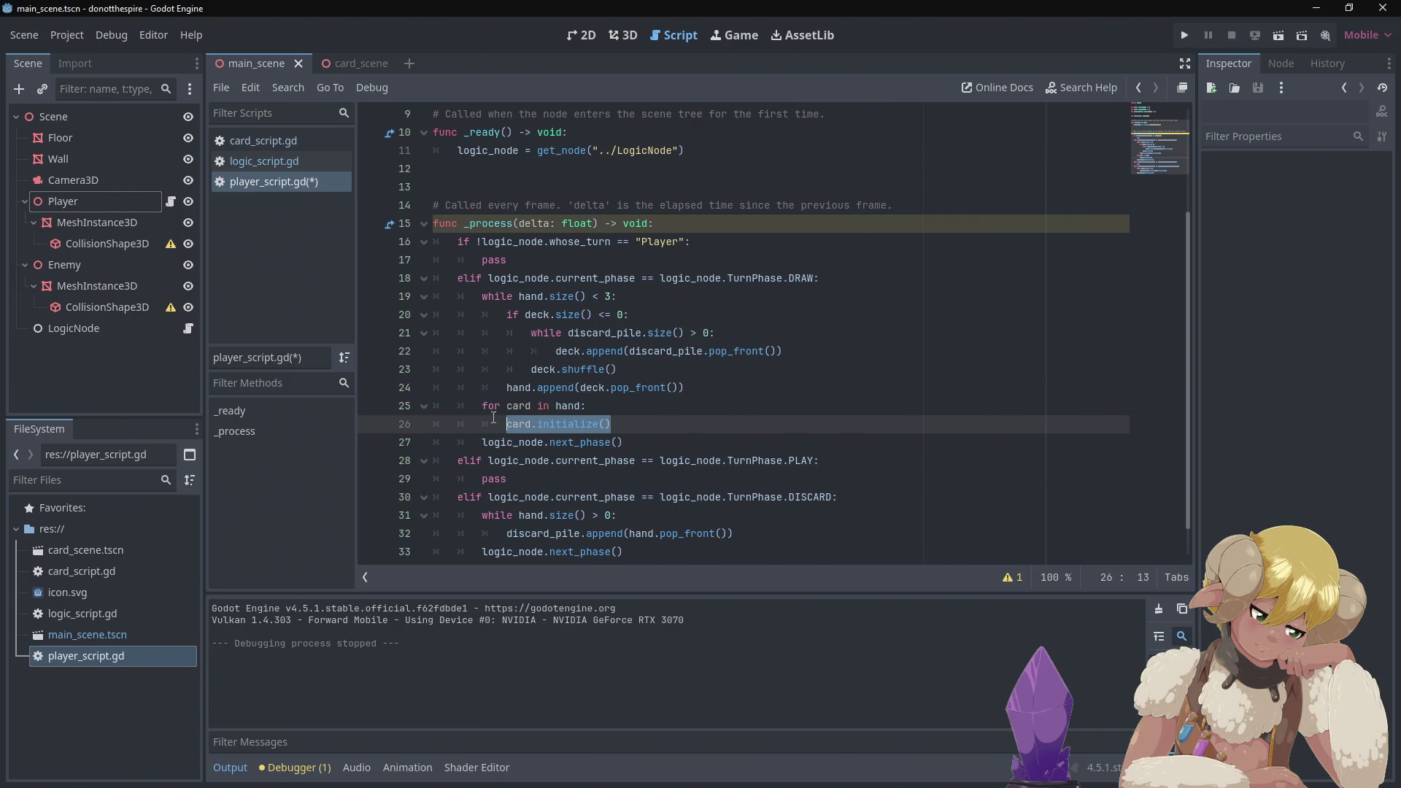
text(add)
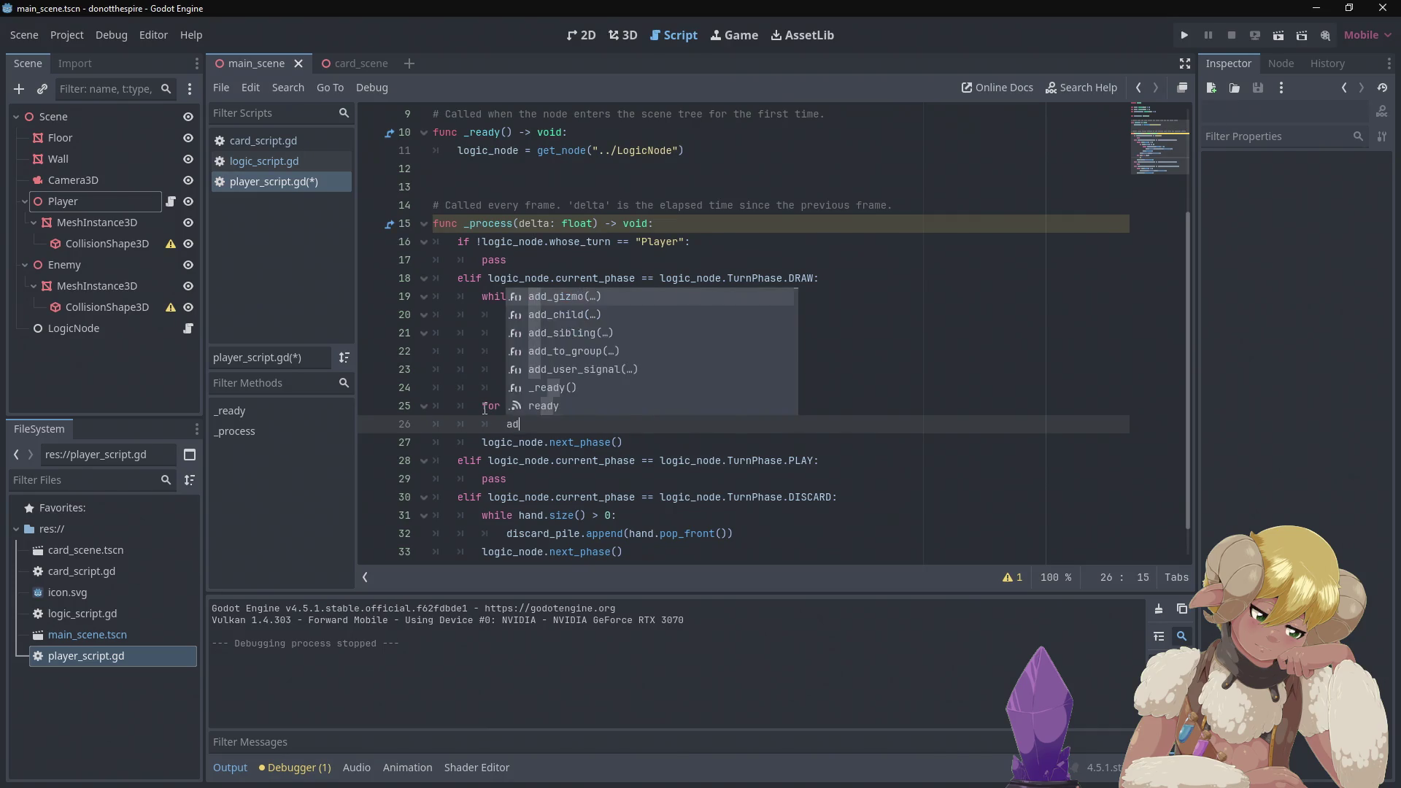
key(Down)
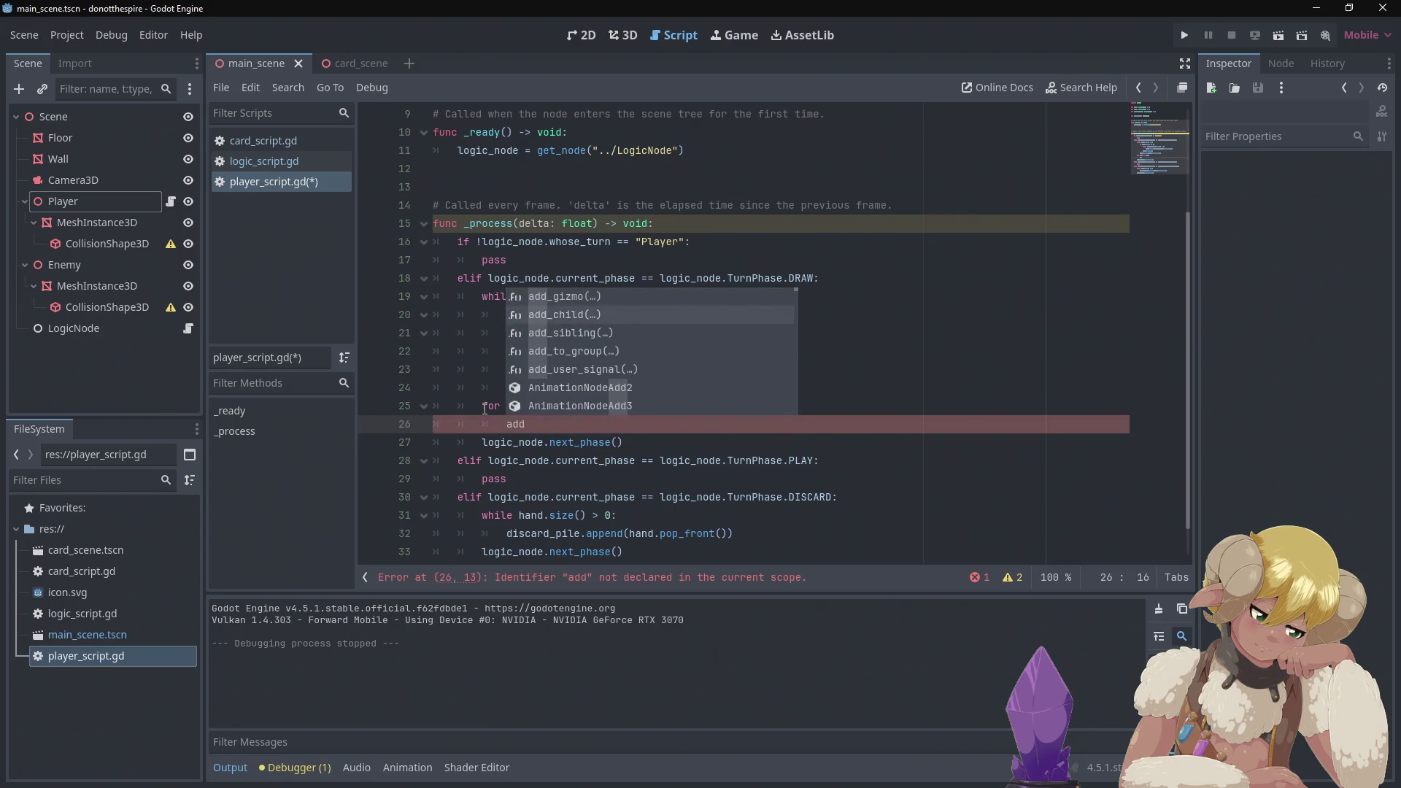
key(Return)
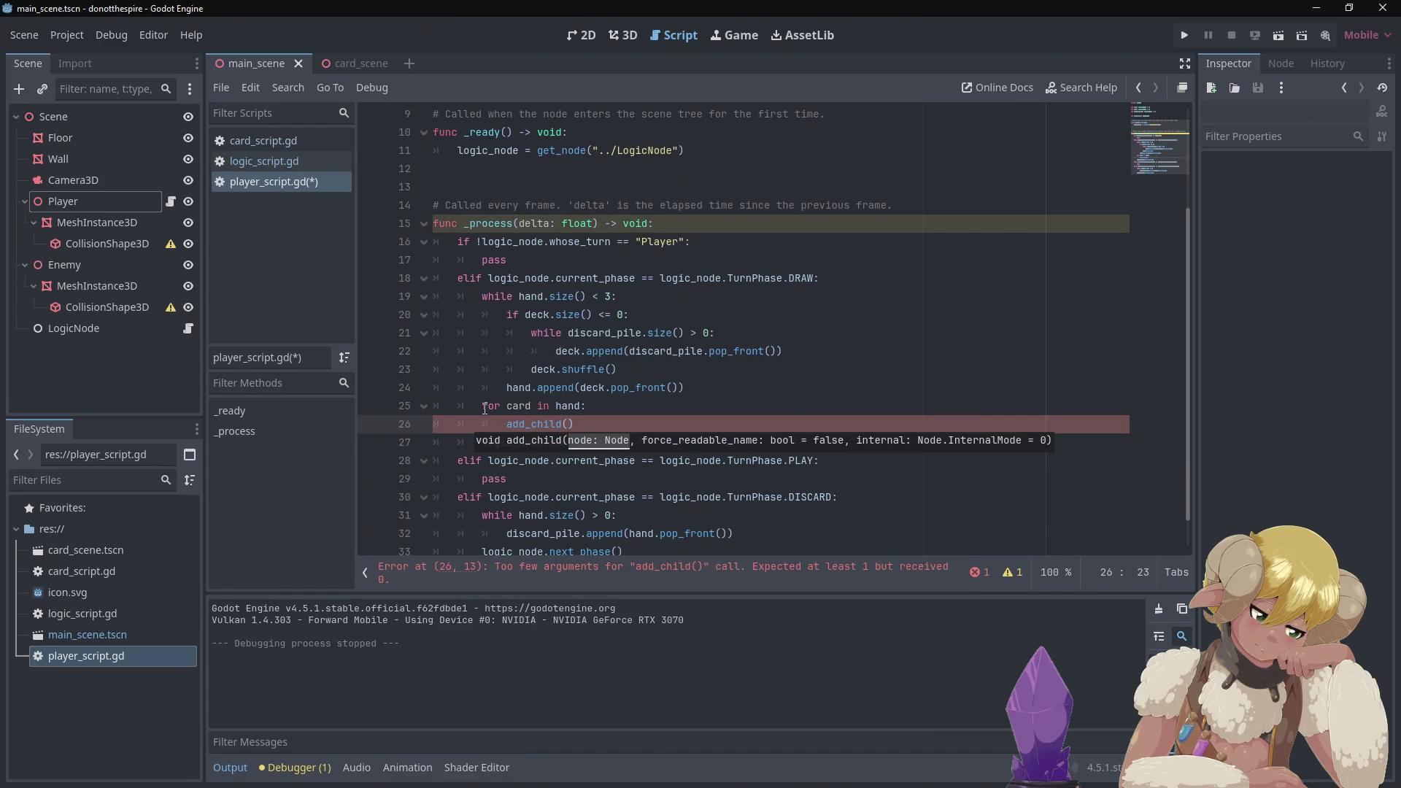
text(card)
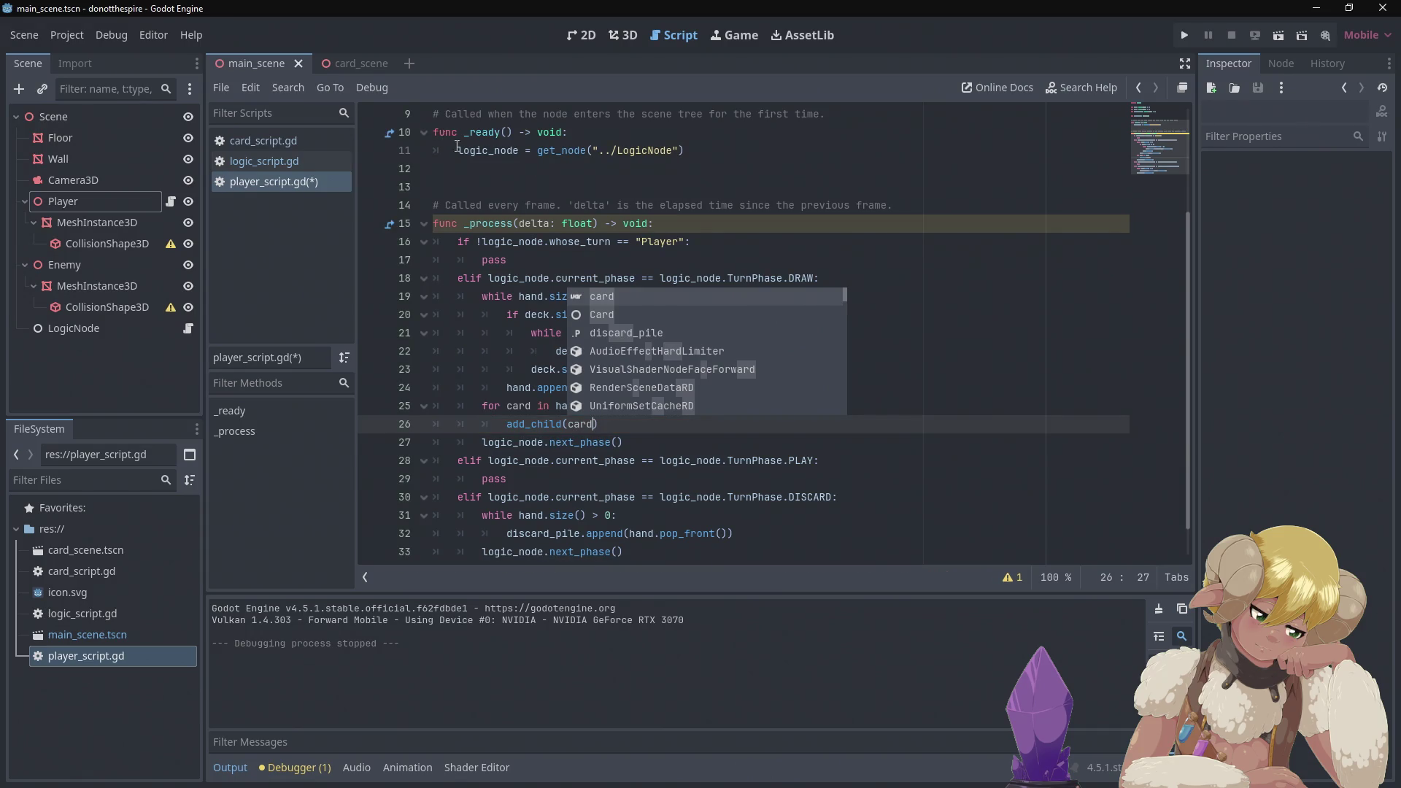
click(1046, 375)
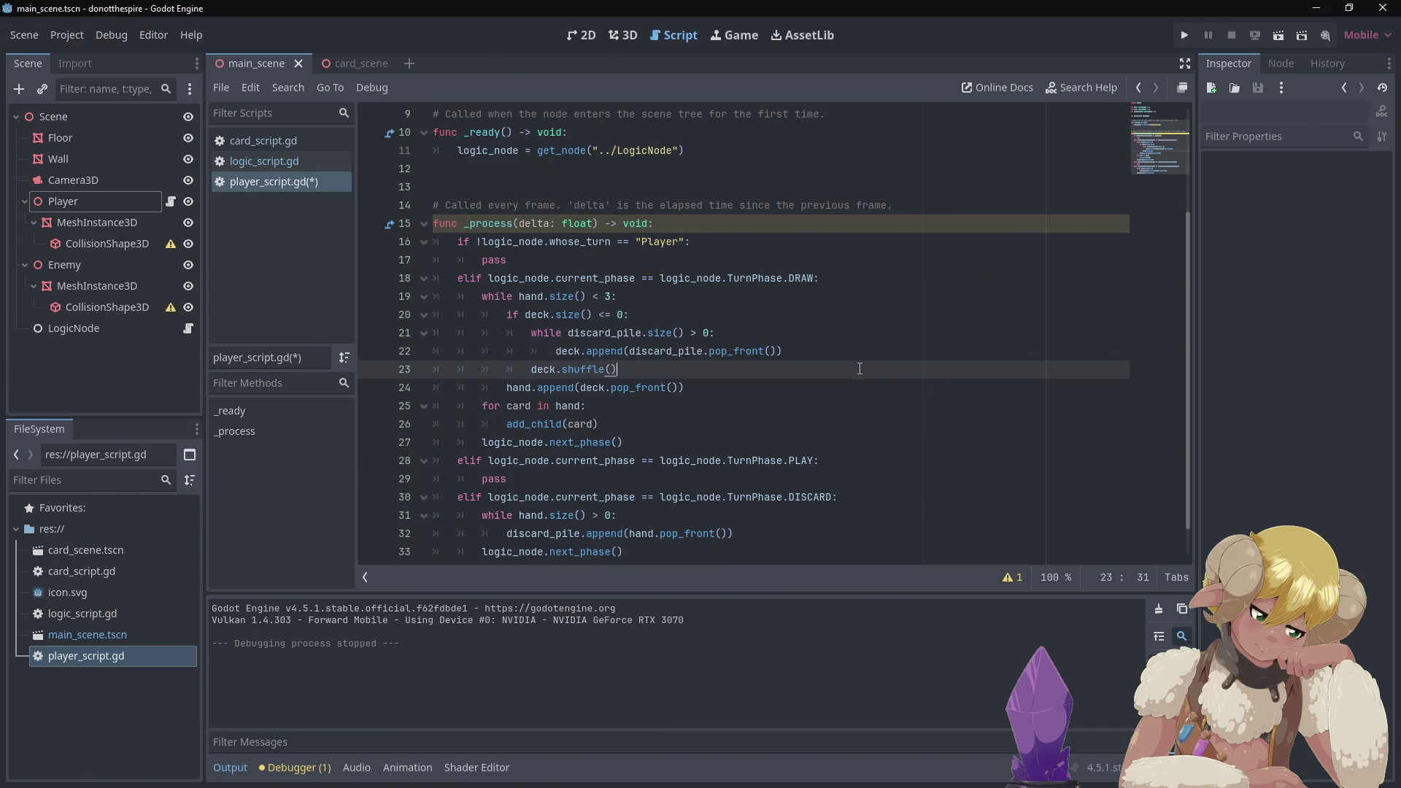
Run the game and inspect the Debugger stack frames for player_script.gd line 26 and card_script.gd line 18.
click(1180, 38)
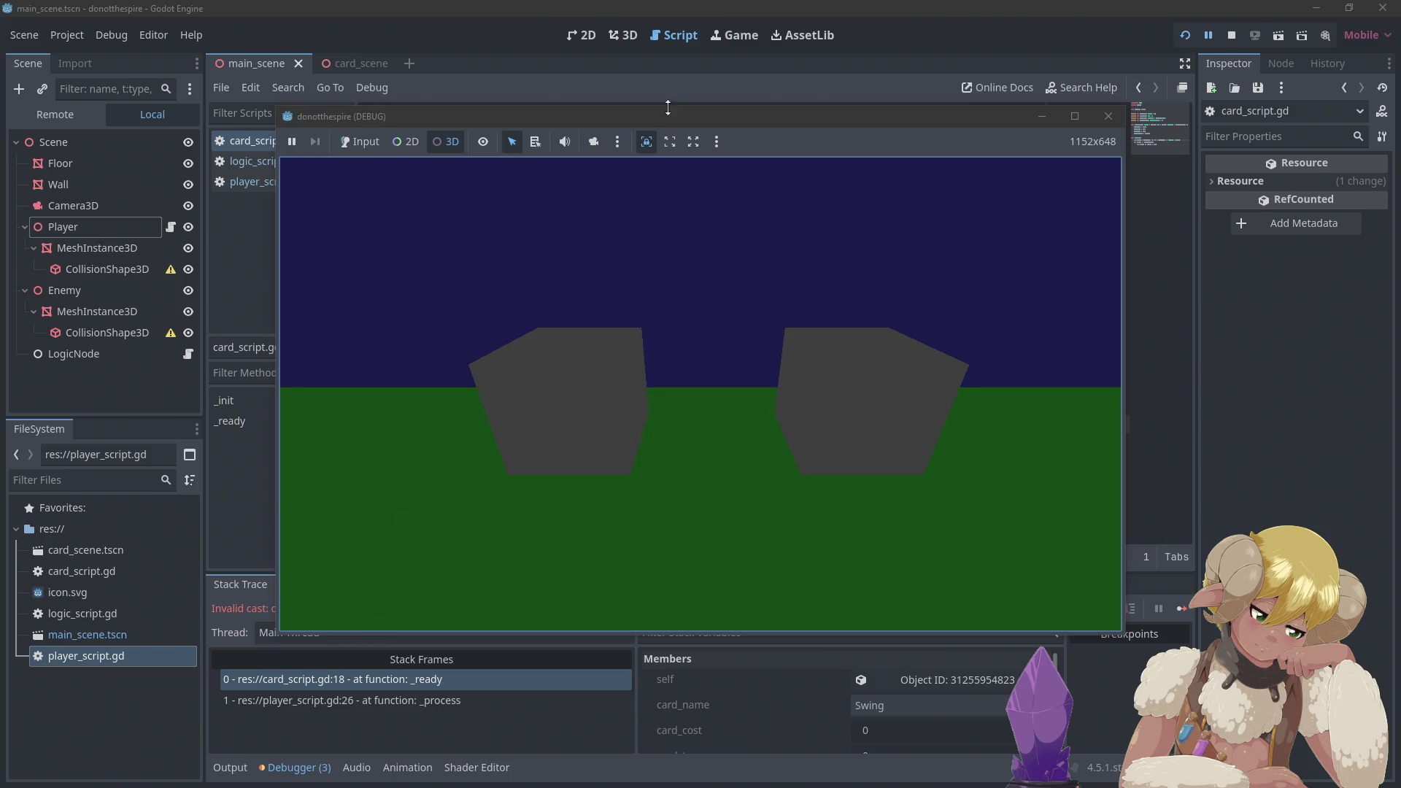
mouse_move(699, 112)
mouse_down()
mouse_move(693, 55)
mouse_move(718, 57)
mouse_move(713, 74)
mouse_up()
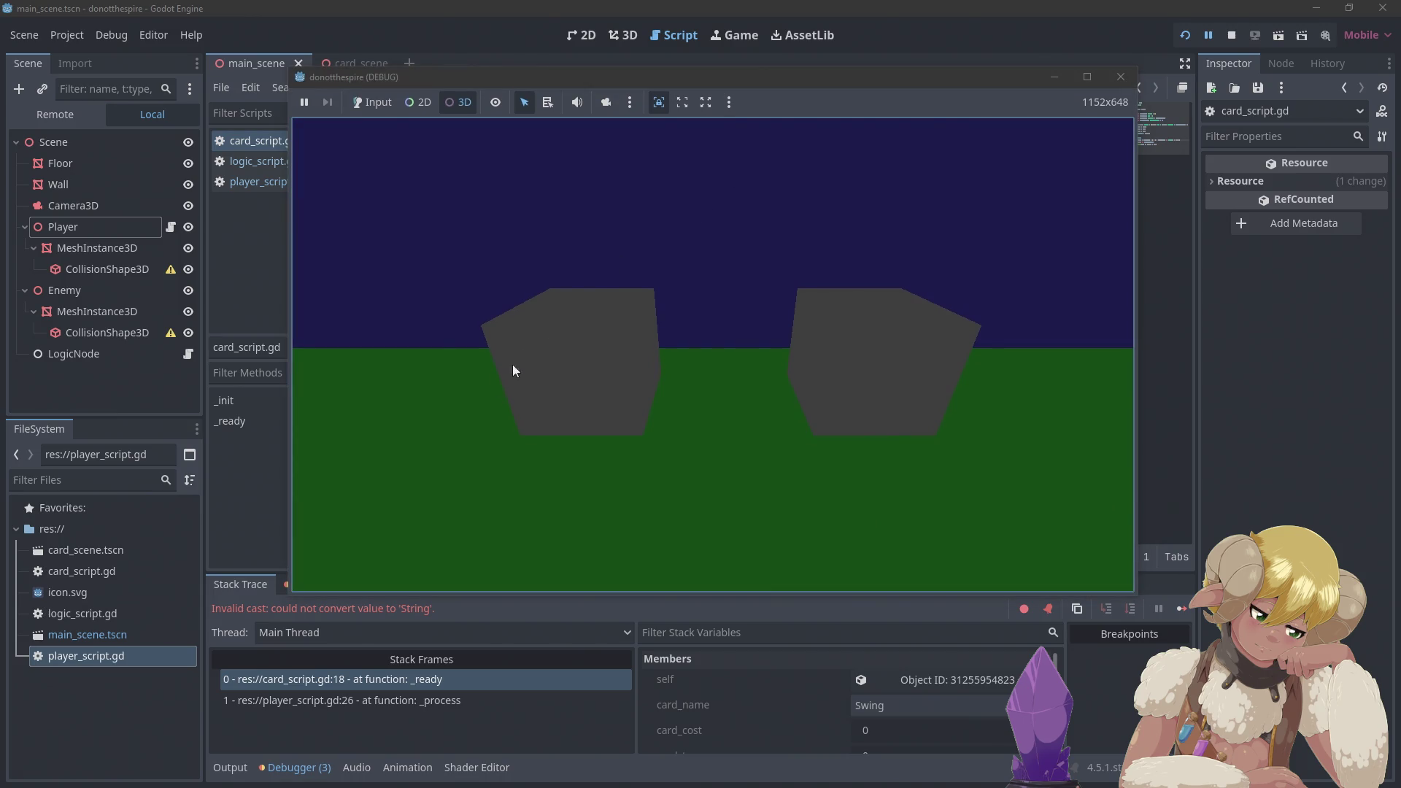
click(348, 699)
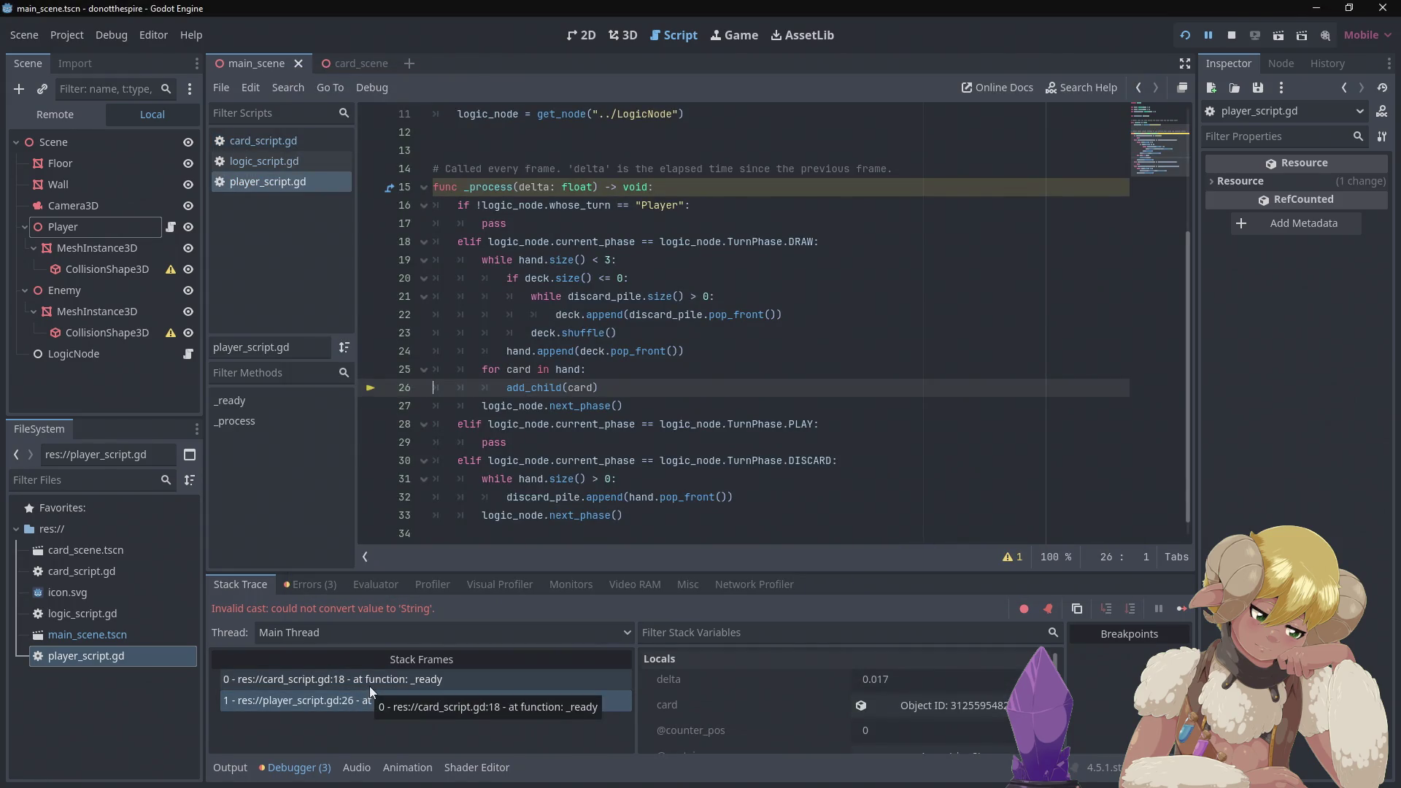
click(380, 681)
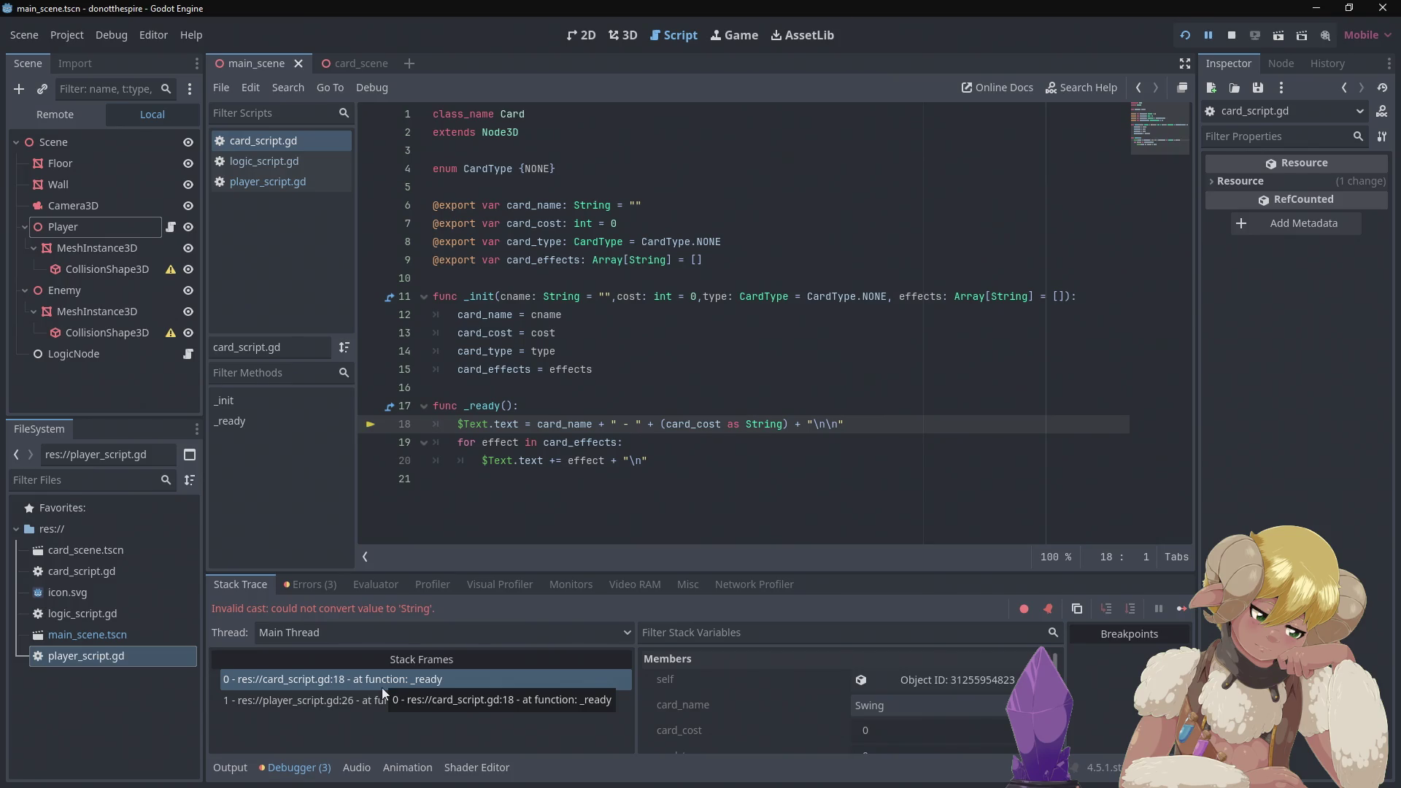
click(383, 691)
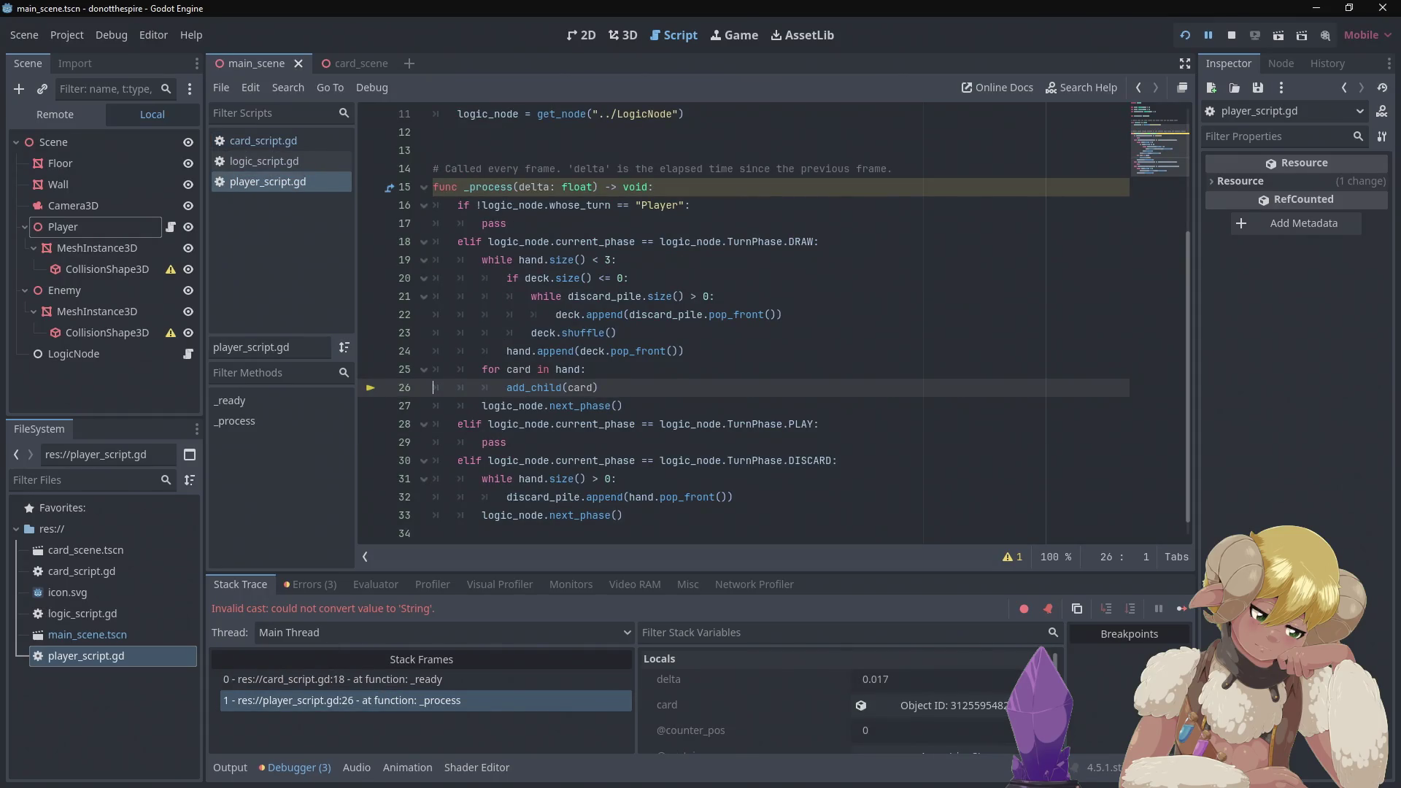
Stop the running game and open card_script.gd in the script editor.
key(alt+Tab)
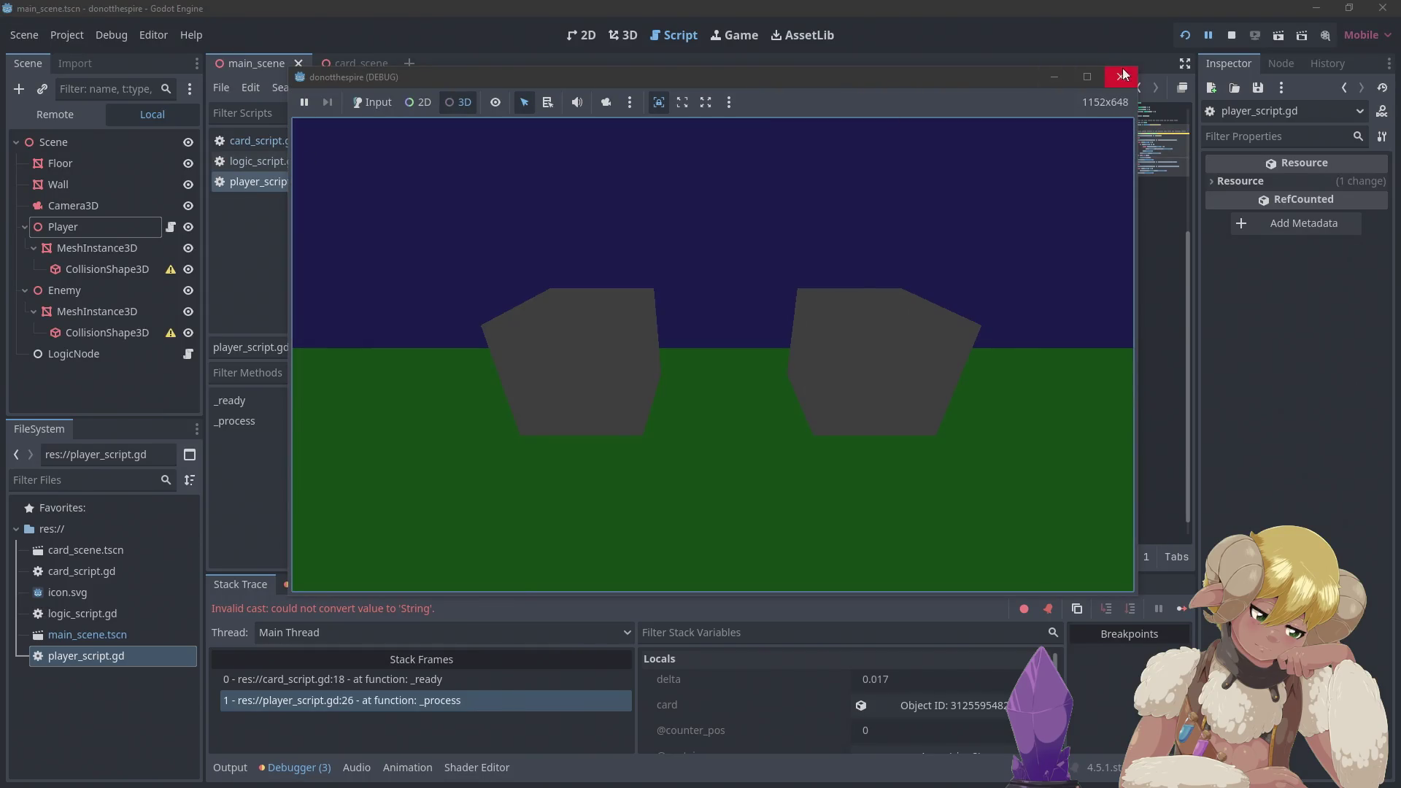
click(1233, 44)
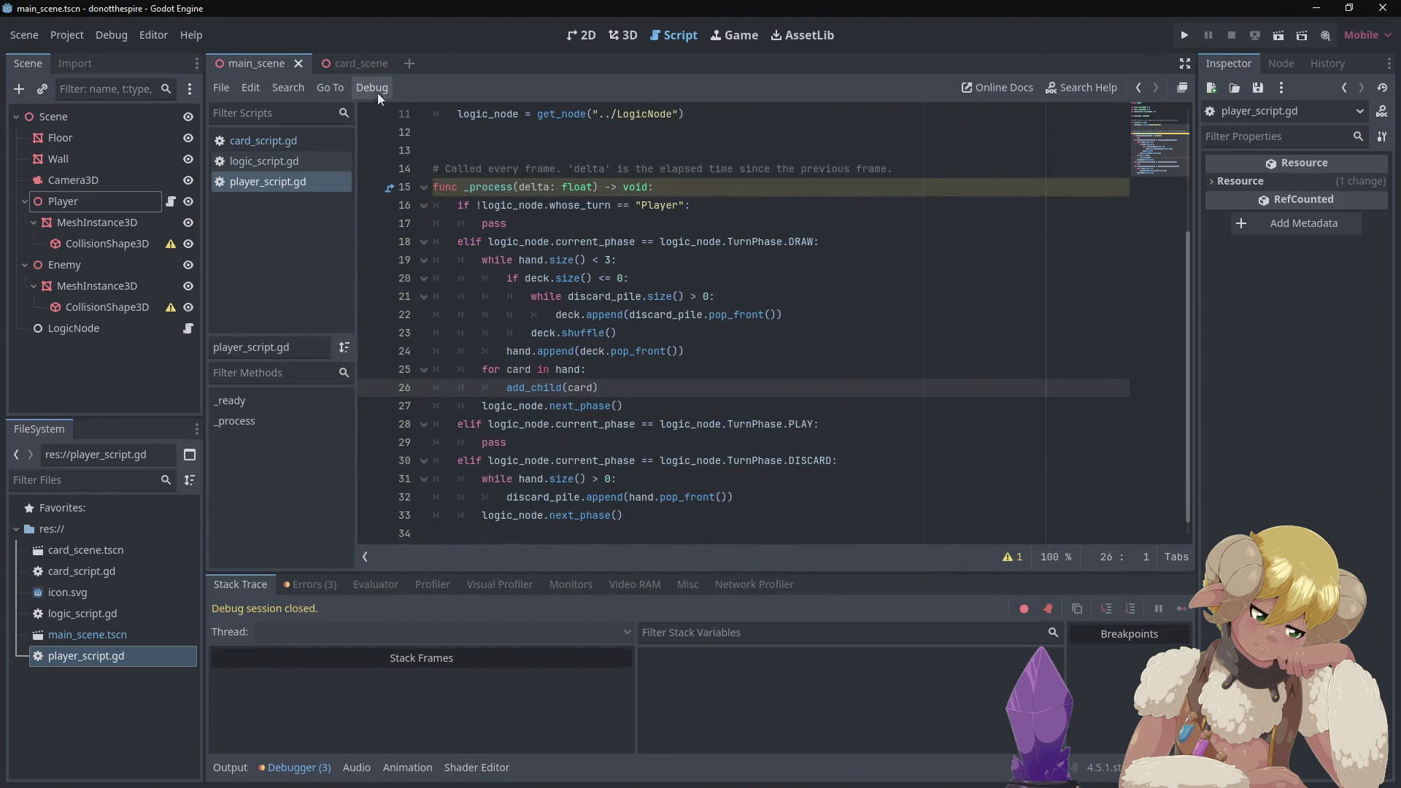
click(253, 141)
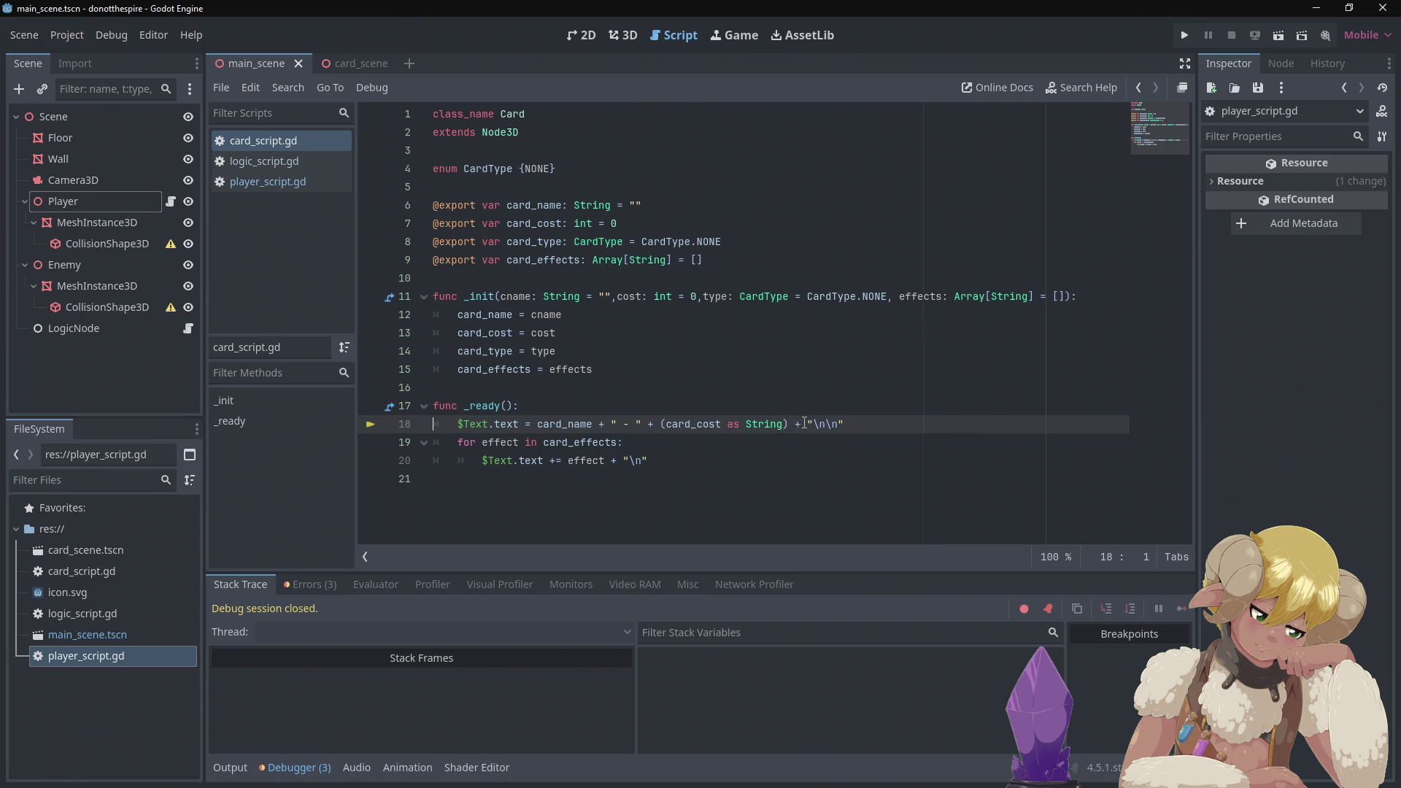
Strip card_cost from line 18 so the label text is card_name plus "\n\n", then rerun the game.
drag(807, 424, 650, 432)
key(shift+Left)
key(shift+Left)
key(shift+Left)
key(BackSpace)
key(BackSpace)
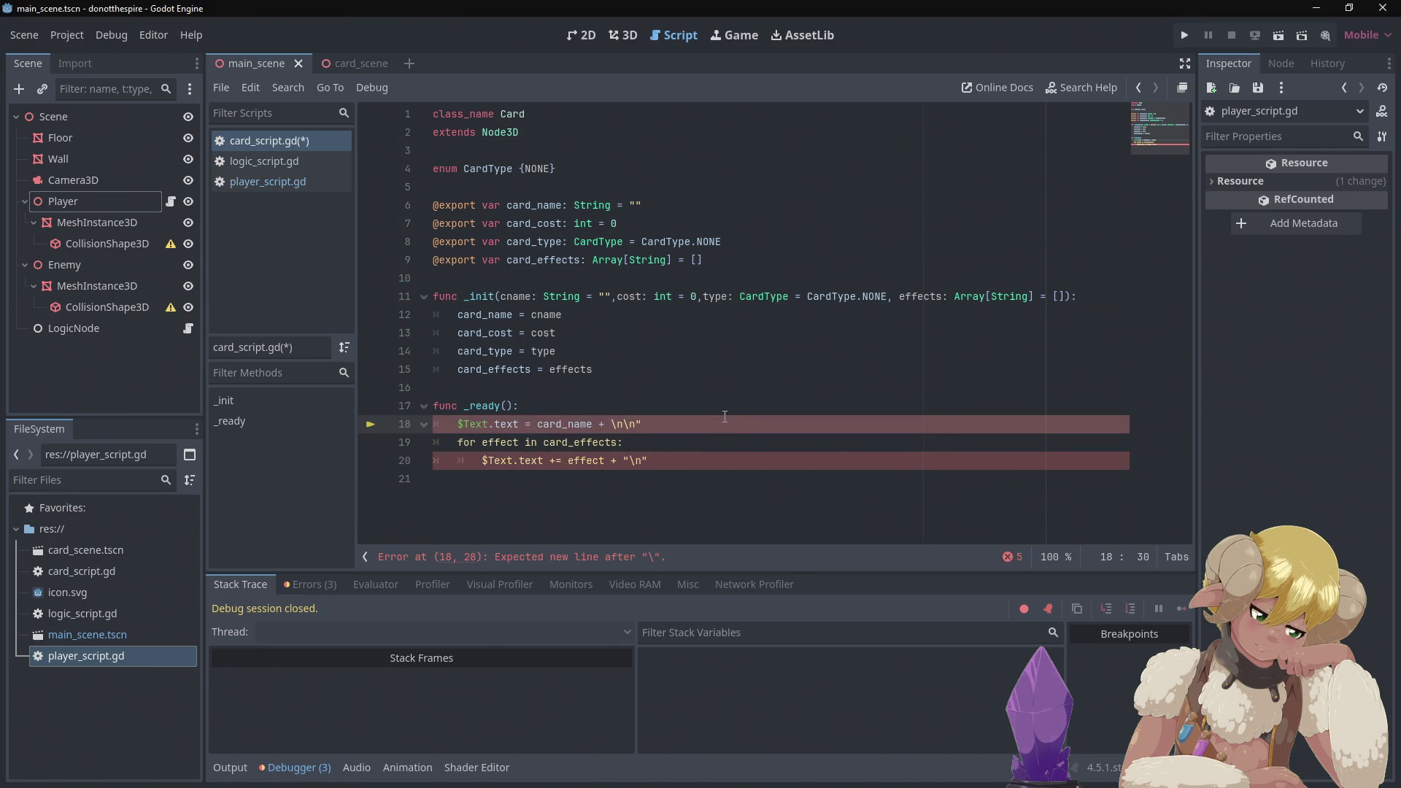
text(")
key(Delete)
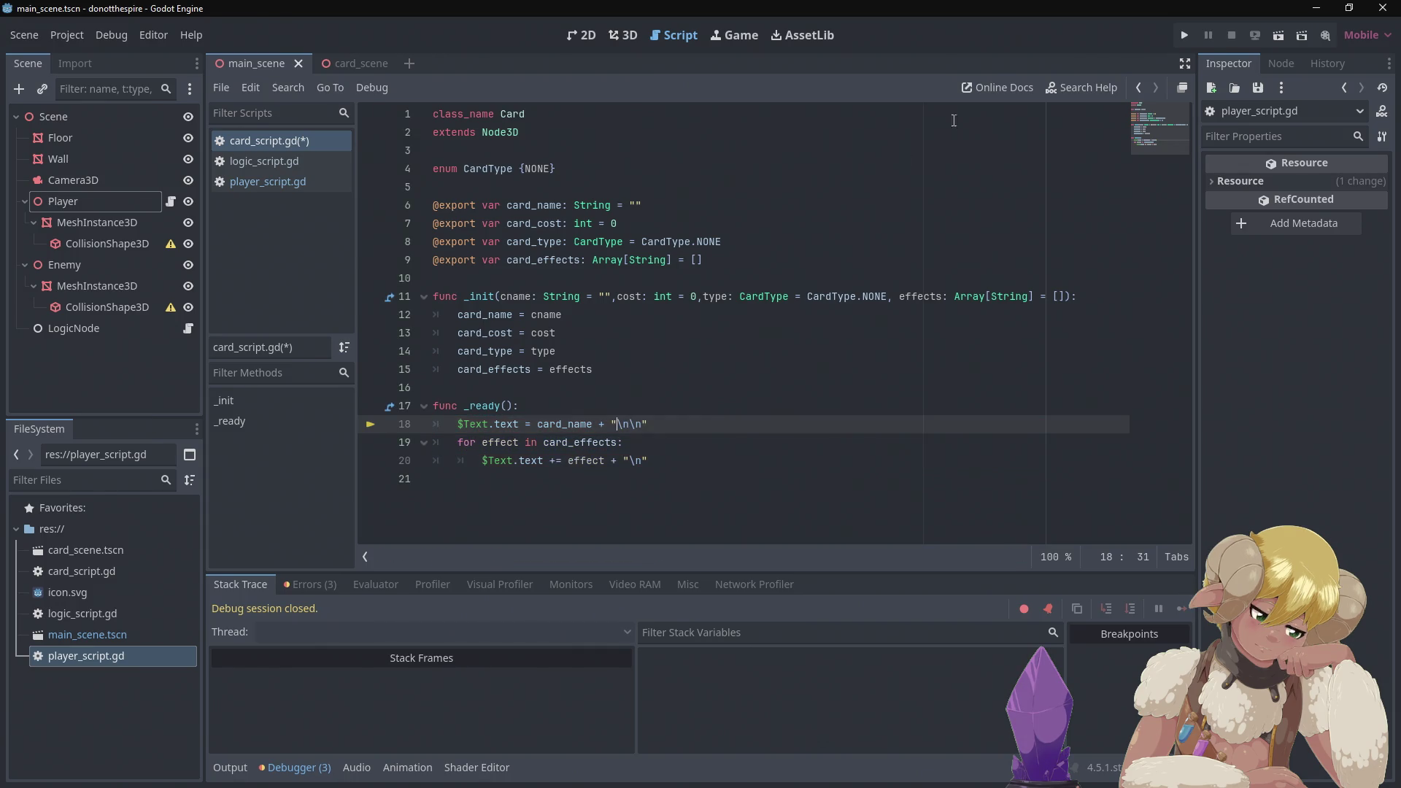
click(1184, 36)
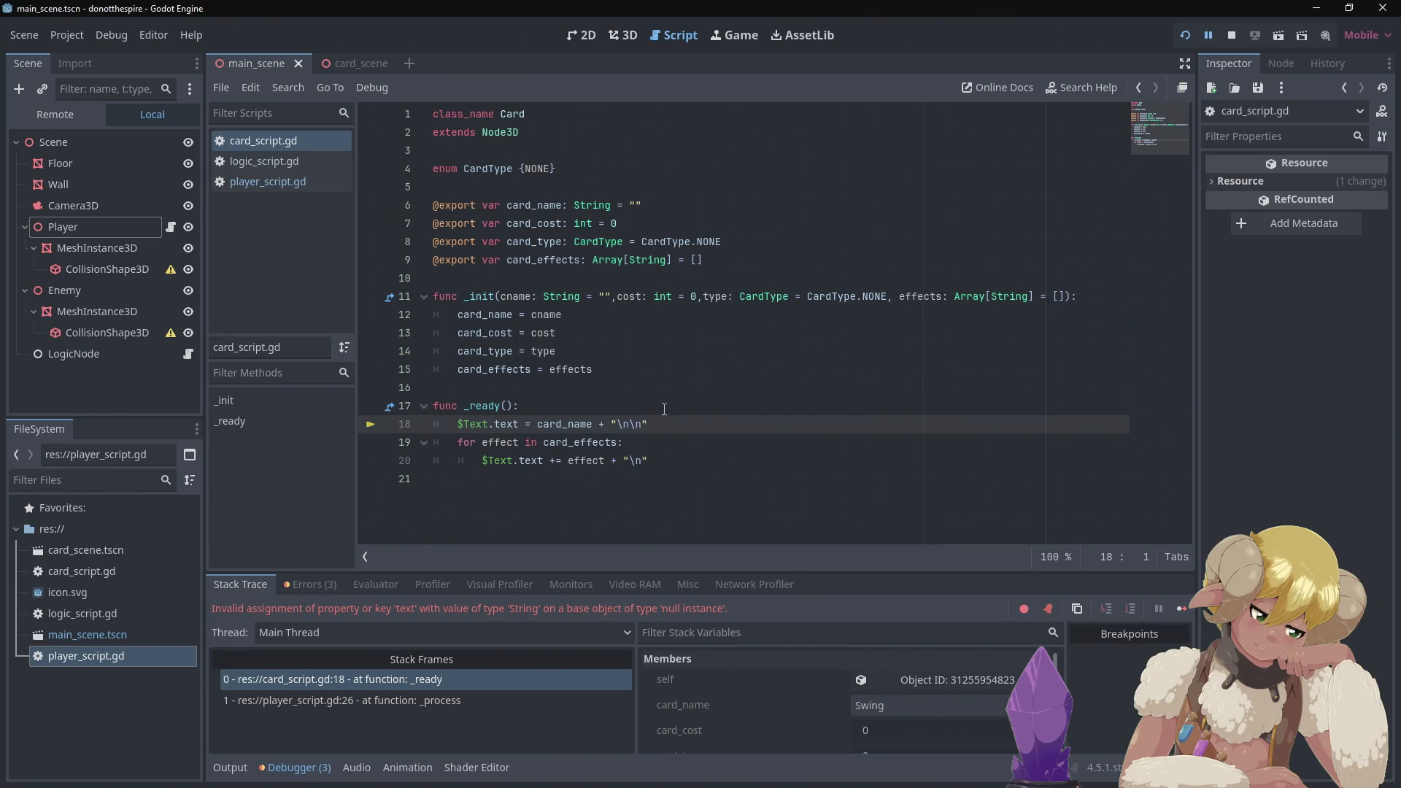
Stop the game, undo to restore the card cost text on line 18, and rerun.
click(1231, 35)
click(917, 298)
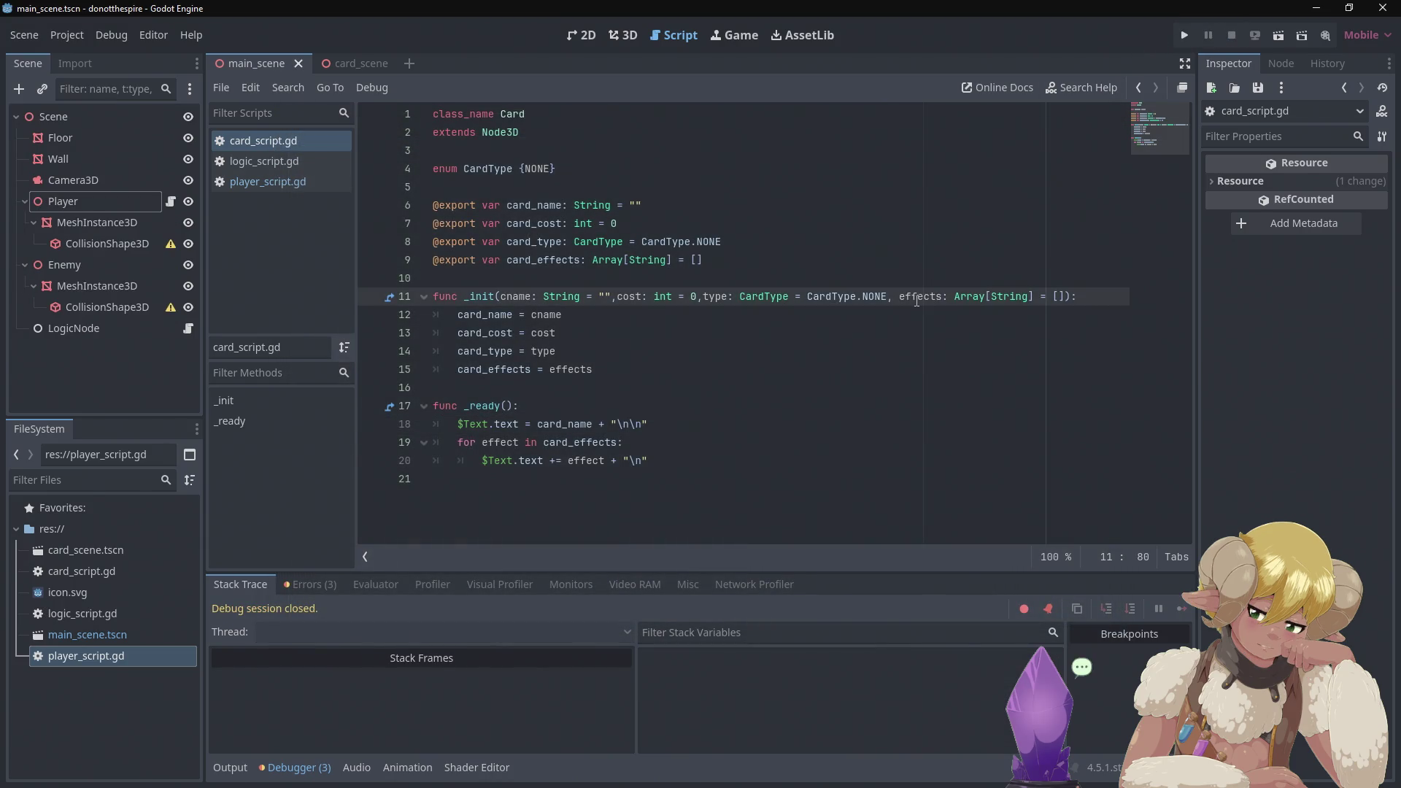
key(ctrl+z)
key(ctrl+z)
key(ctrl+z)
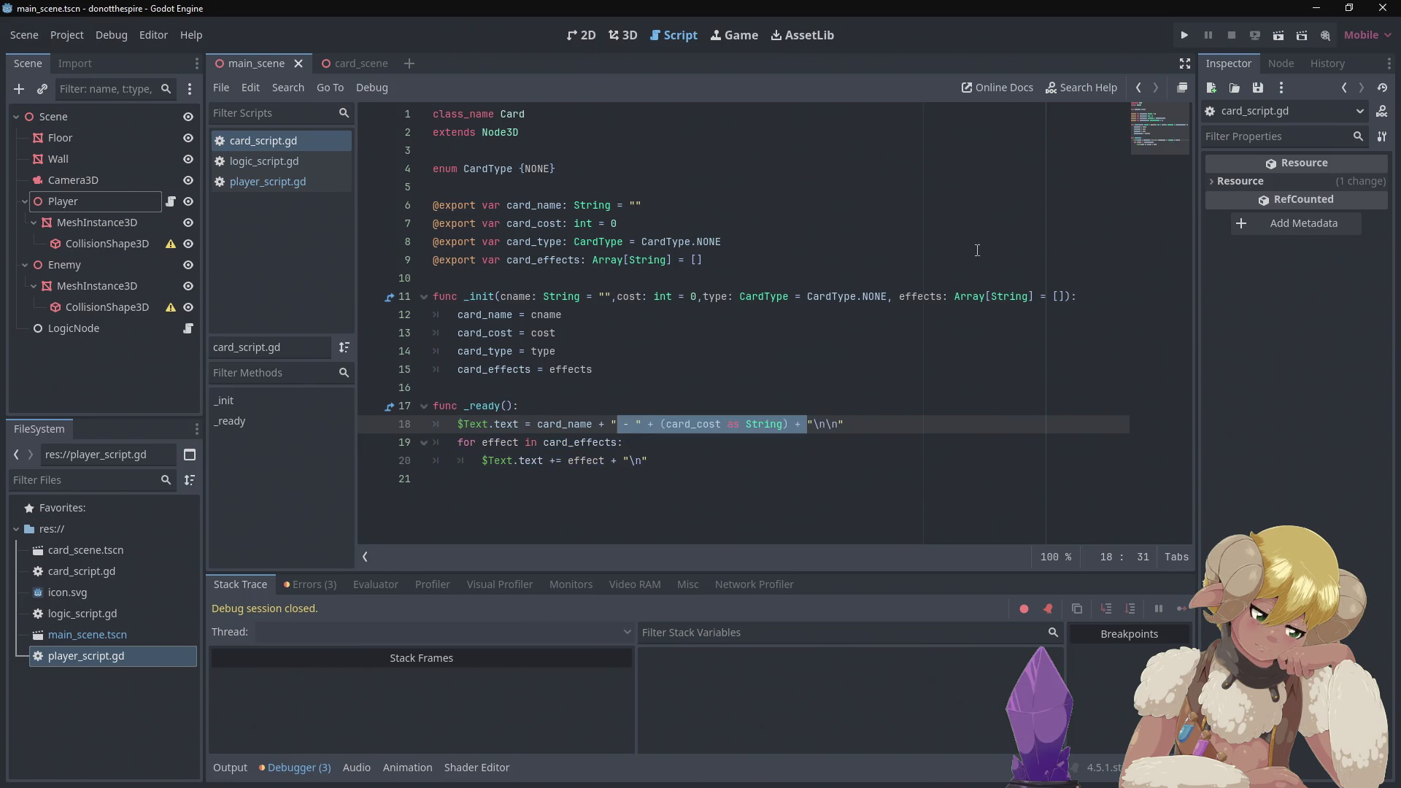
key(ctrl+z)
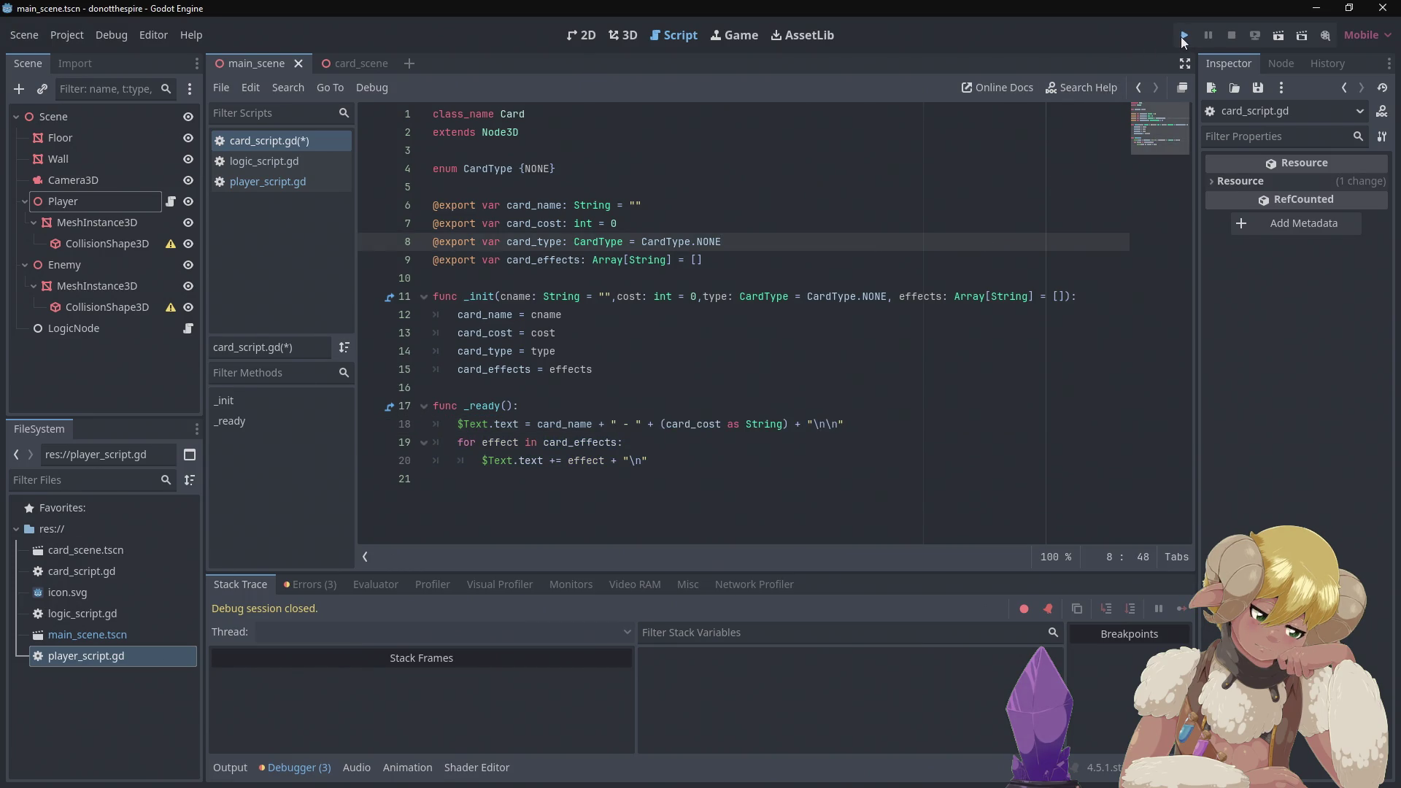
click(1183, 35)
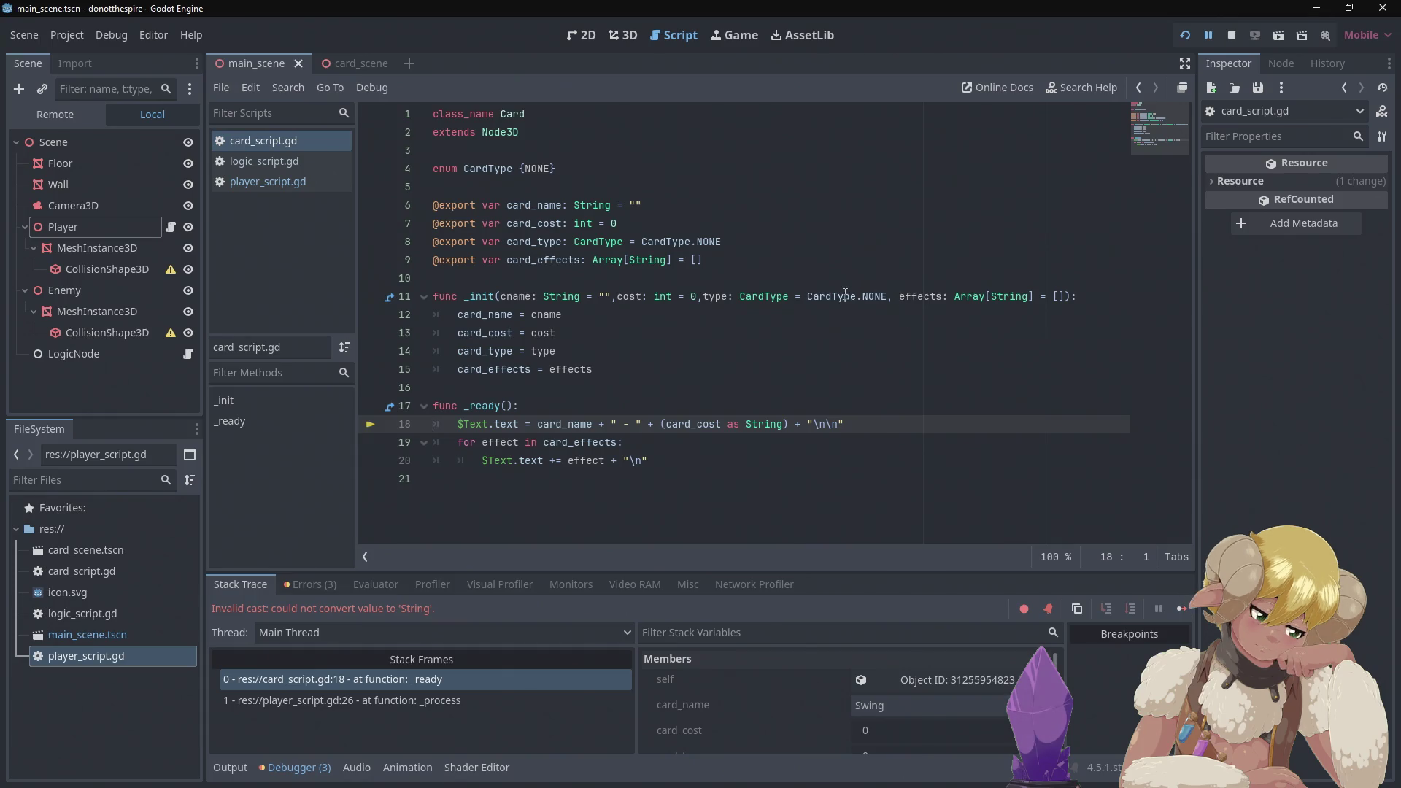
Delete the card cost from line 18 again, test-run and stop the game, and open card_scene.
click(1231, 35)
click(721, 424)
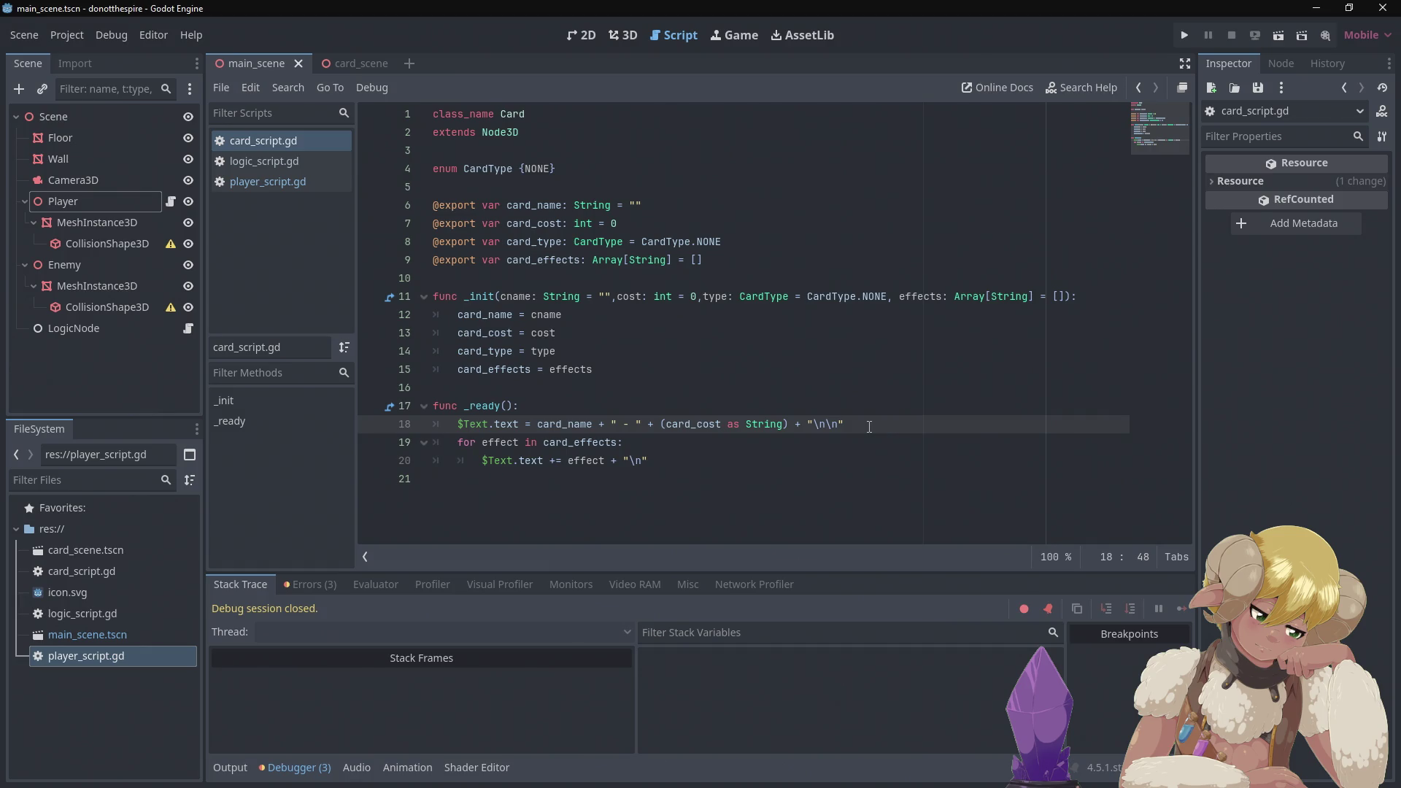
drag(808, 424, 612, 428)
key(BackSpace)
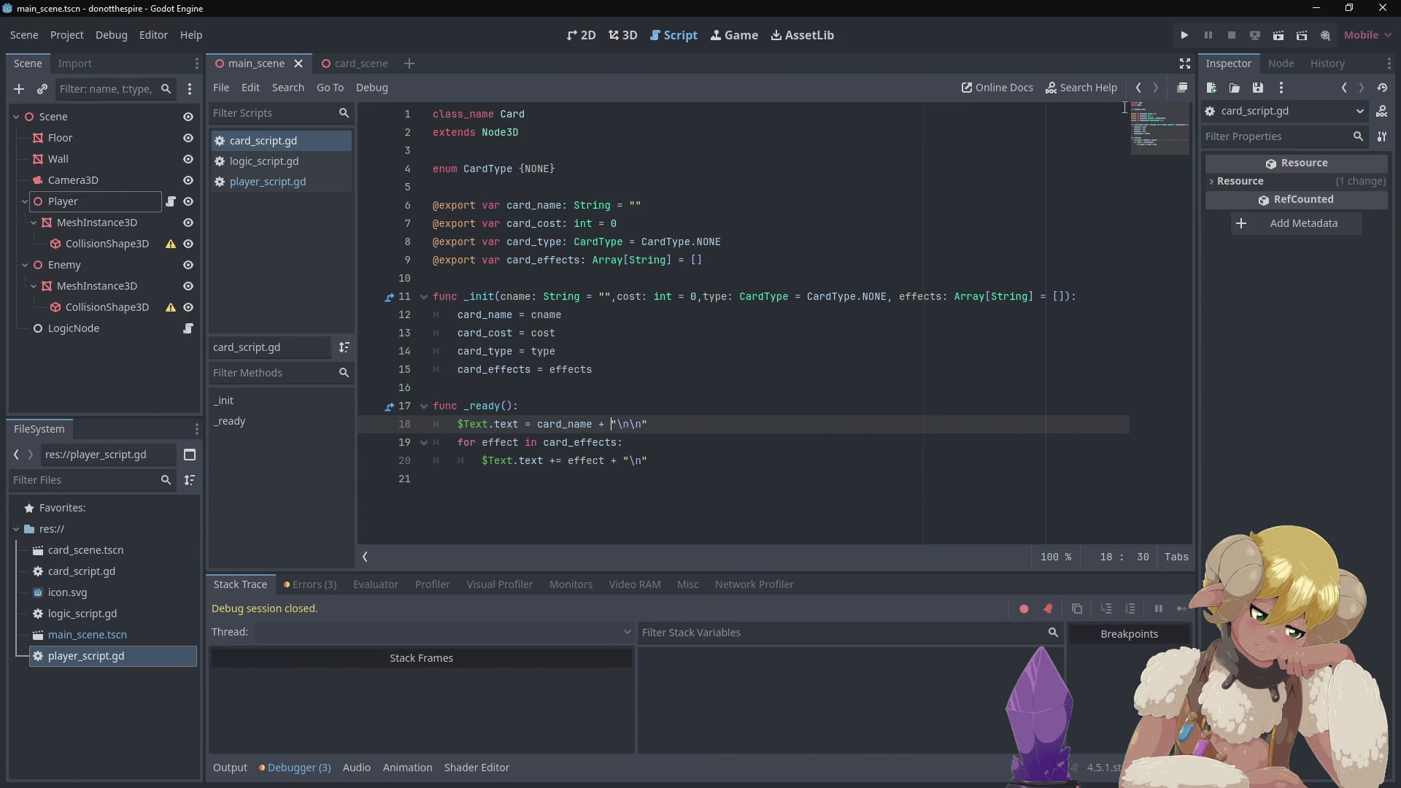
click(1183, 35)
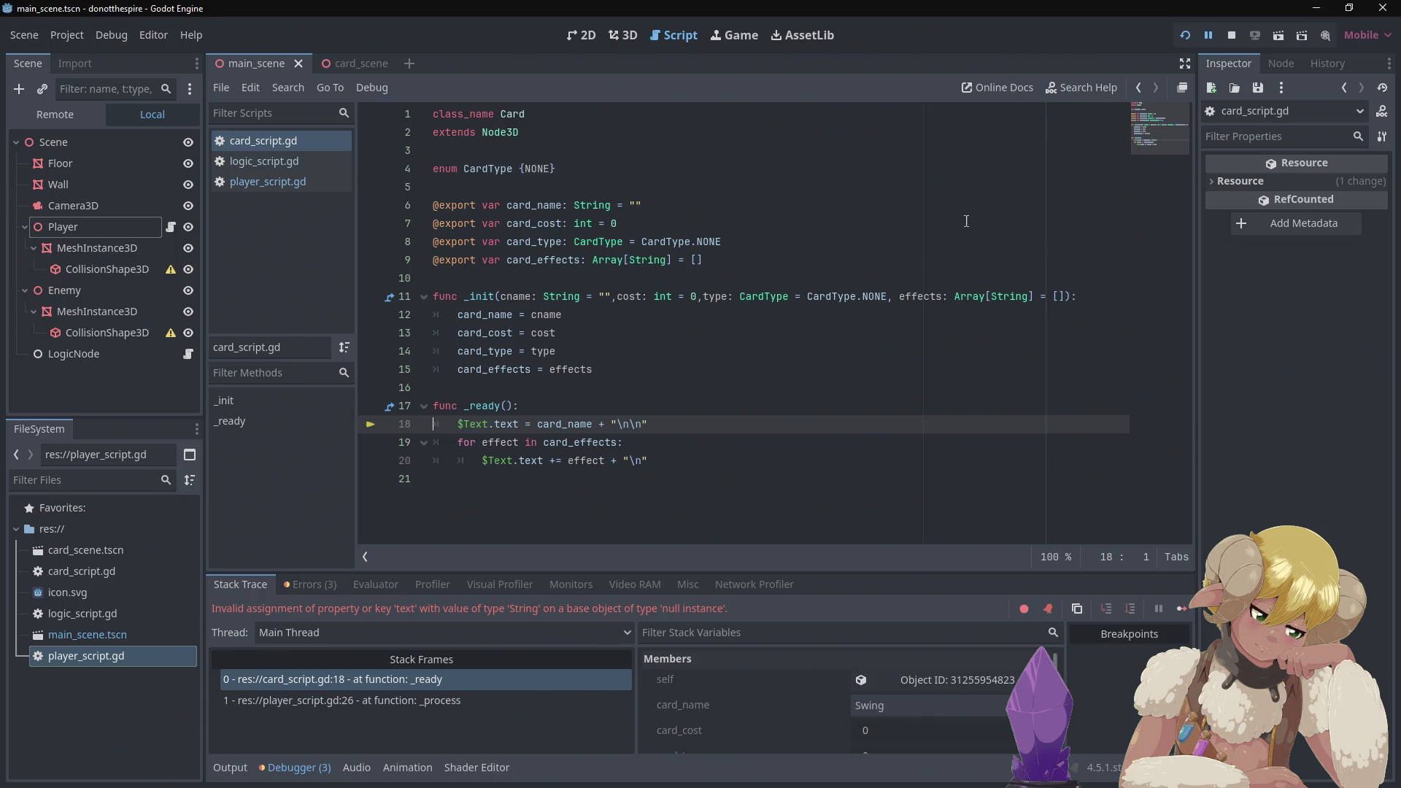
click(1236, 35)
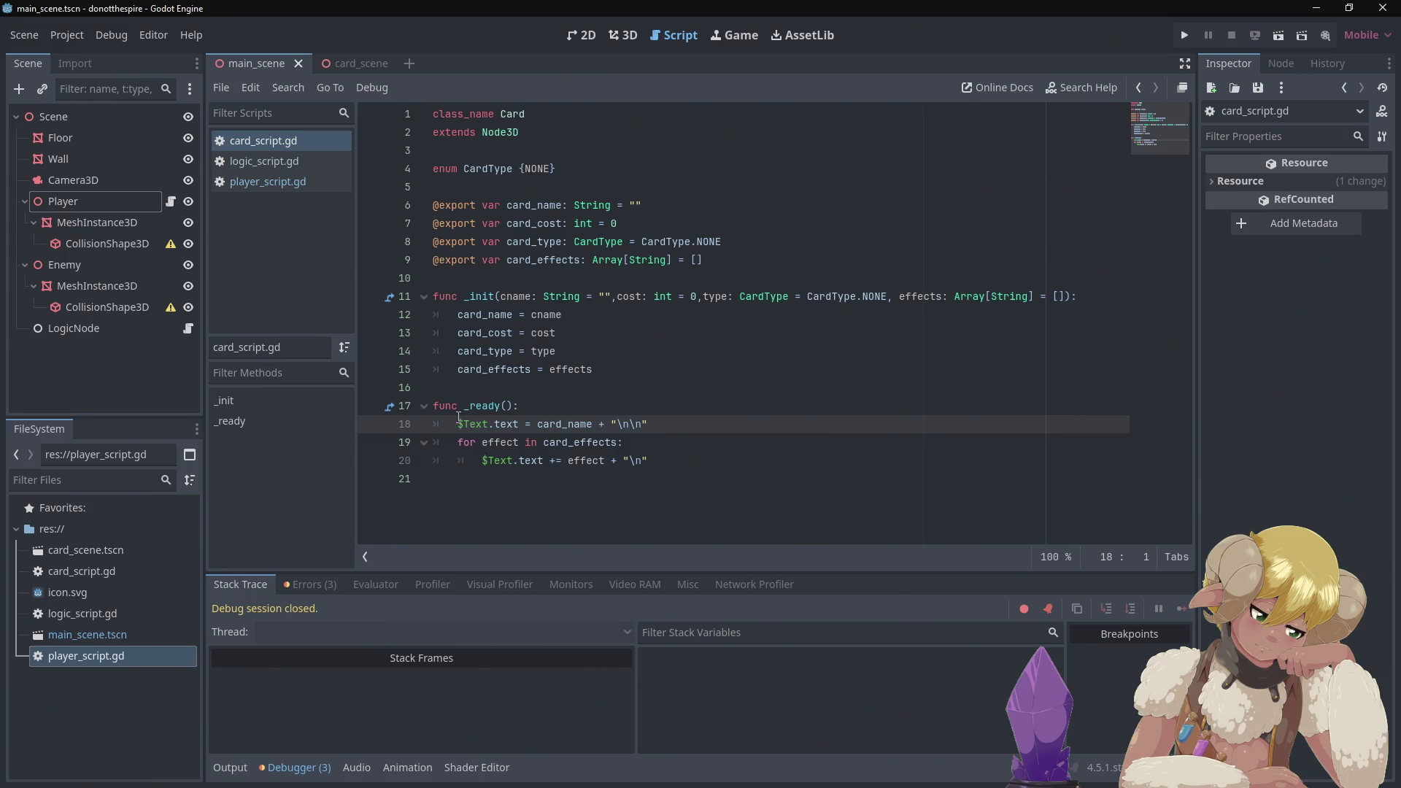
click(365, 63)
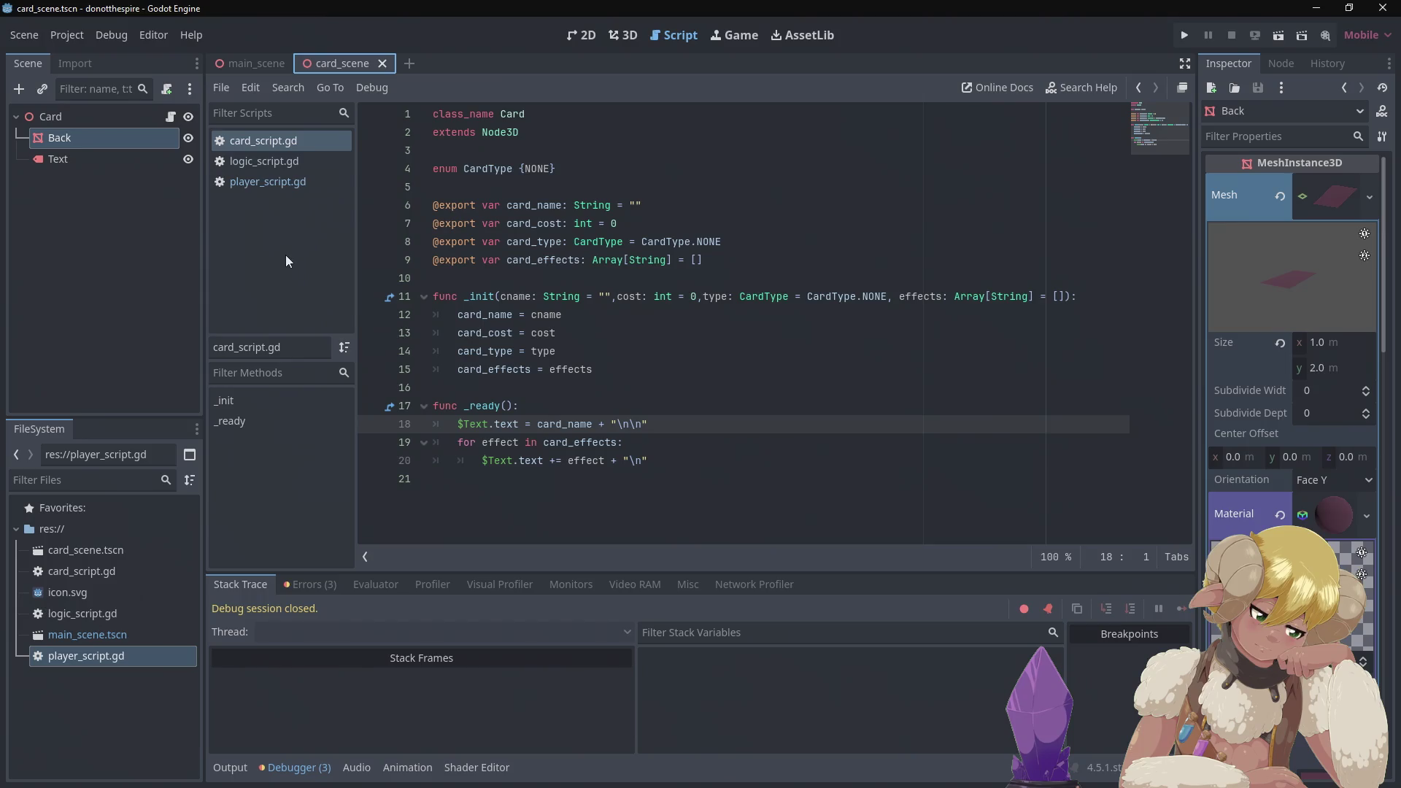
Inspect the Text node's properties and review the _ready function in card_script.gd.
click(86, 152)
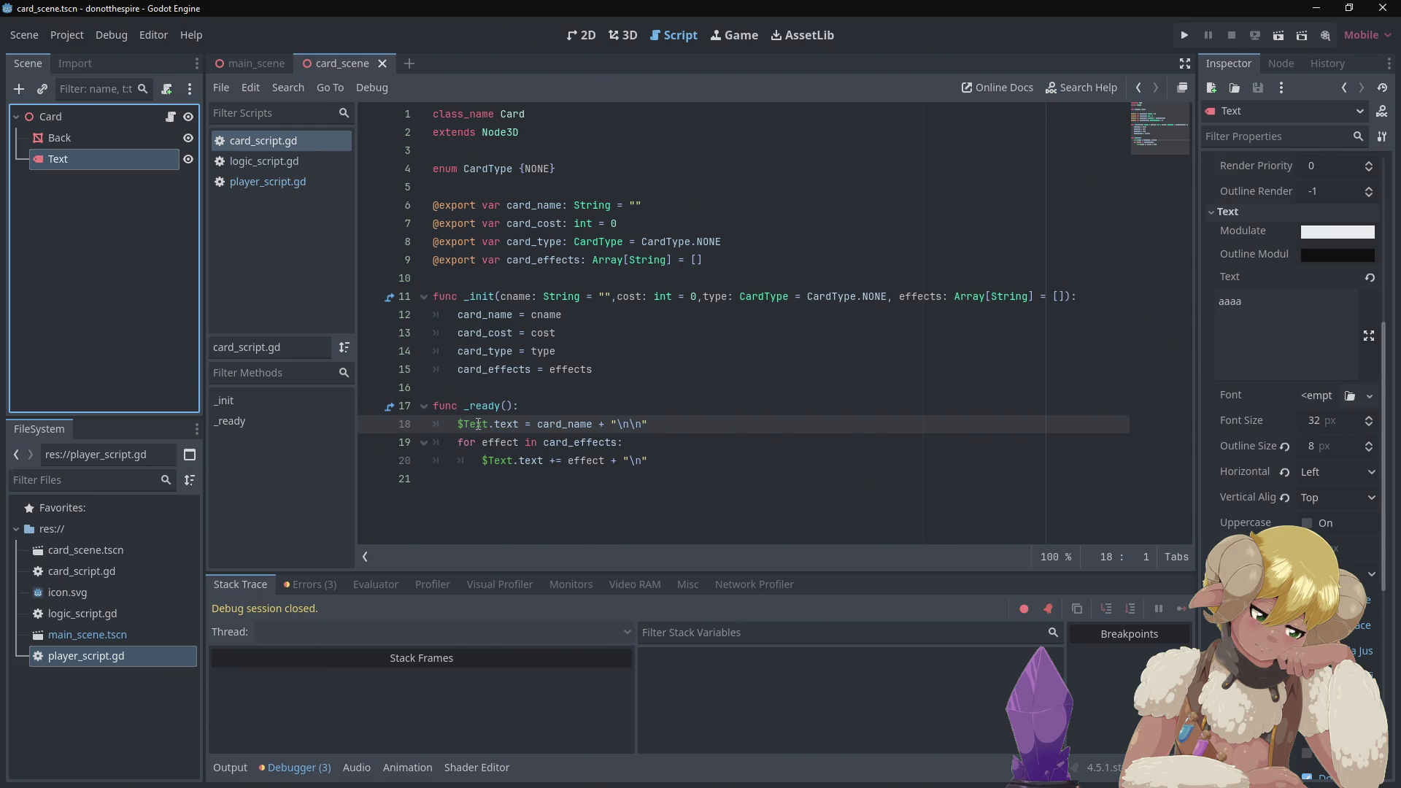
click(556, 408)
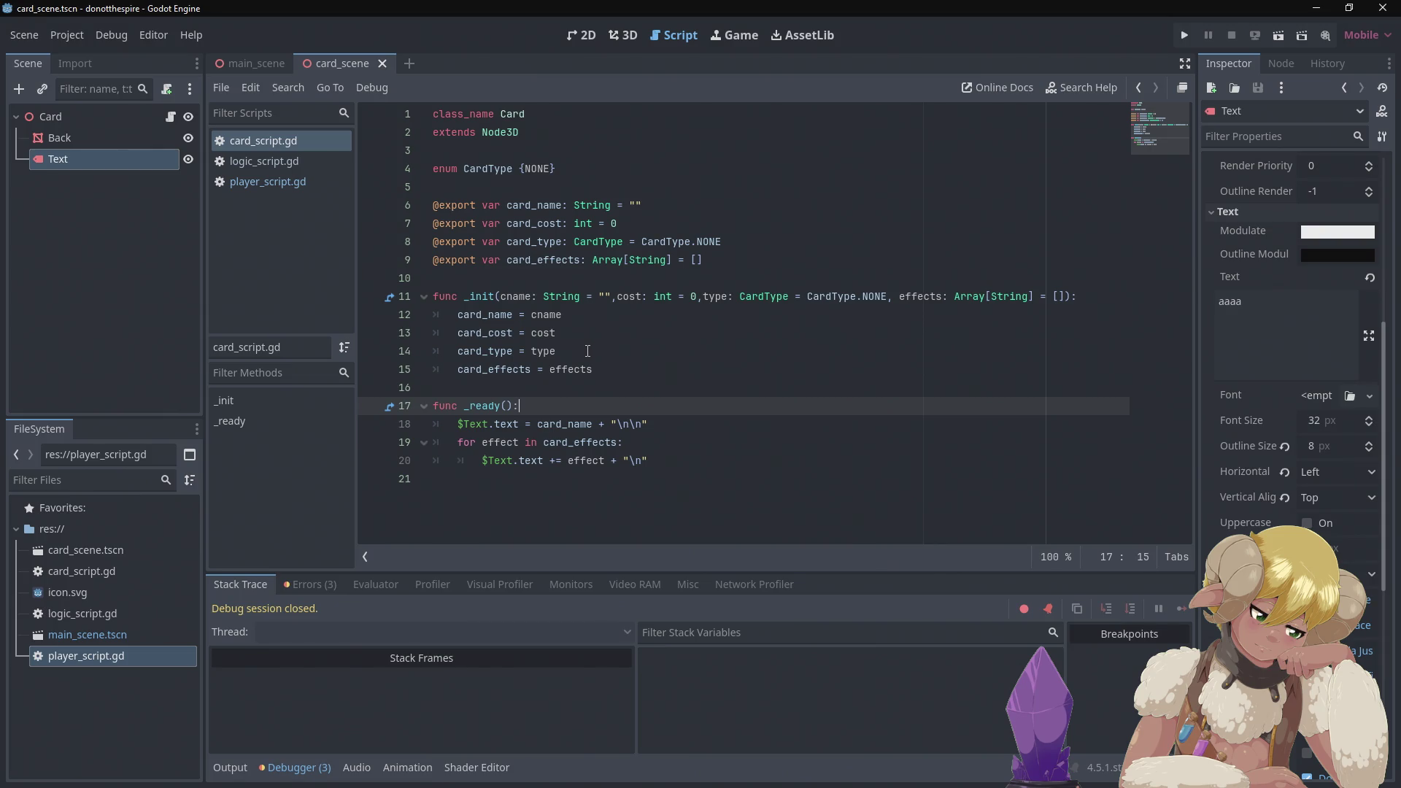
mouse_move(483, 409)
click(482, 424)
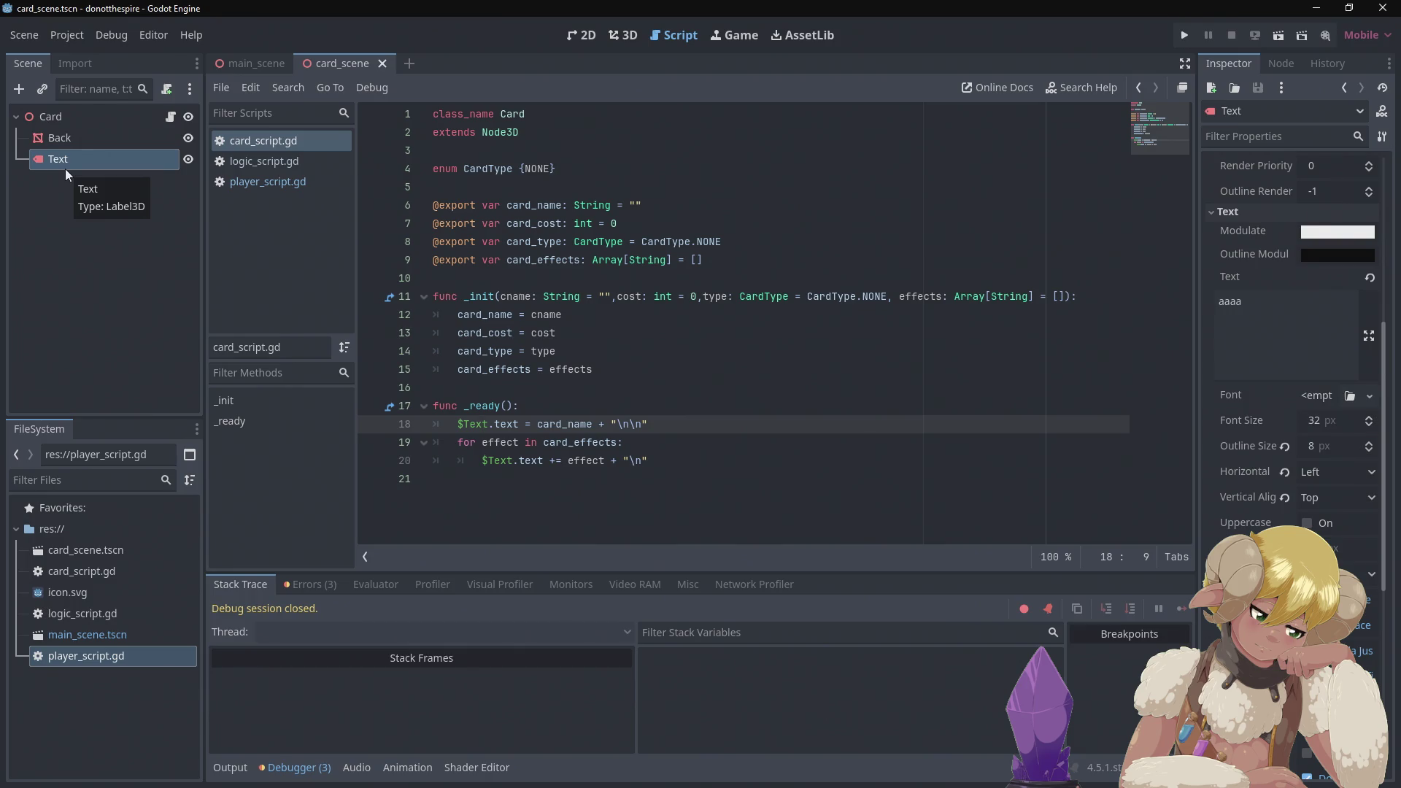
Review the debugger's three errors, including Node not found: "Text" at line 18.
click(327, 582)
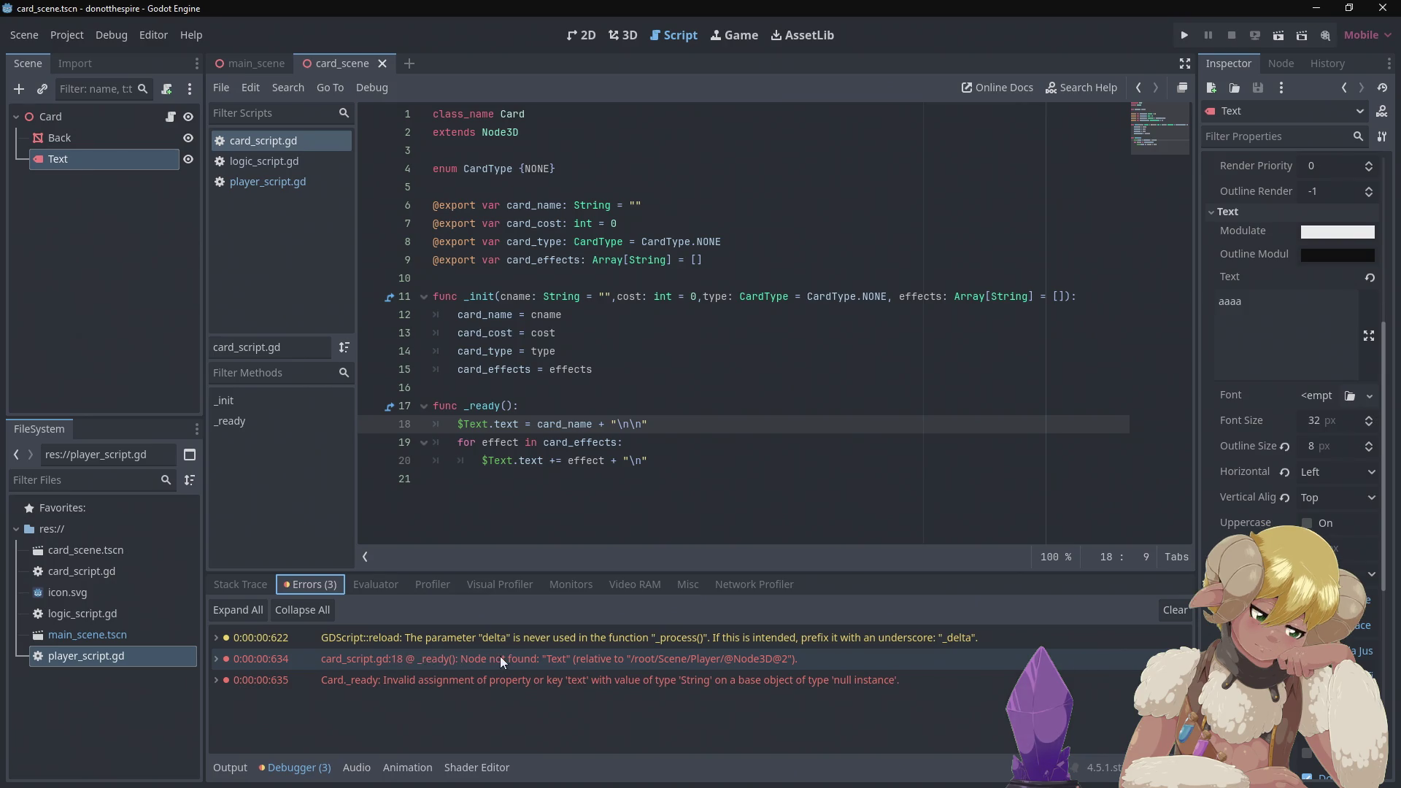
mouse_move(501, 656)
mouse_move(650, 667)
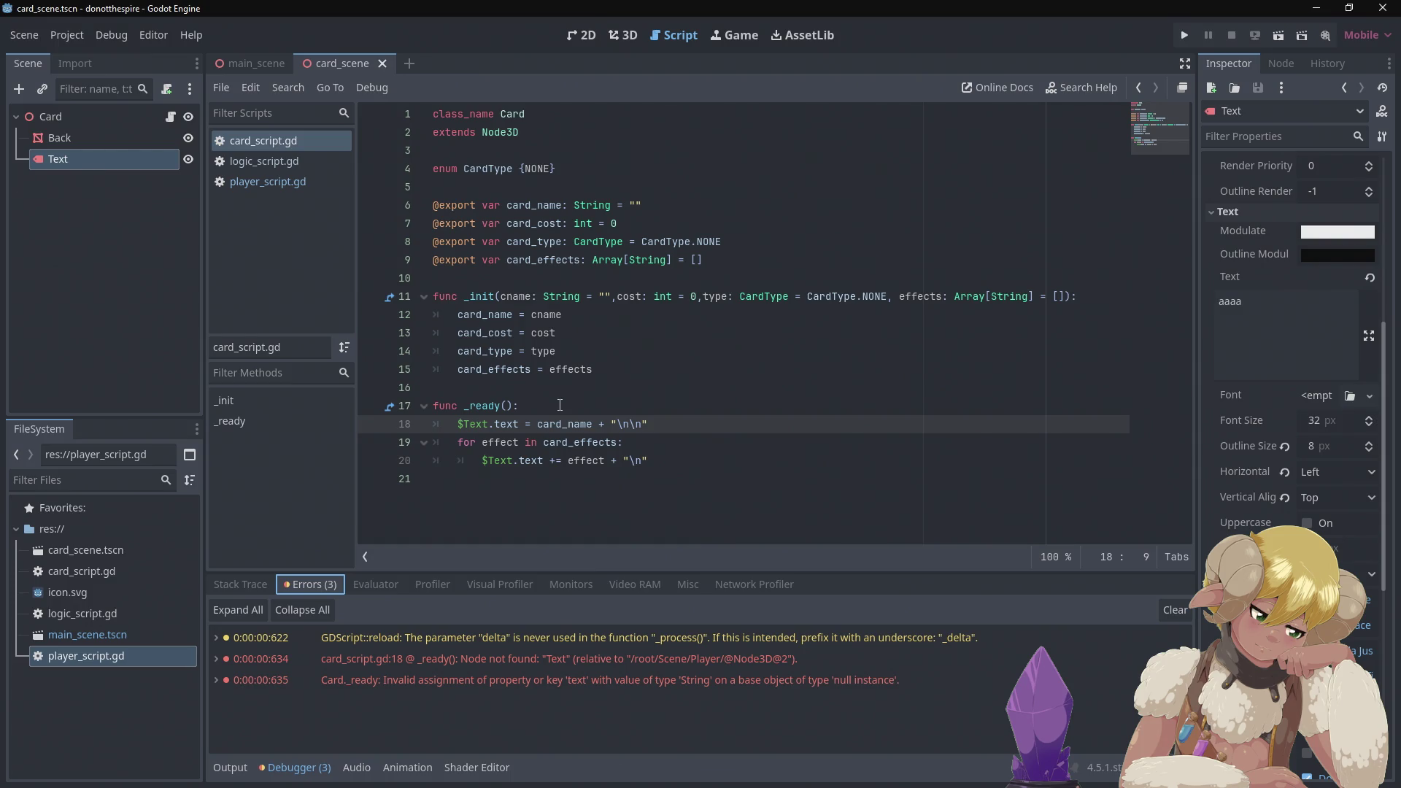
click(563, 405)
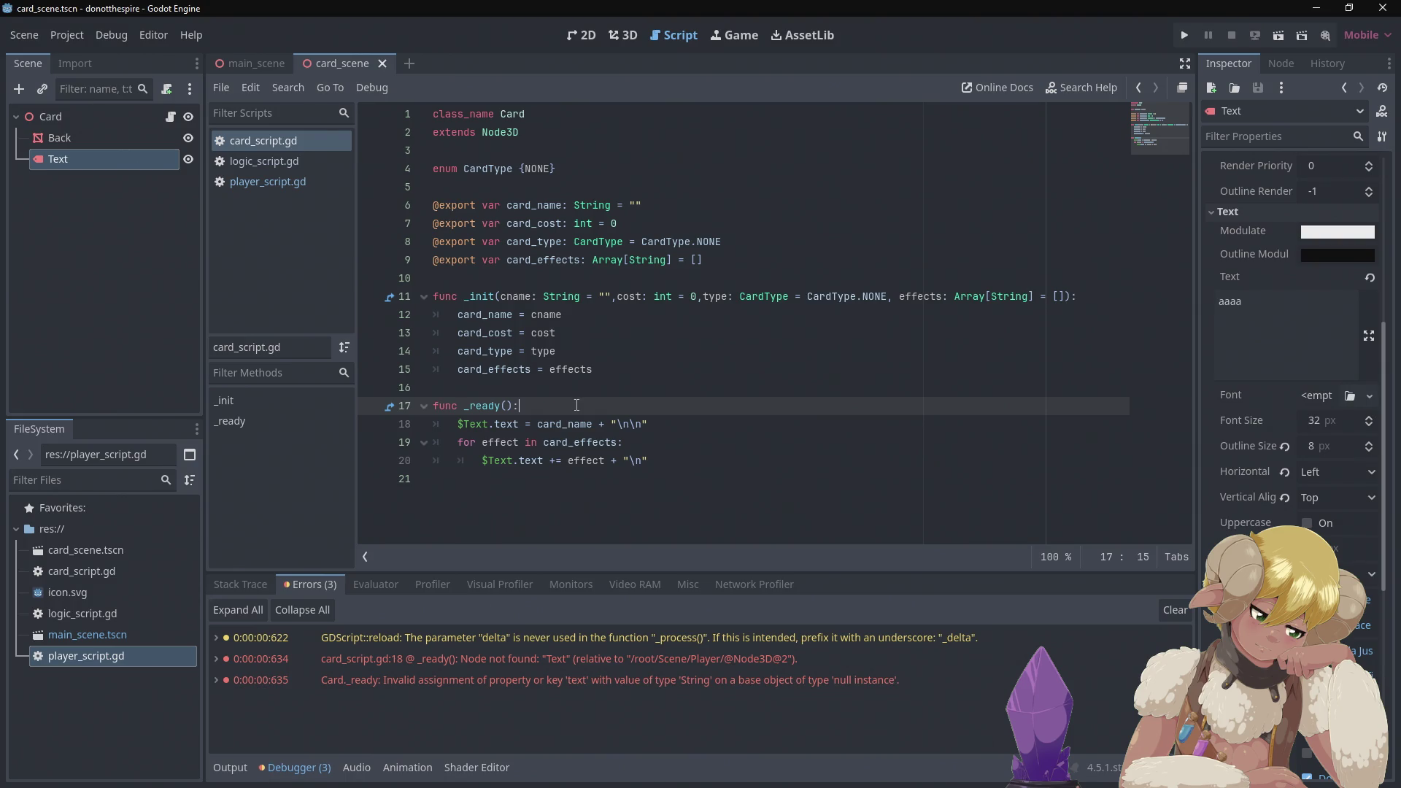
Add 'var text_child = get_node("Text")' as the first line of _ready.
key(Return)
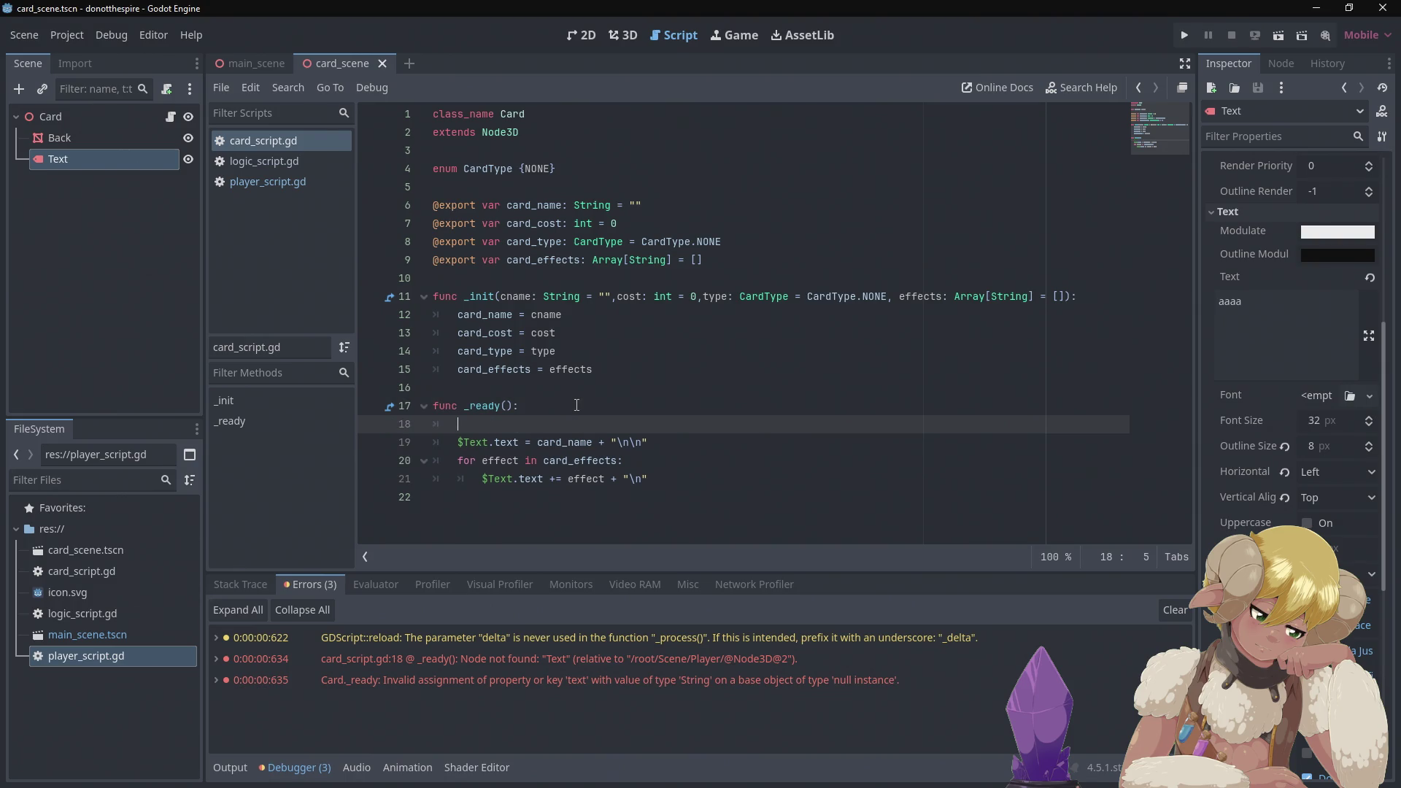
text(var )
text(text_)
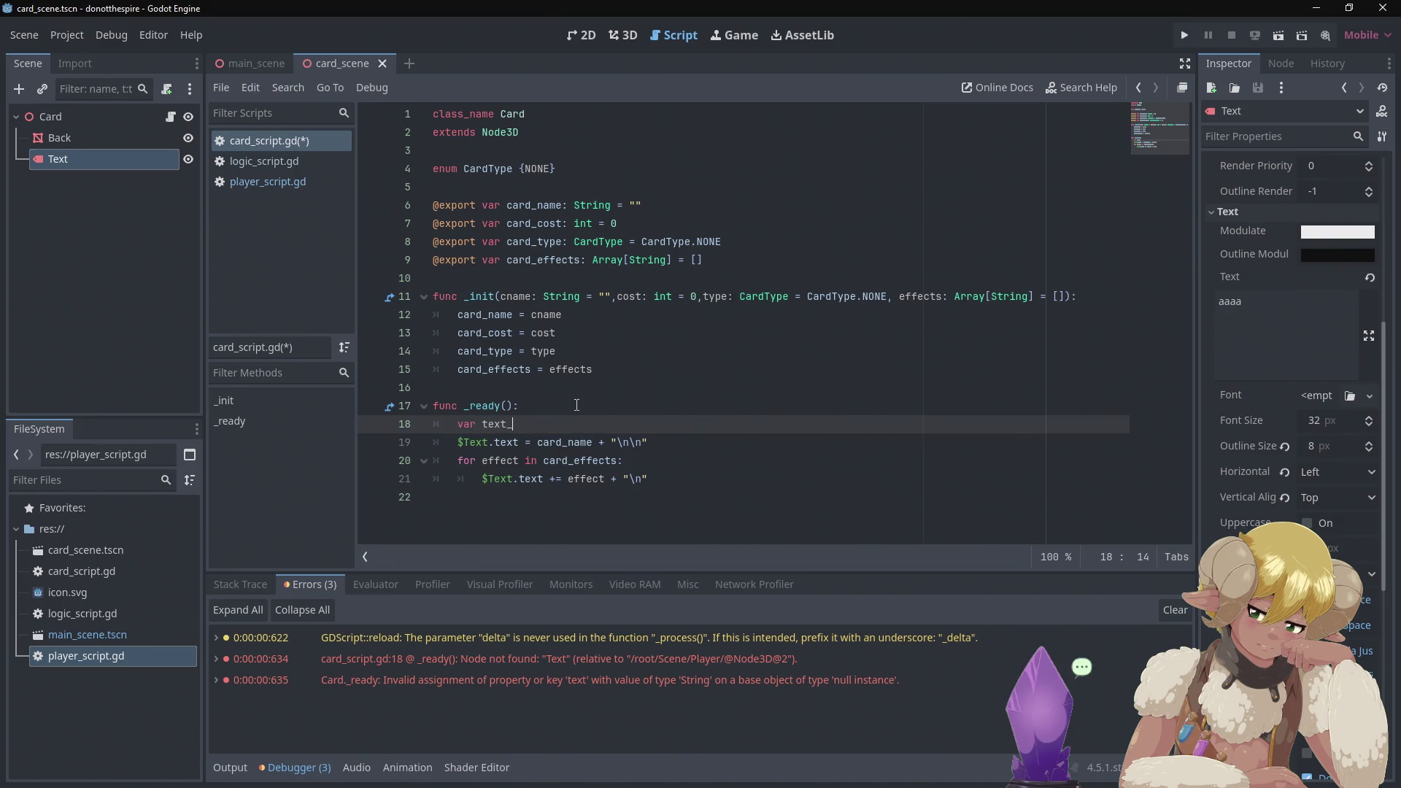
text(child)
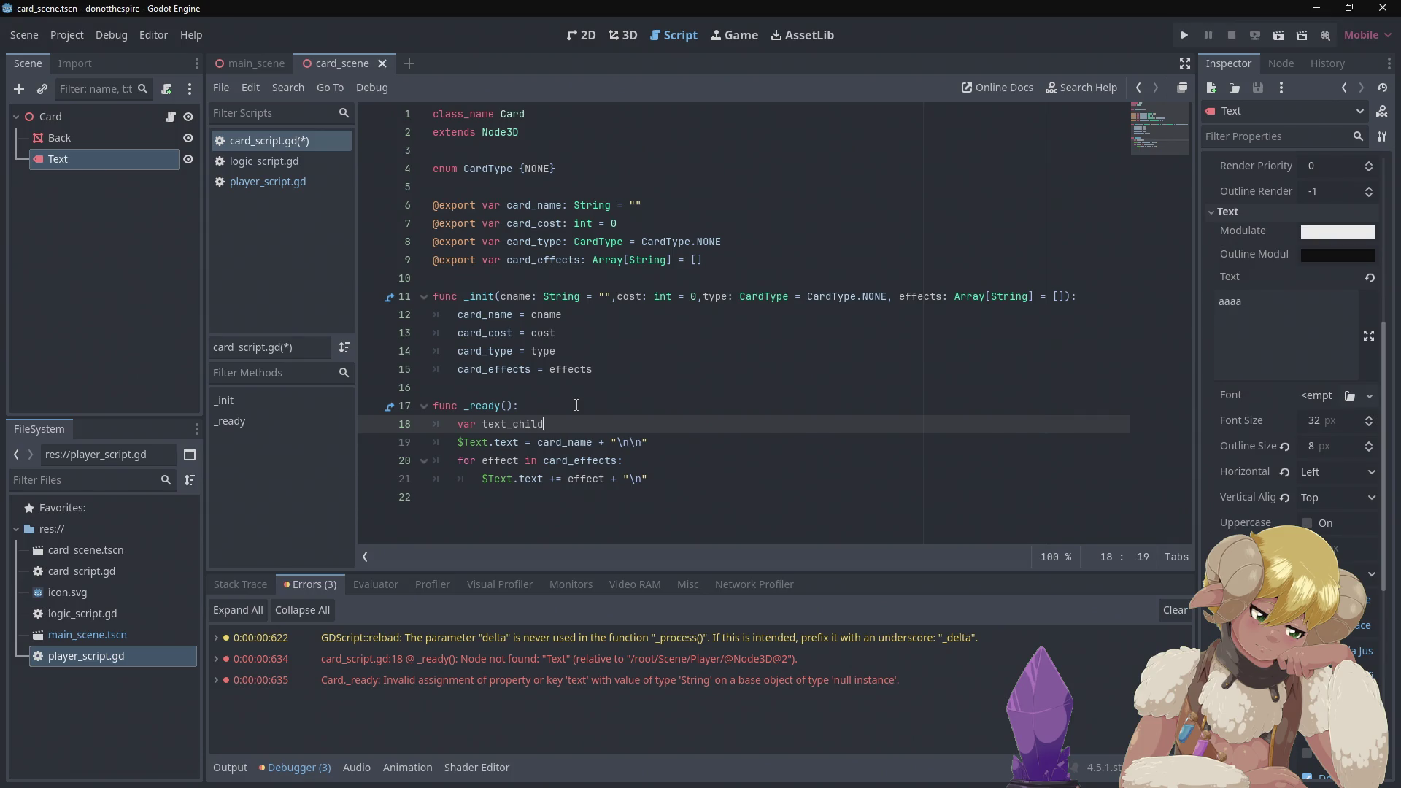
text( = get)
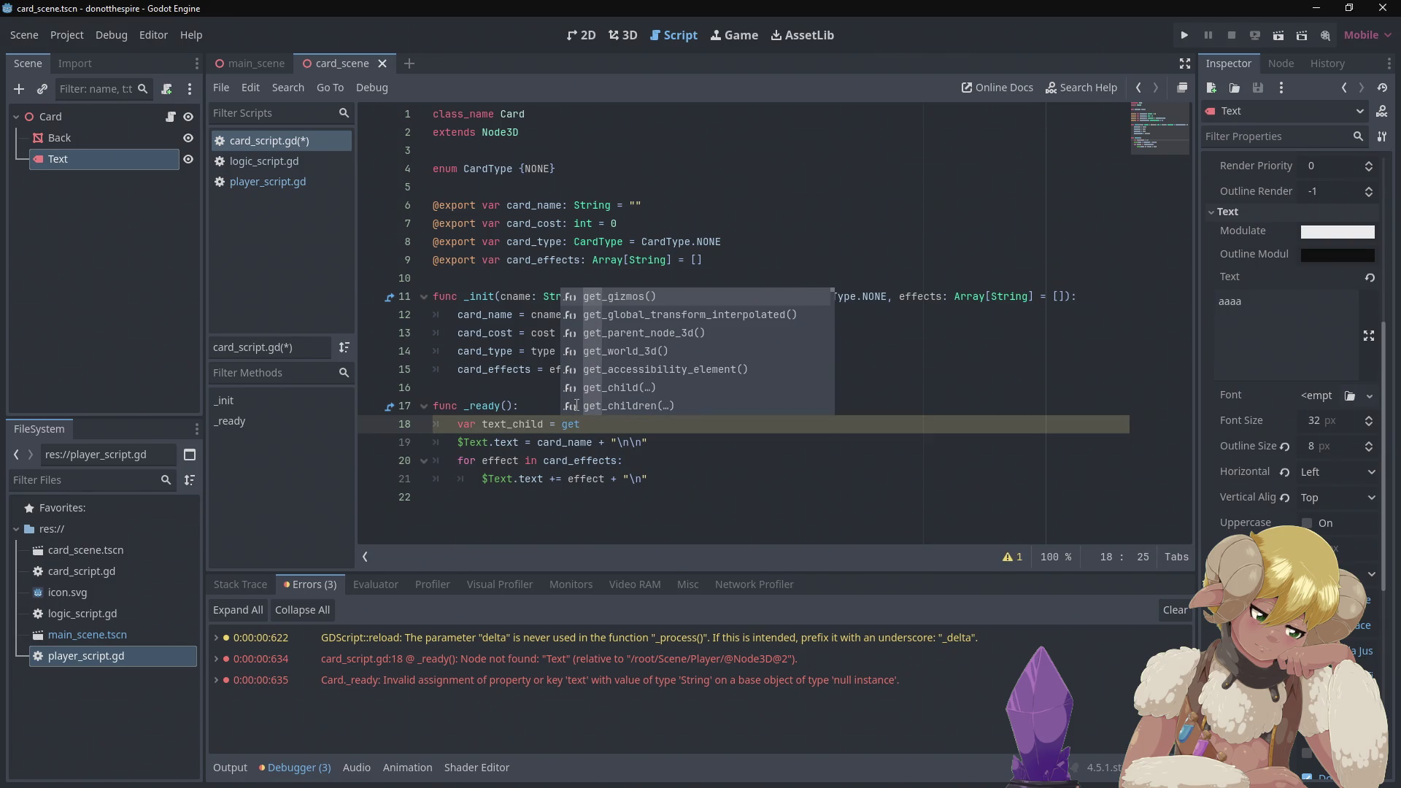
text(_node(")
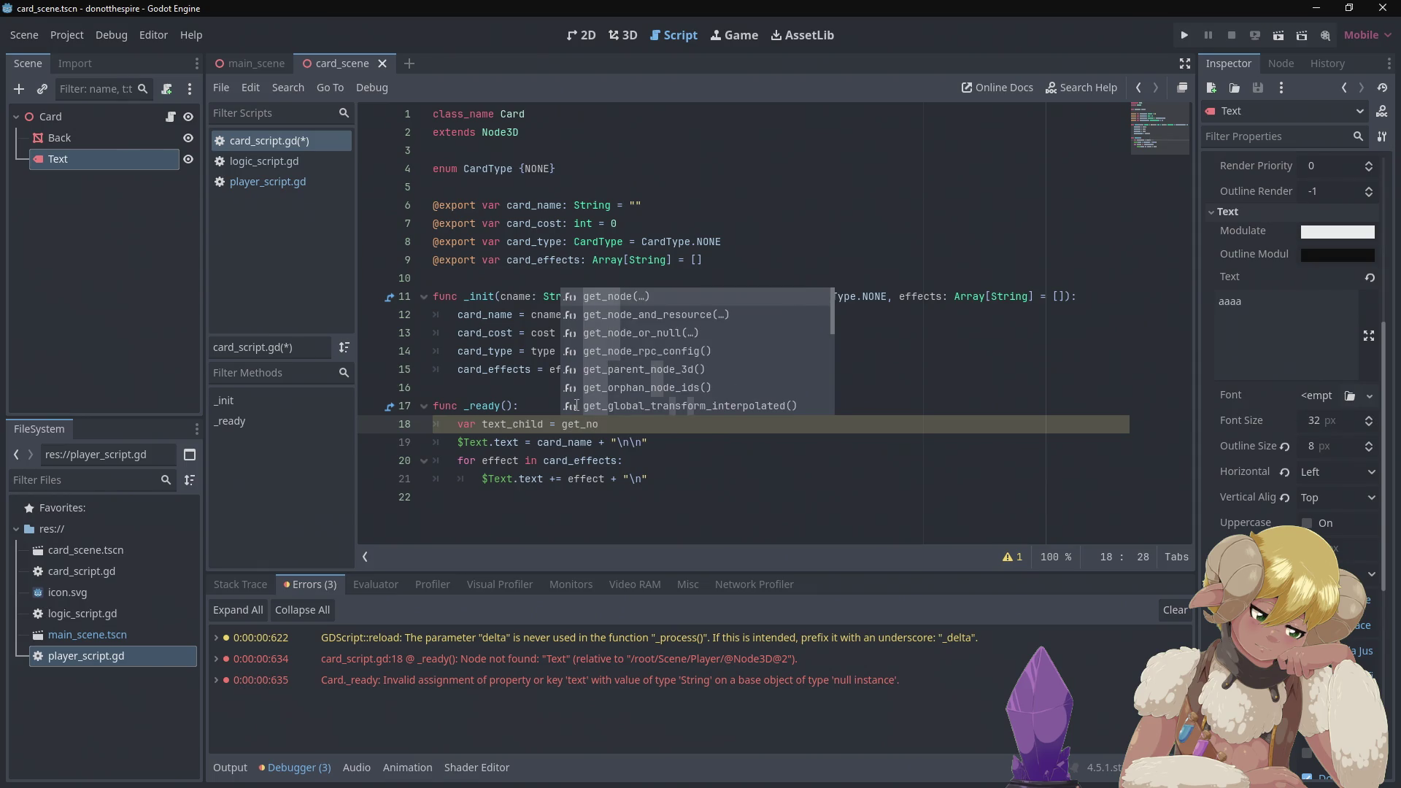
key(Return)
text(")
key(Down)
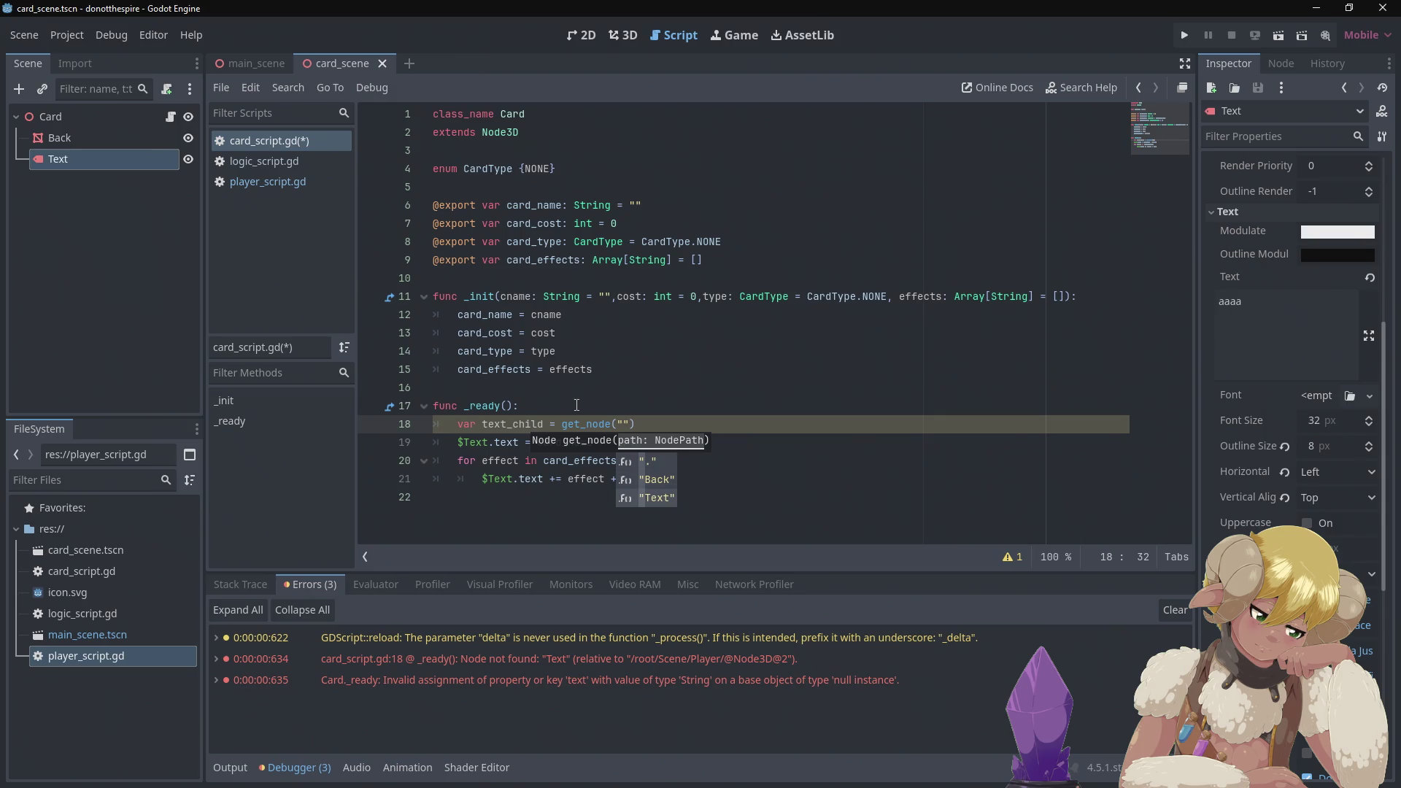
key(Return)
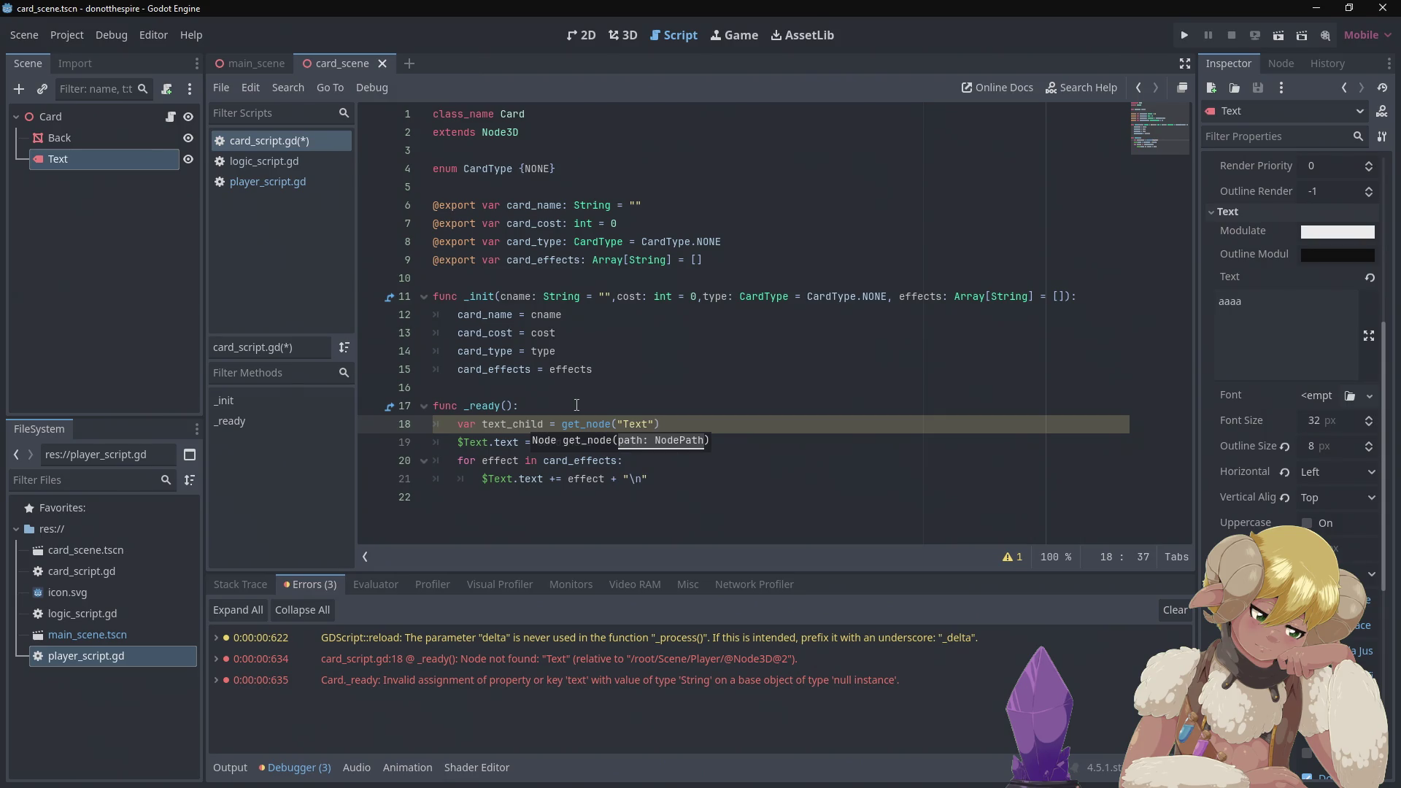
Replace $Text with text_child on lines 19 and 21, then save and run the game.
key(Down)
key(ctrl+Left)
key(ctrl+Left)
key(ctrl+Left)
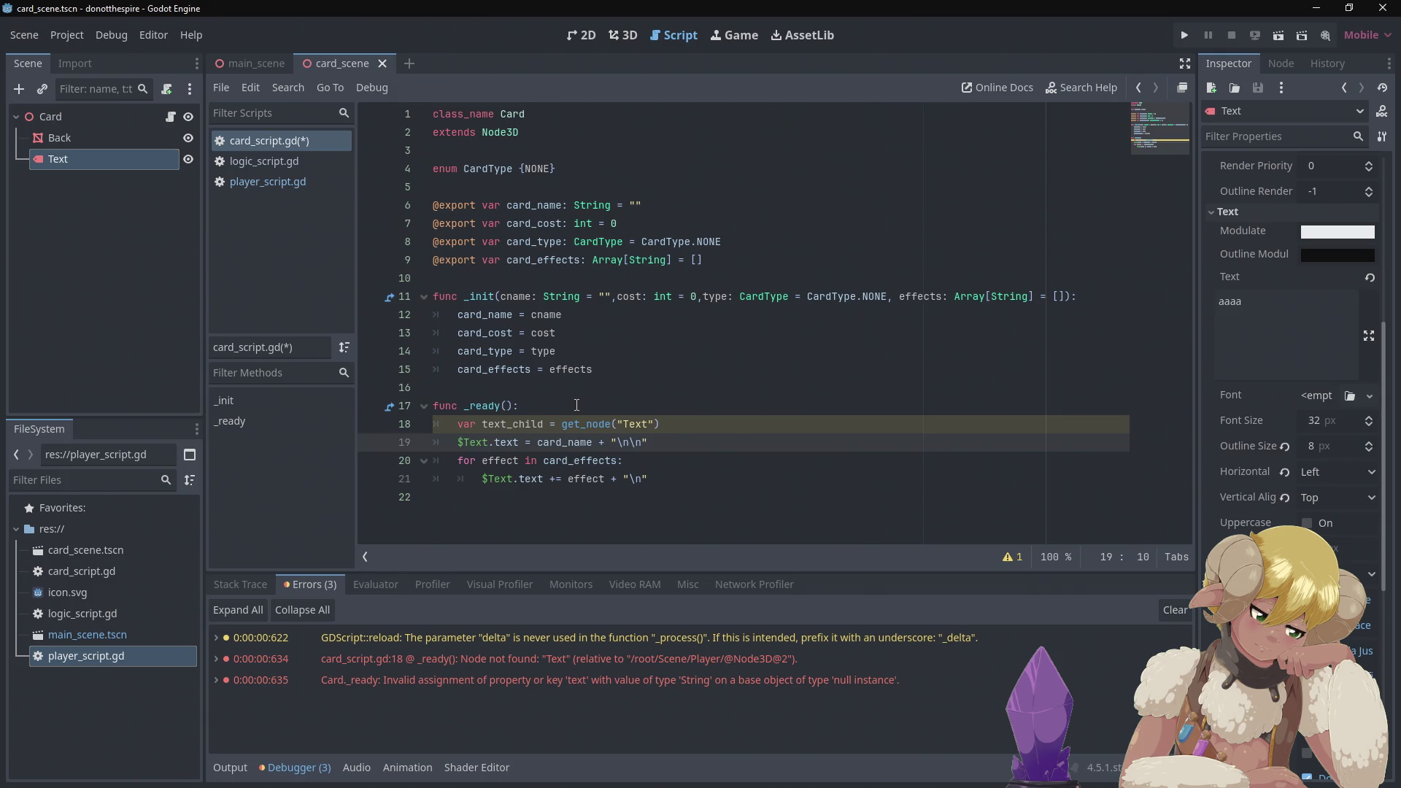
key(BackSpace)
key(BackSpace)
key(BackSpace)
text(rw)
key(BackSpace)
key(BackSpace)
text(tex)
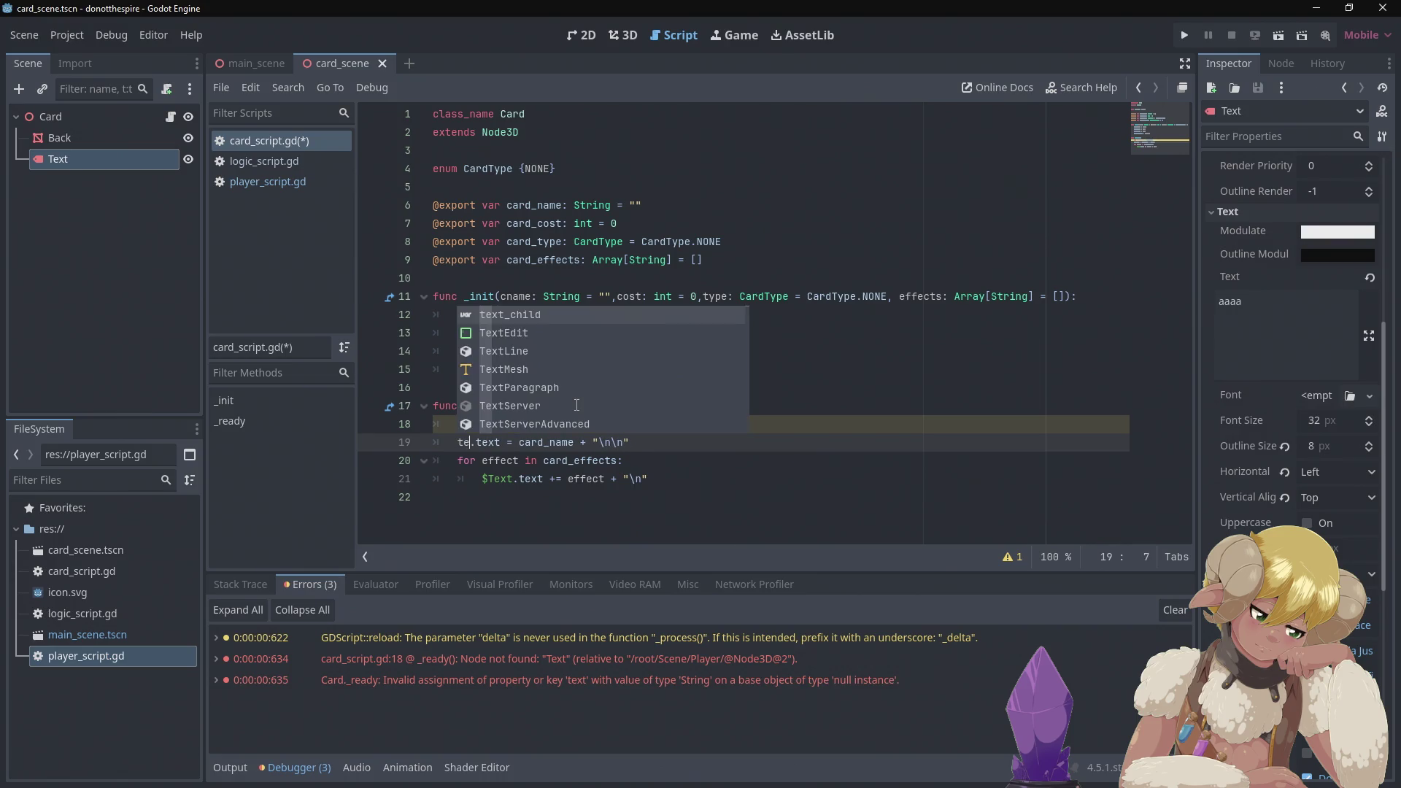
key(Return)
key(Down)
key(Down)
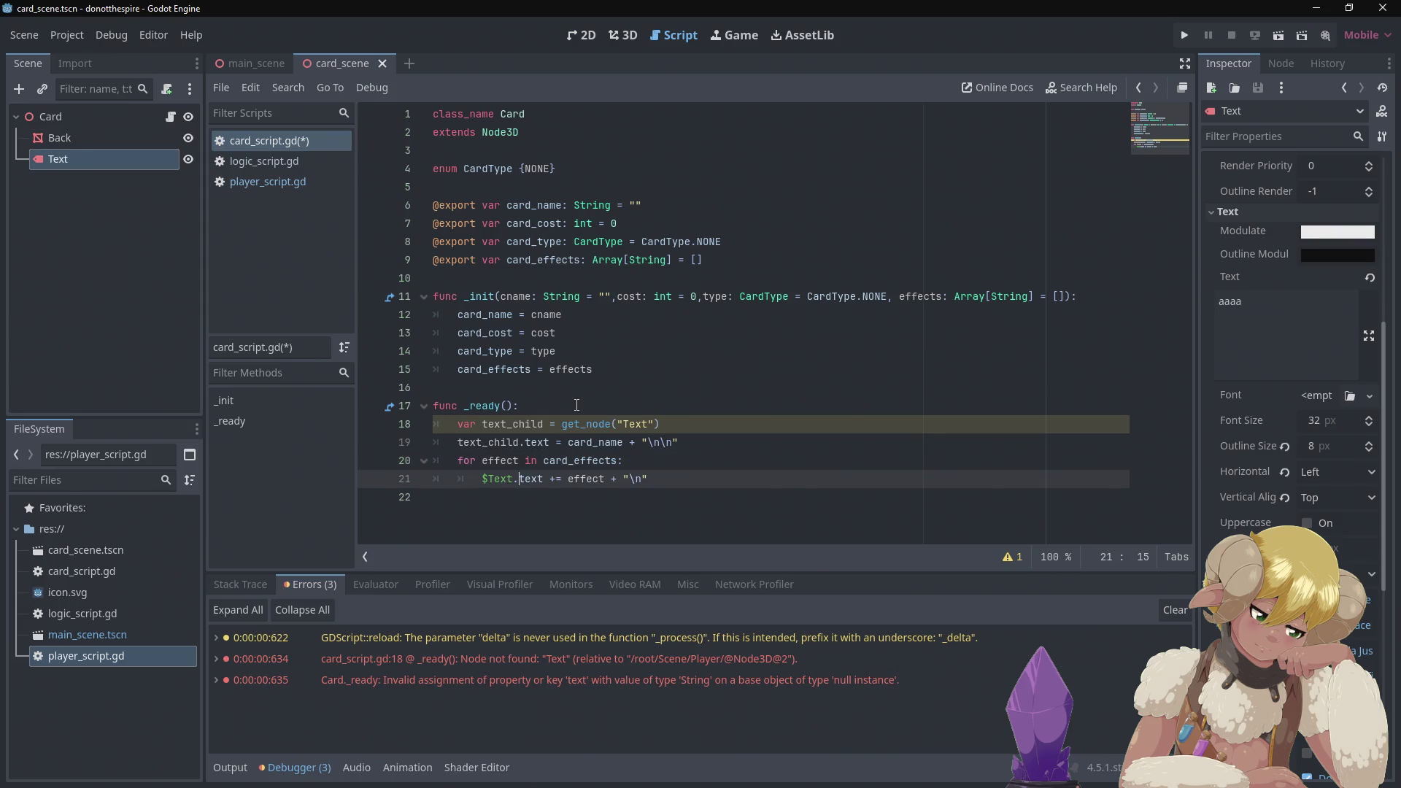
key(BackSpace)
key(BackSpace)
key(BackSpace)
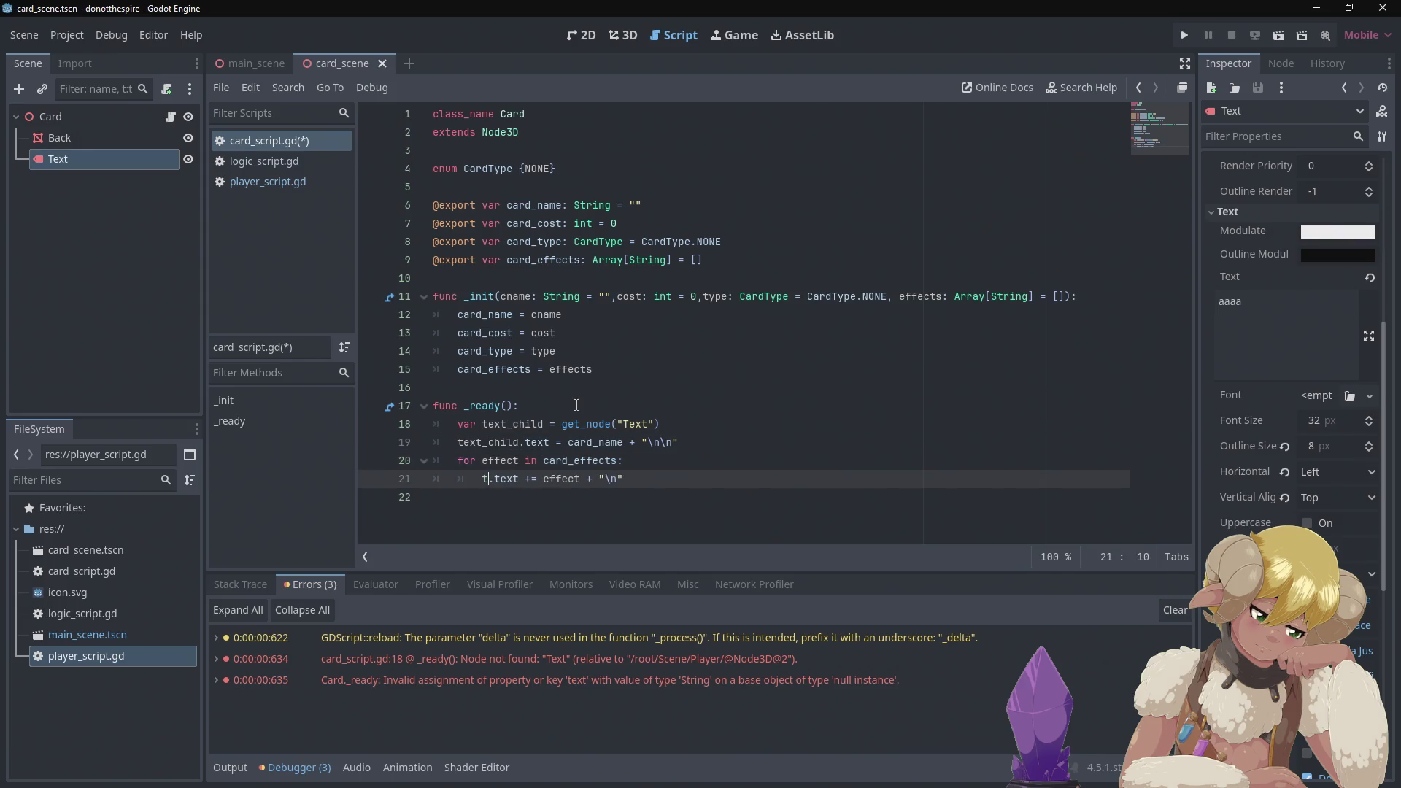
text(text)
key(Return)
click(1185, 34)
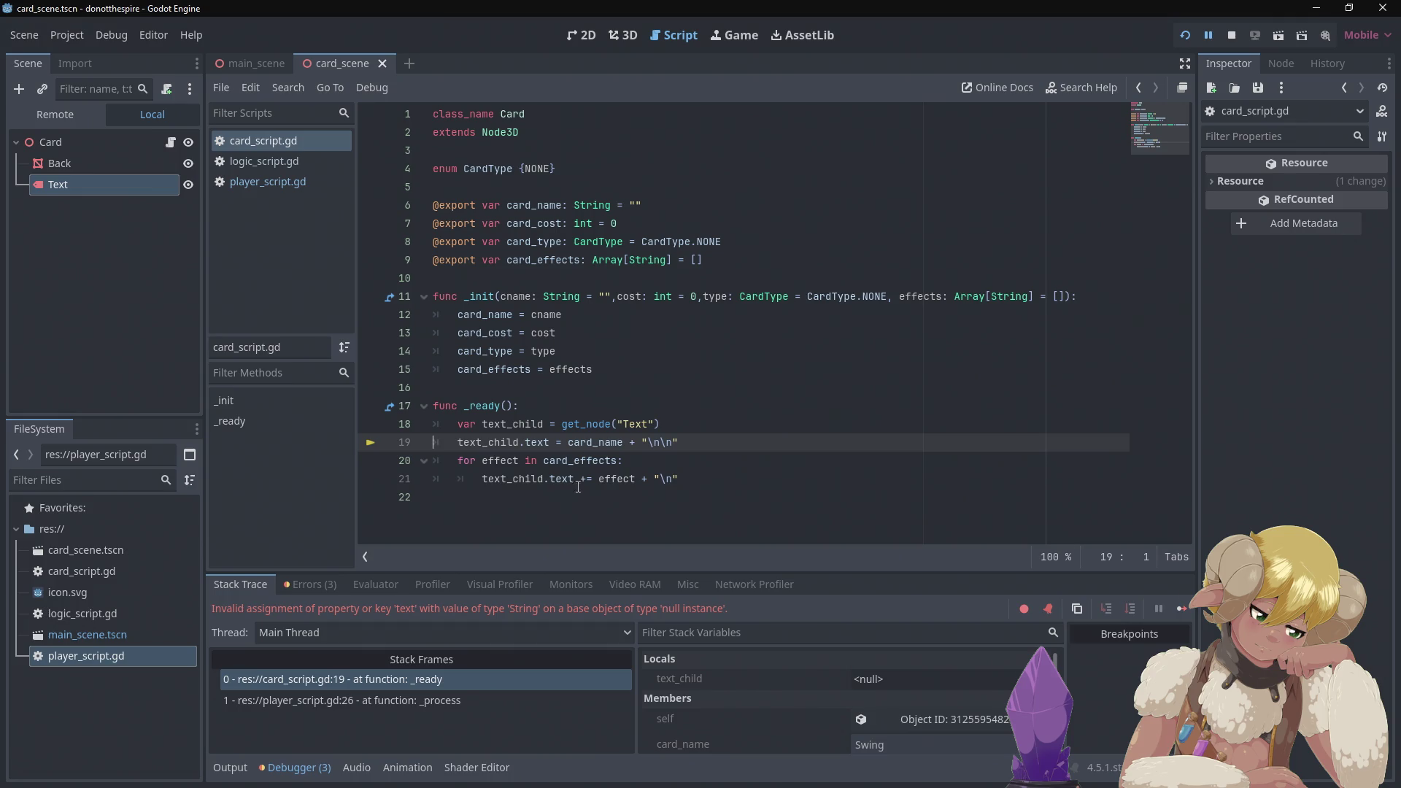
Check the Errors tab for the text_child failure, then stop the game.
click(309, 587)
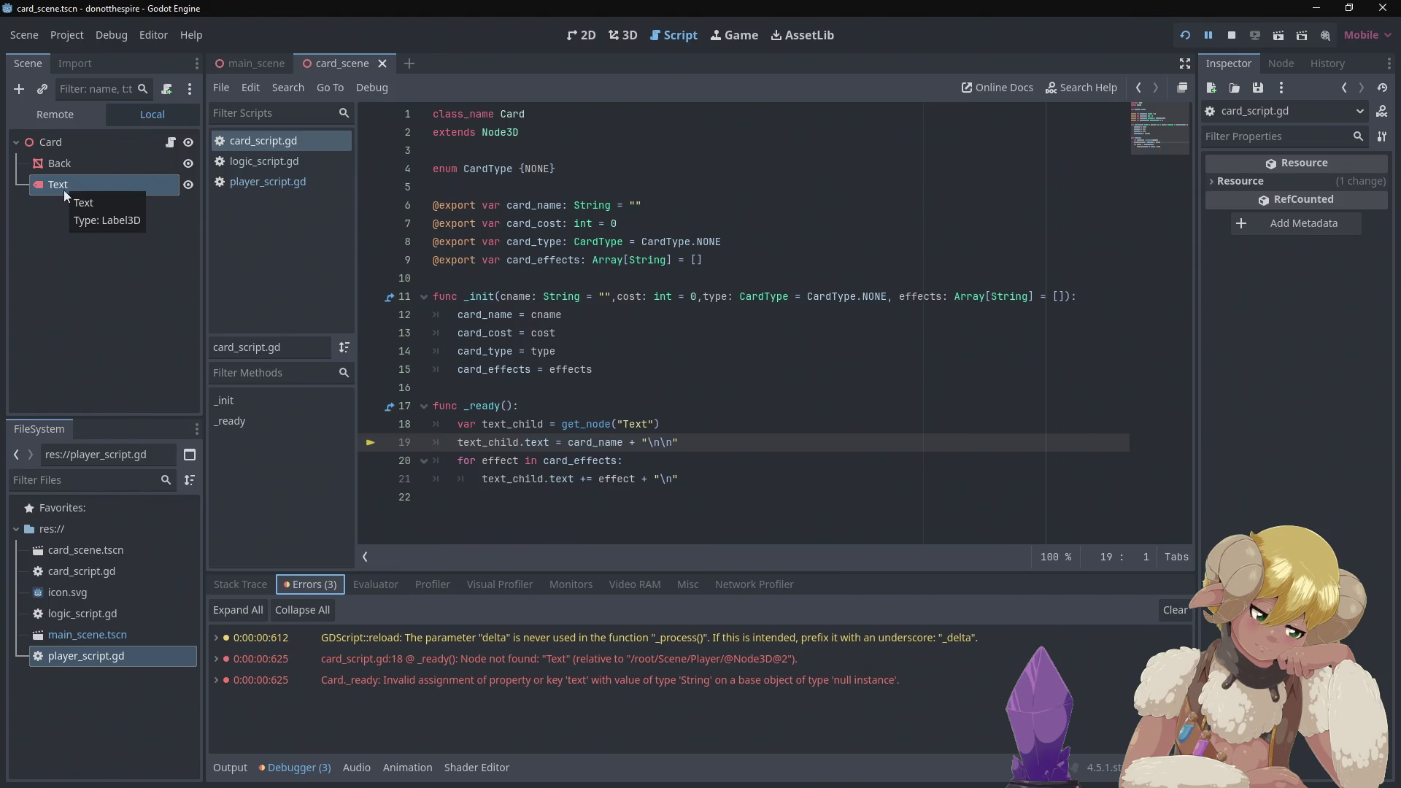
click(1233, 40)
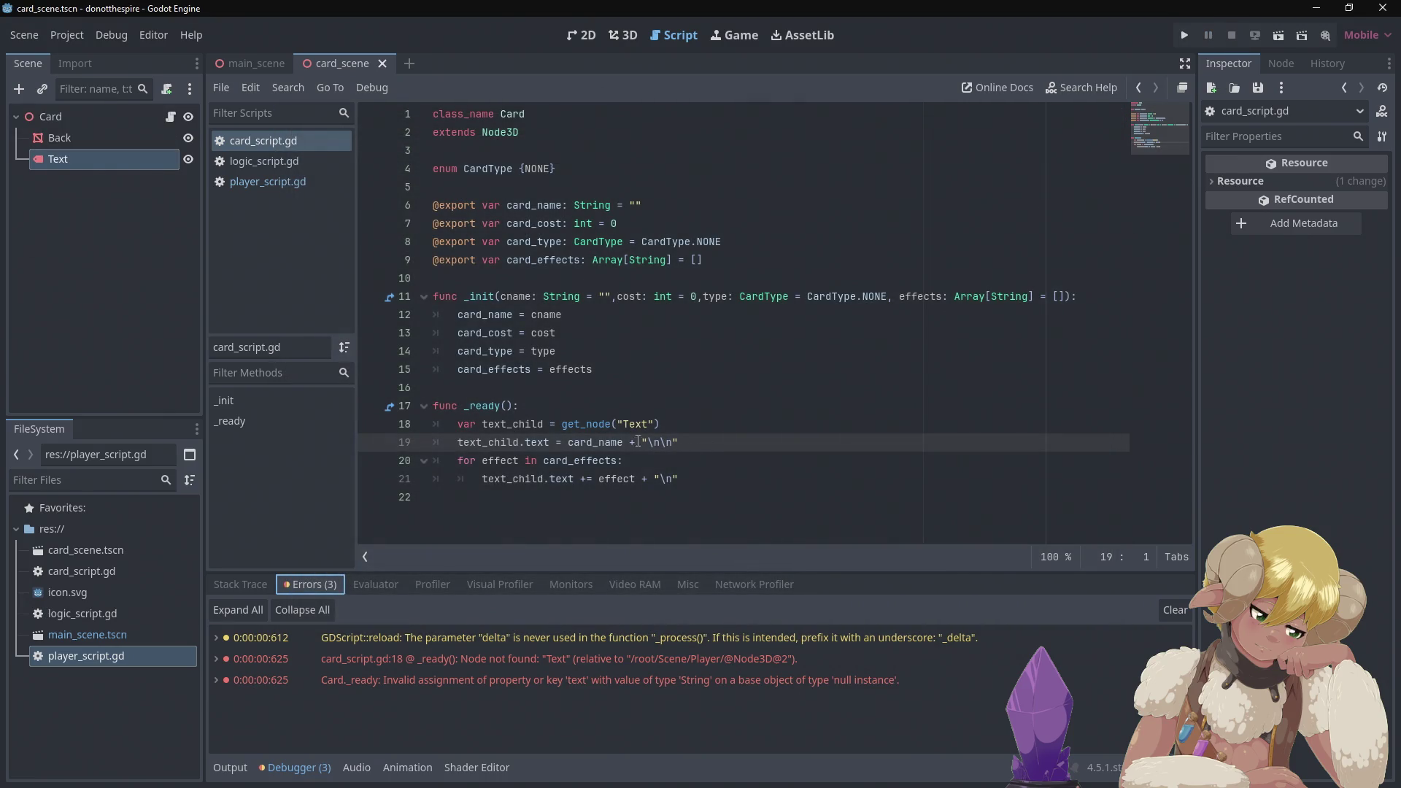
Declare text_child on line 18 with the Label3D type hint and rerun the game.
click(562, 424)
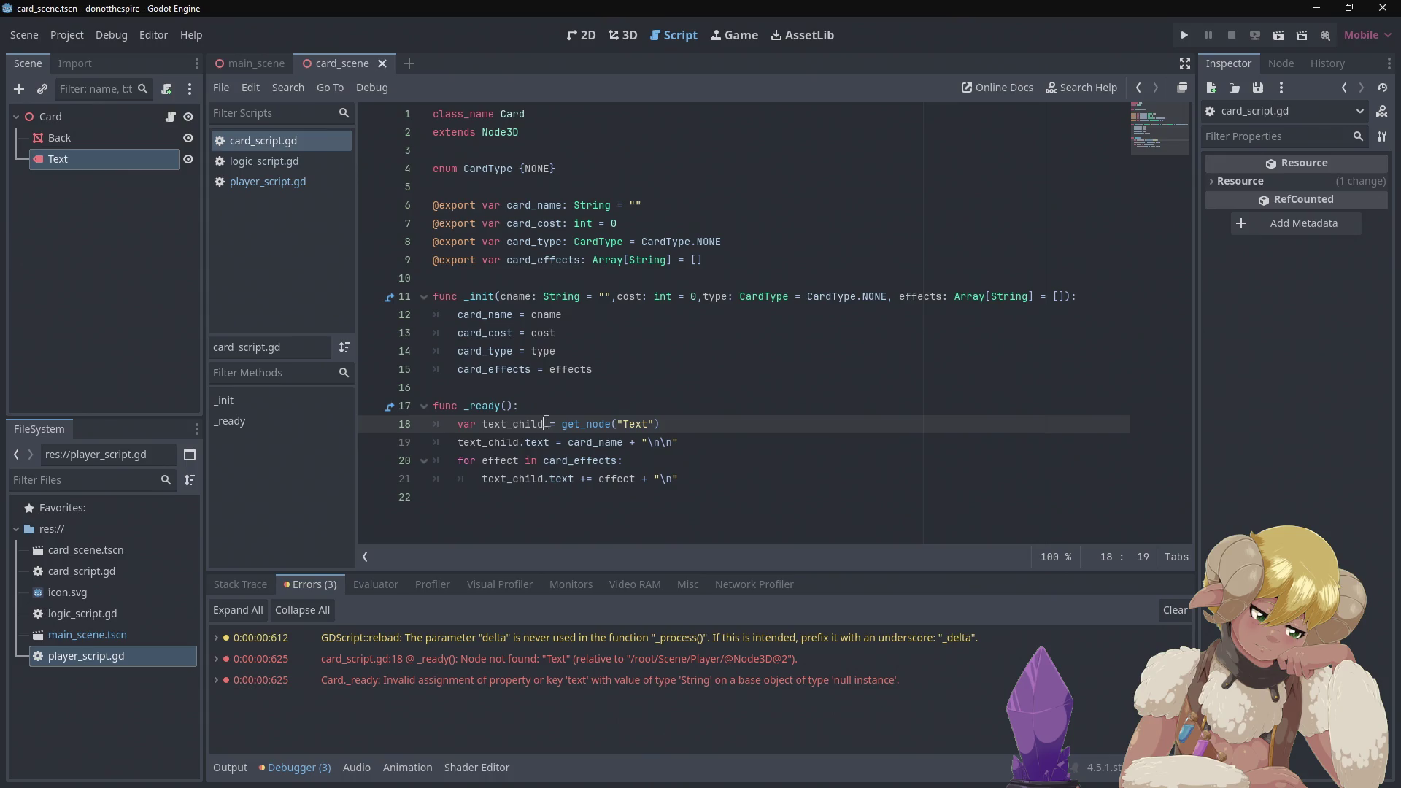
text(: Labe)
text(l)
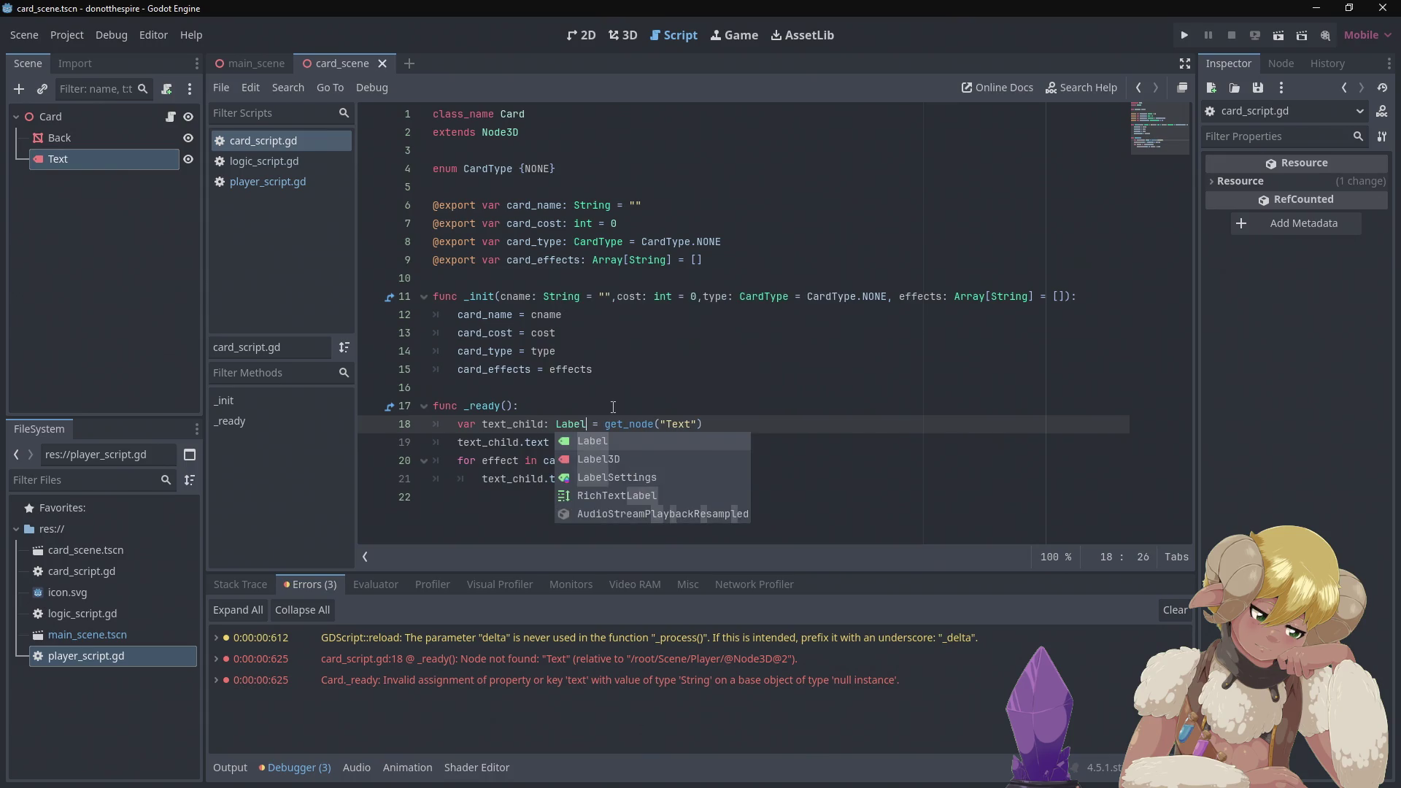
key(Down)
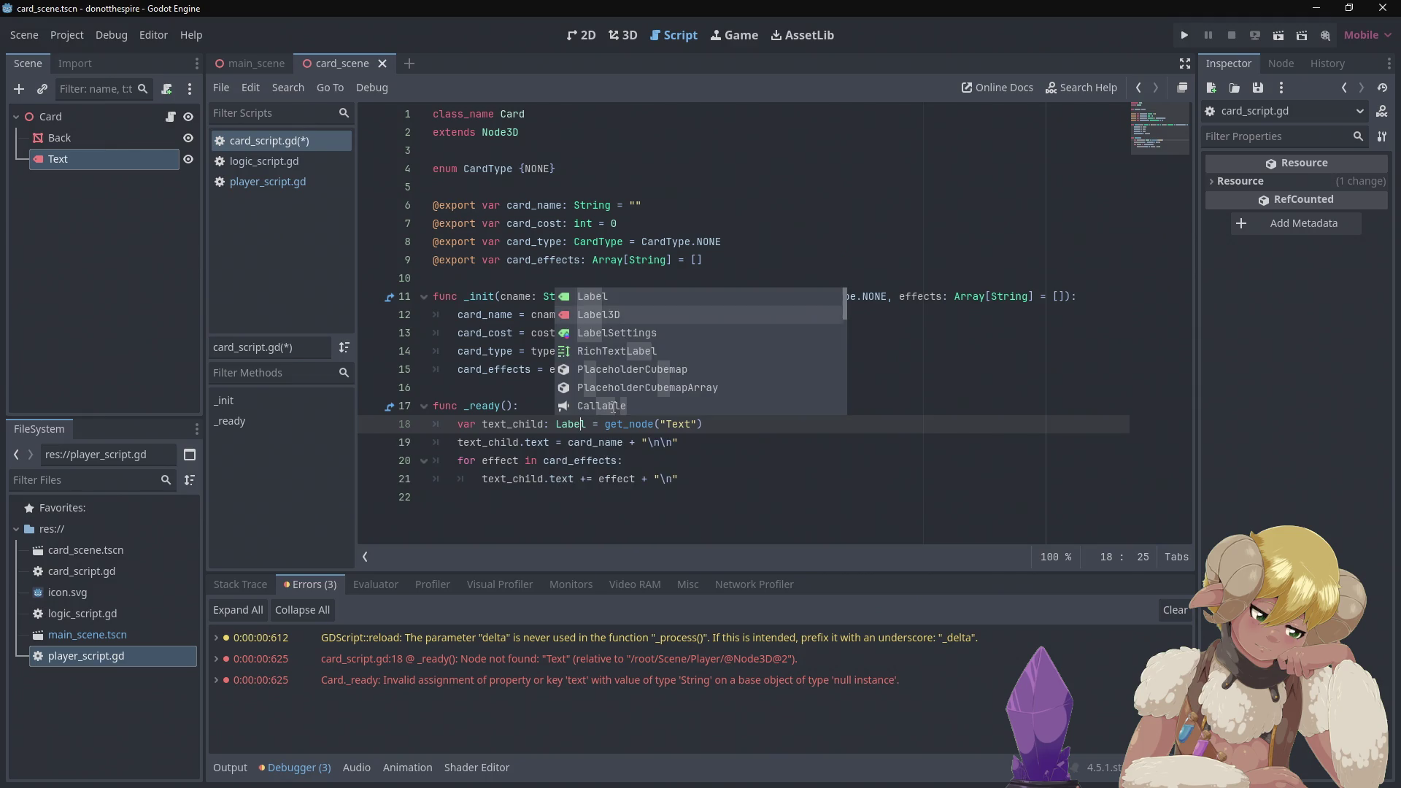
key(Return)
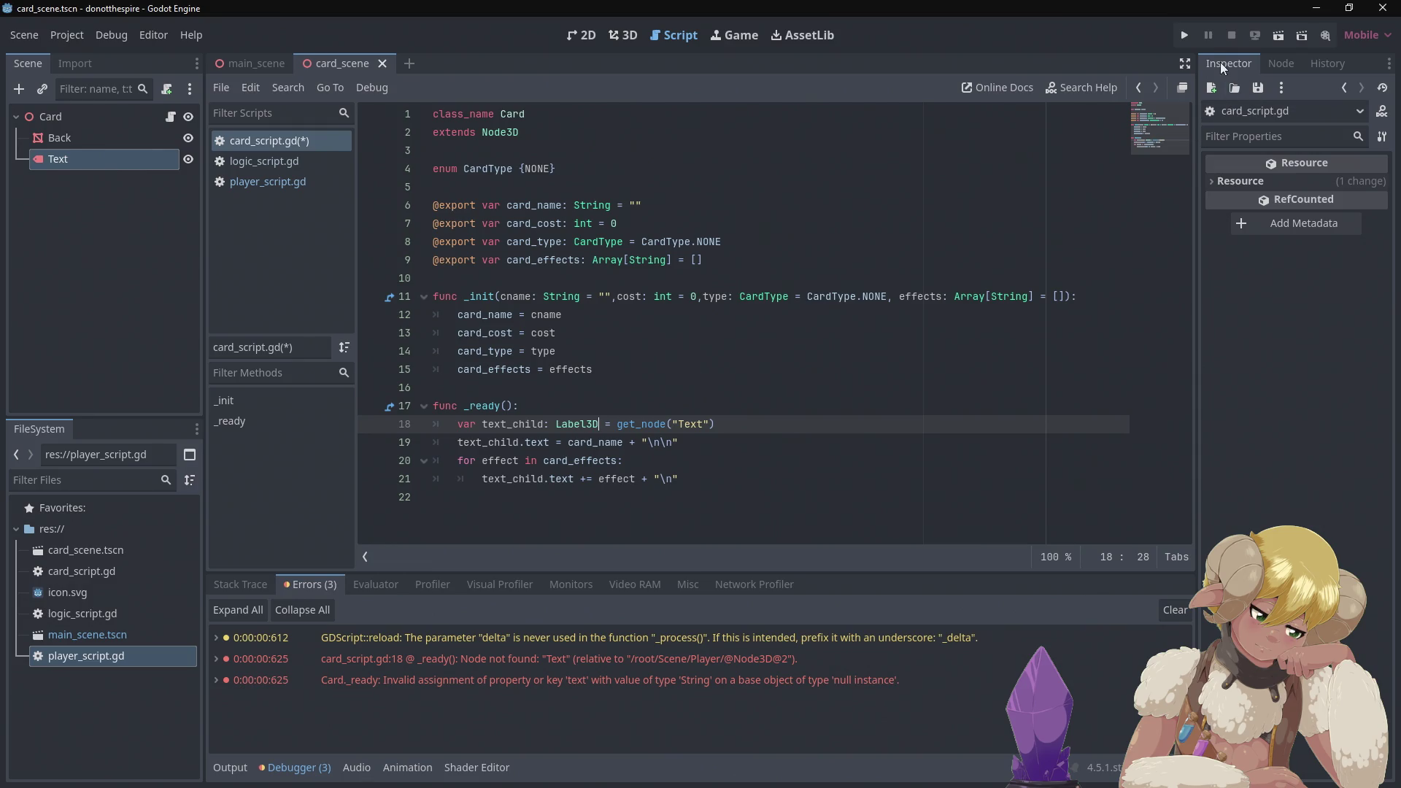
click(1188, 37)
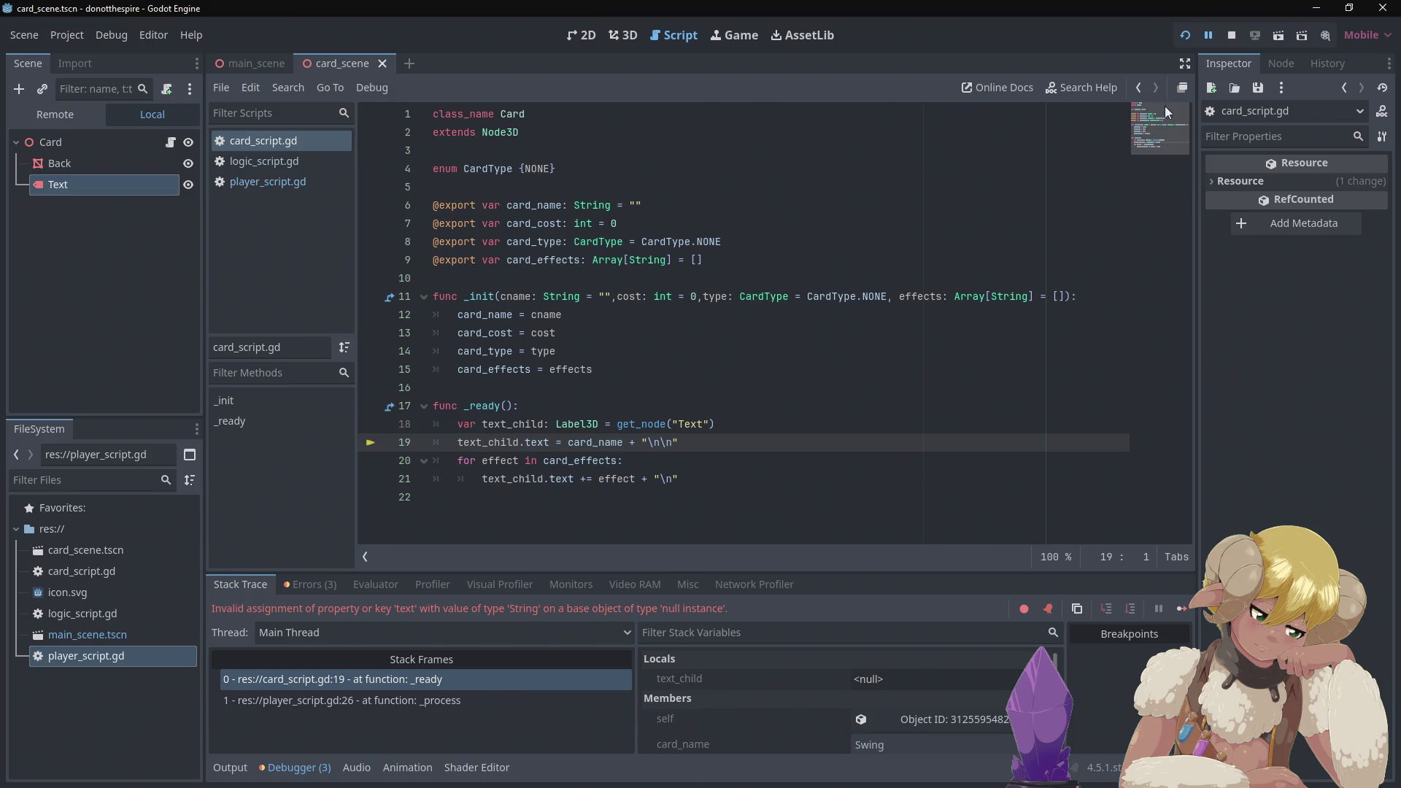
Stop the game and add an 'if text_child:' line below the get_node line.
click(1224, 32)
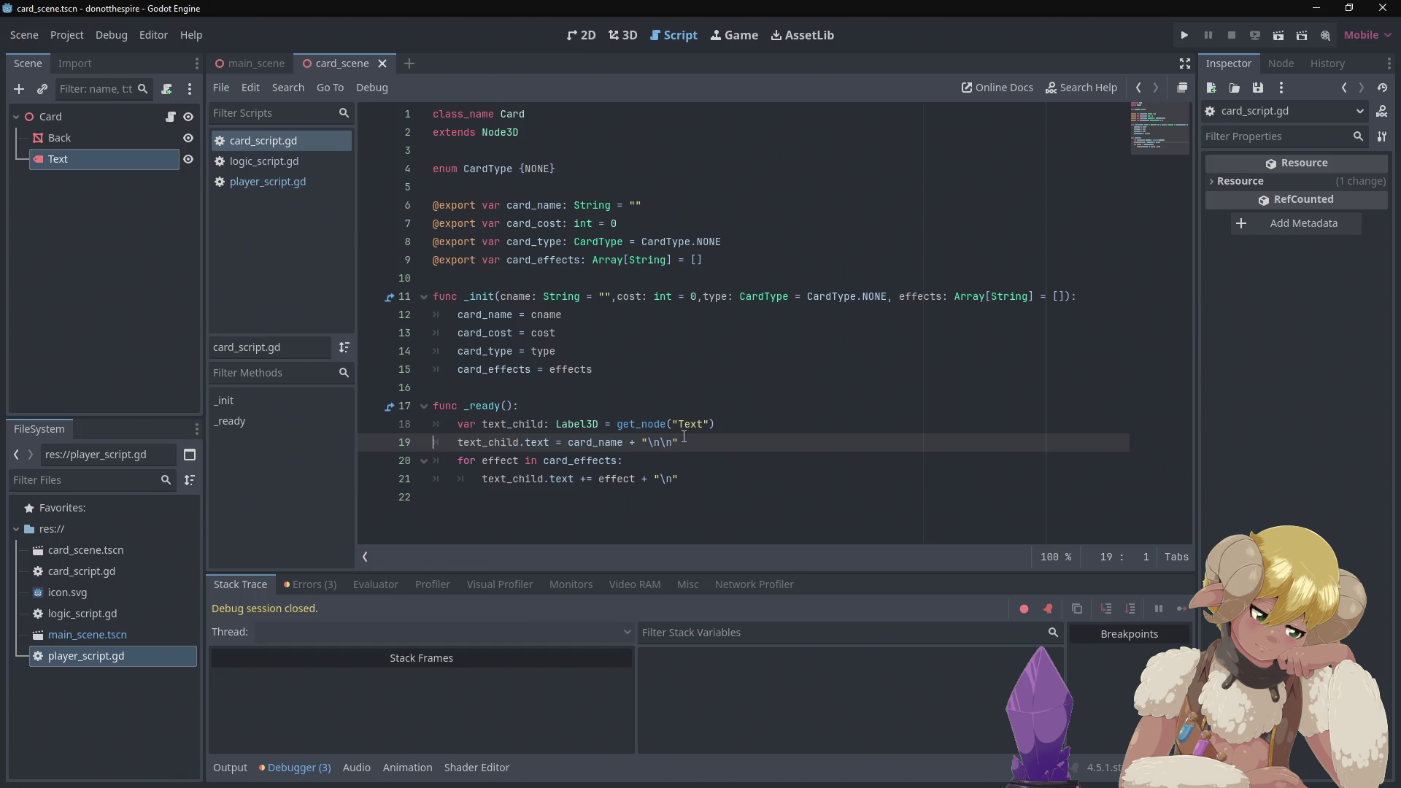
click(756, 418)
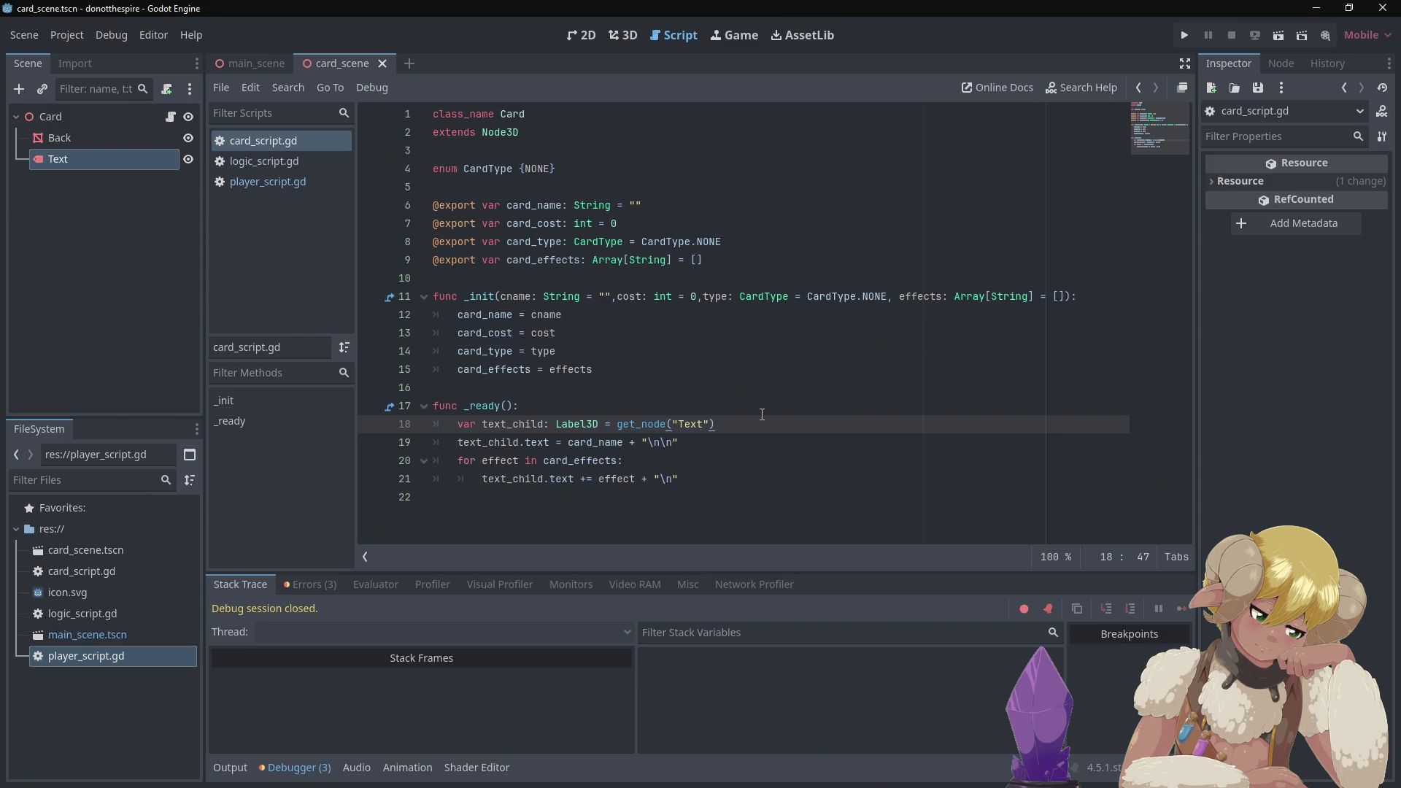
key(Return)
text(f)
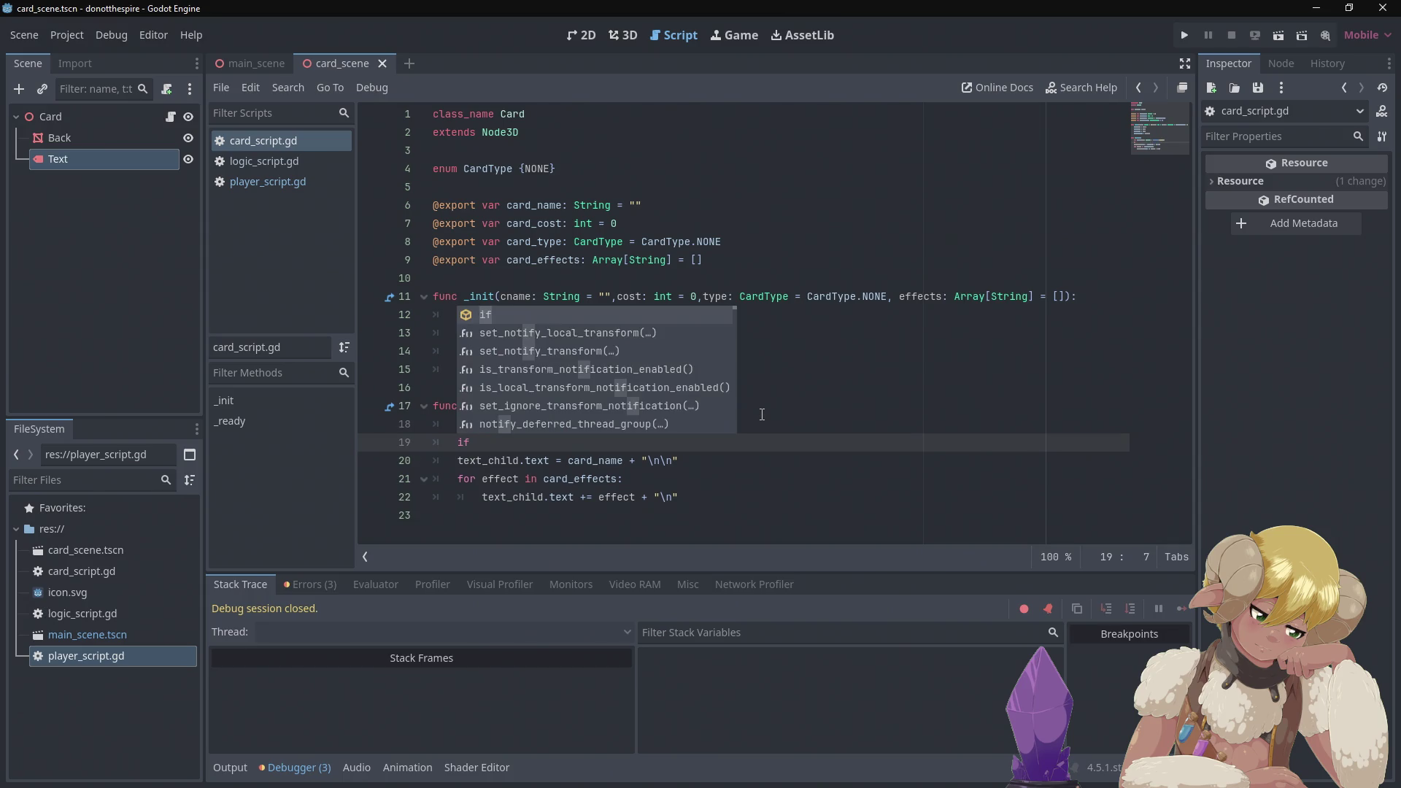
text( tex)
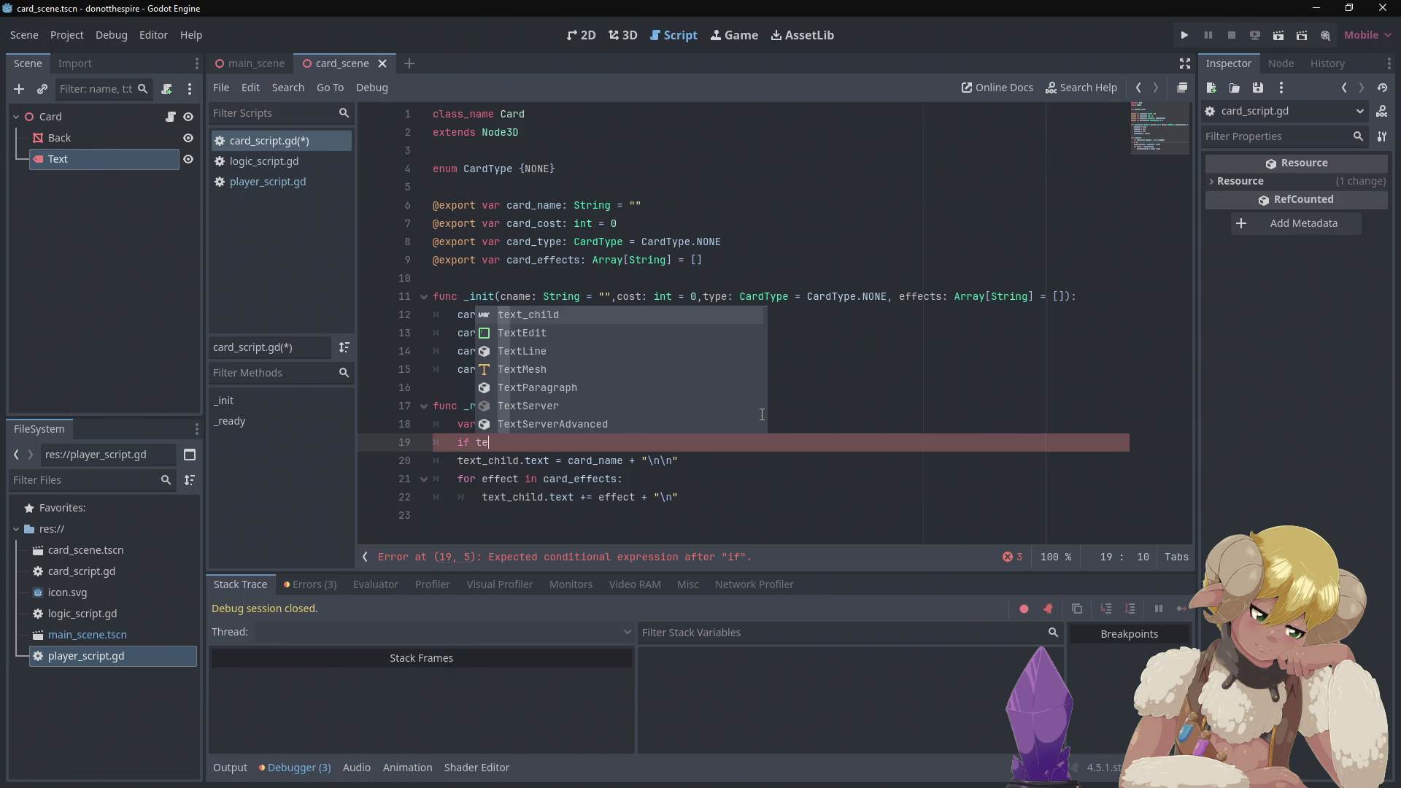
key(Return)
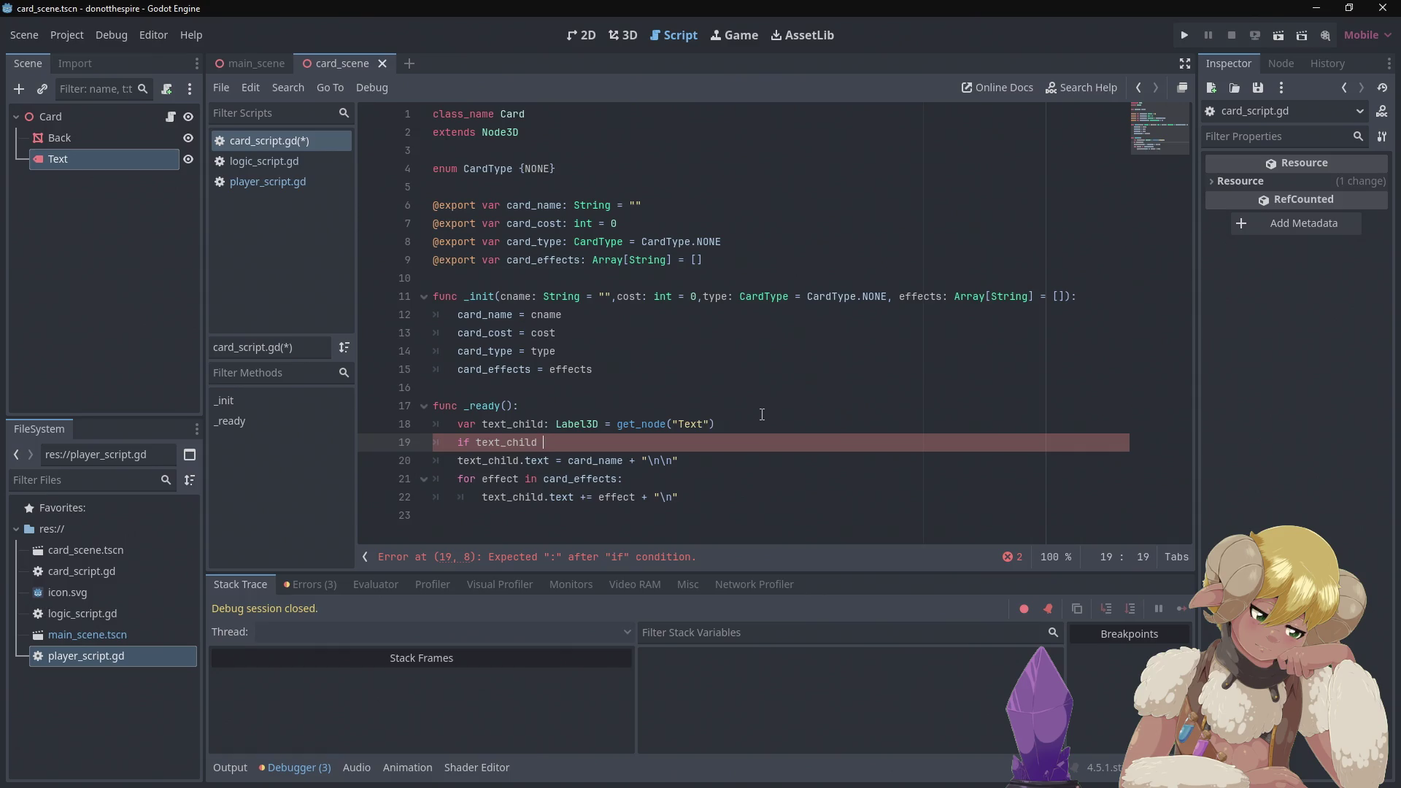
text(= nul)
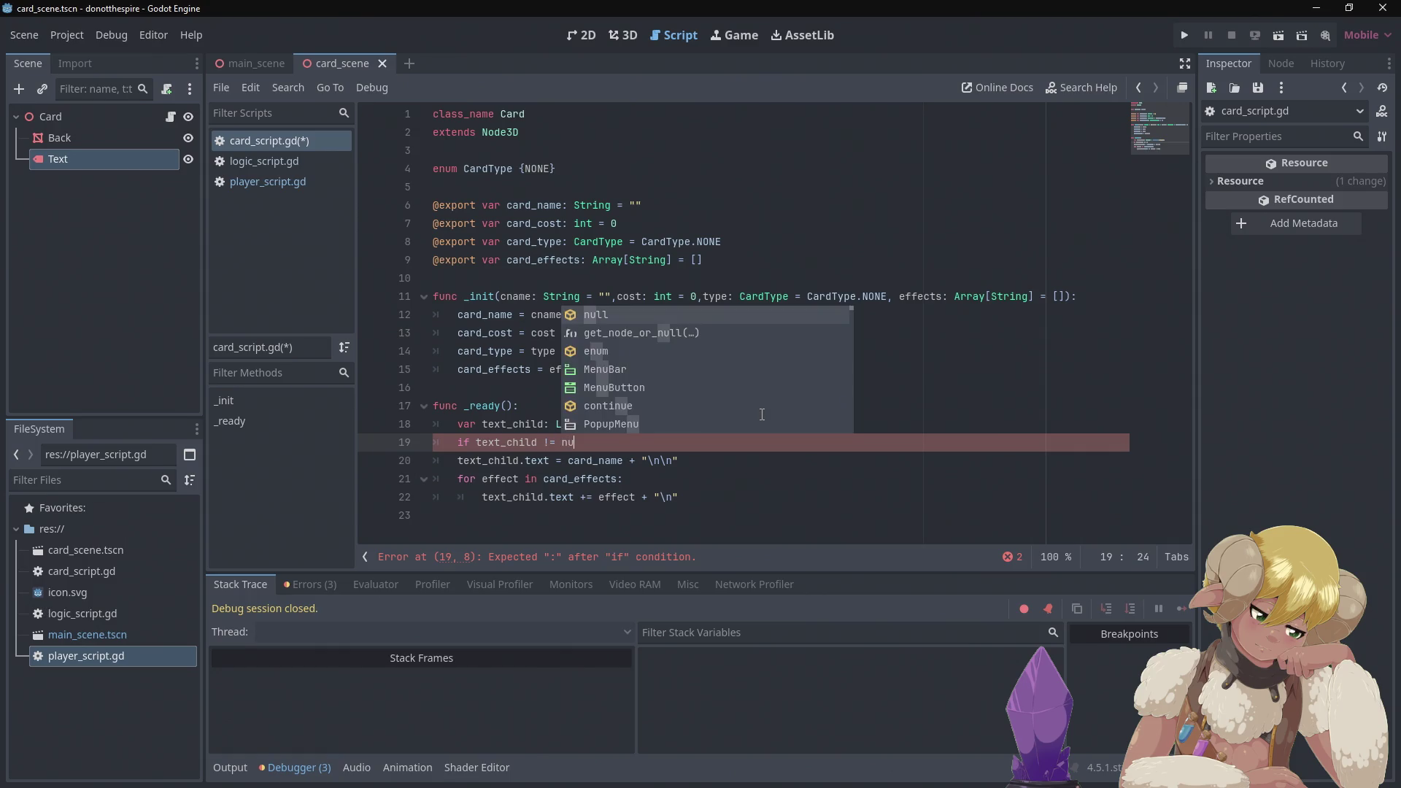
key(BackSpace)
key(BackSpace)
key(BackSpace)
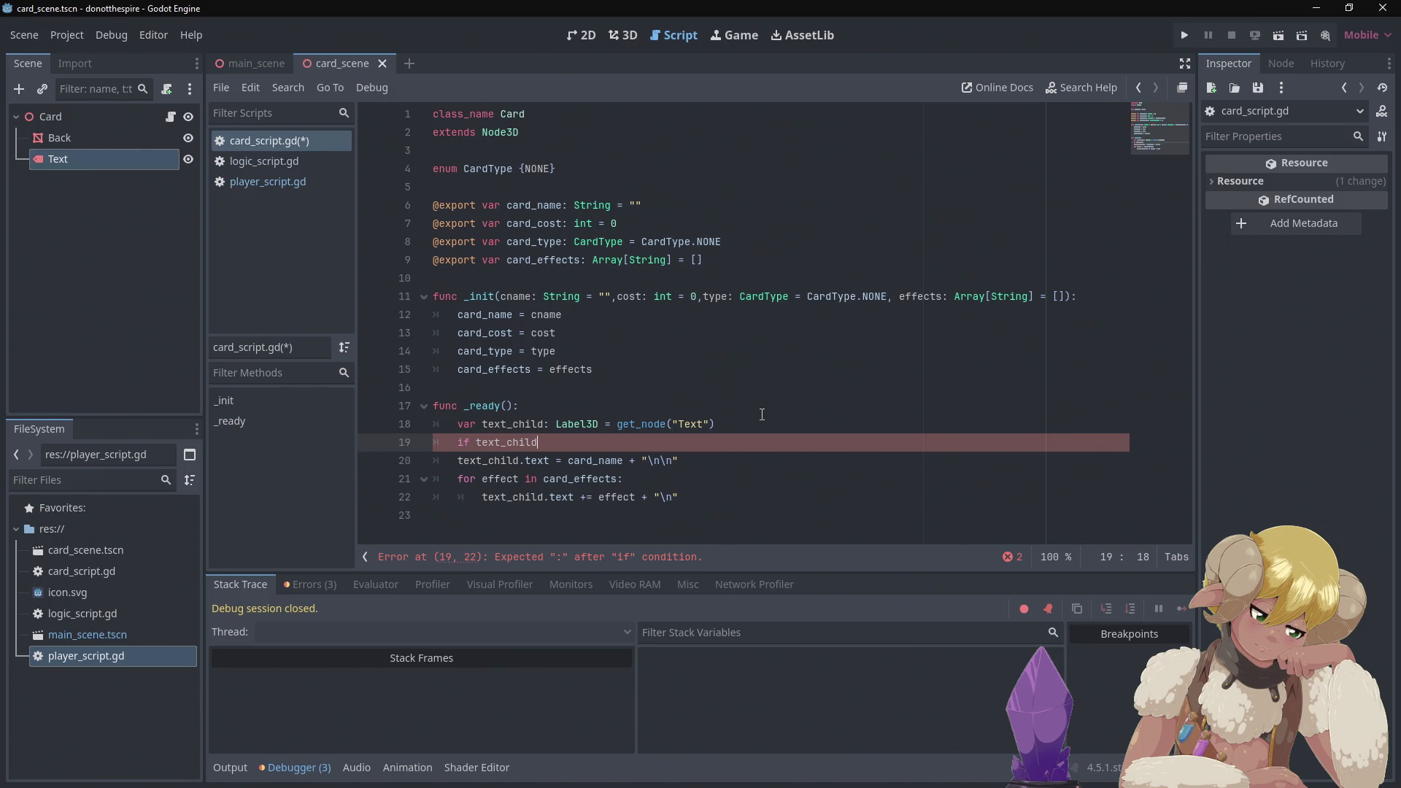
text(:)
Indent lines 20–22 under the if, nesting line 22 inside the for loop, and rerun.
key(Down)
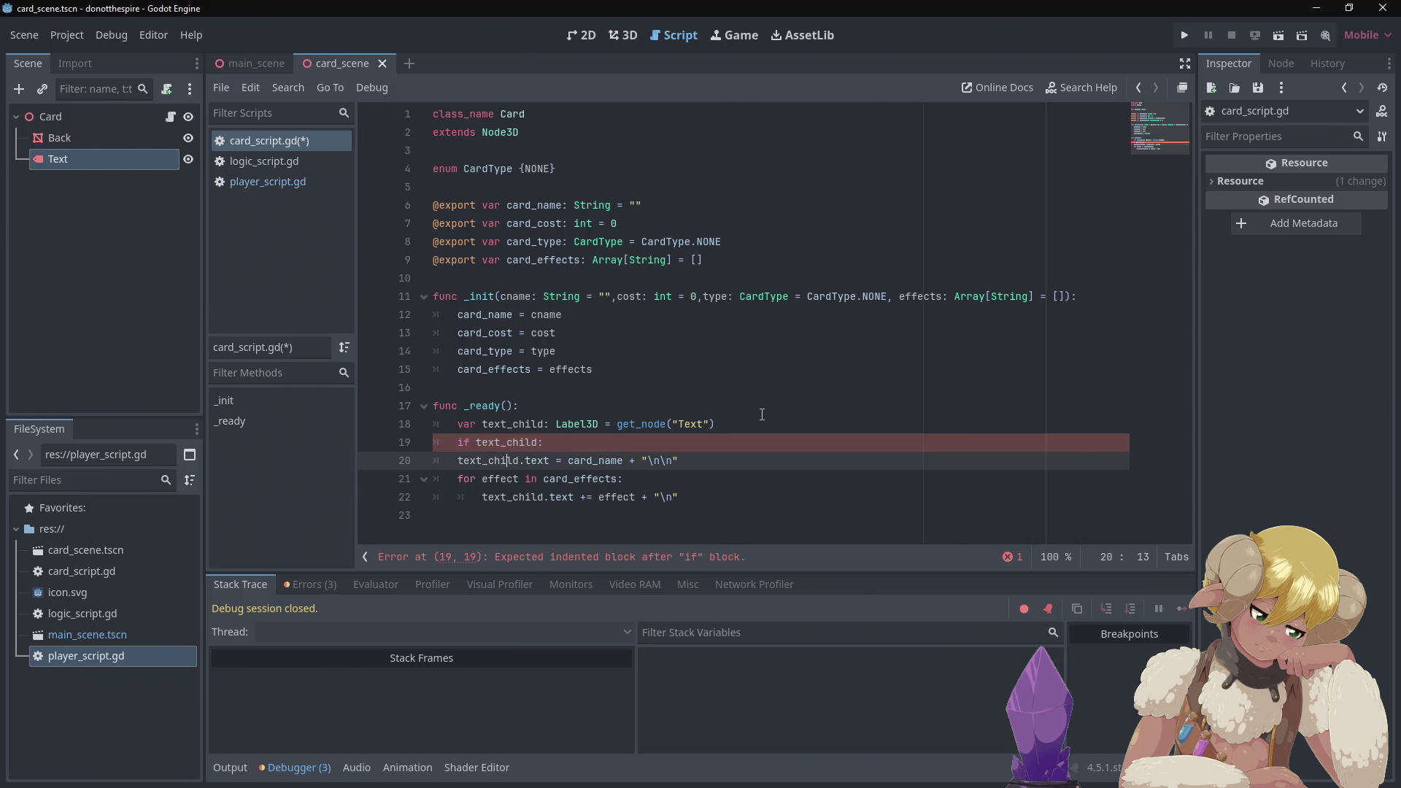
key(Tab)
key(Down)
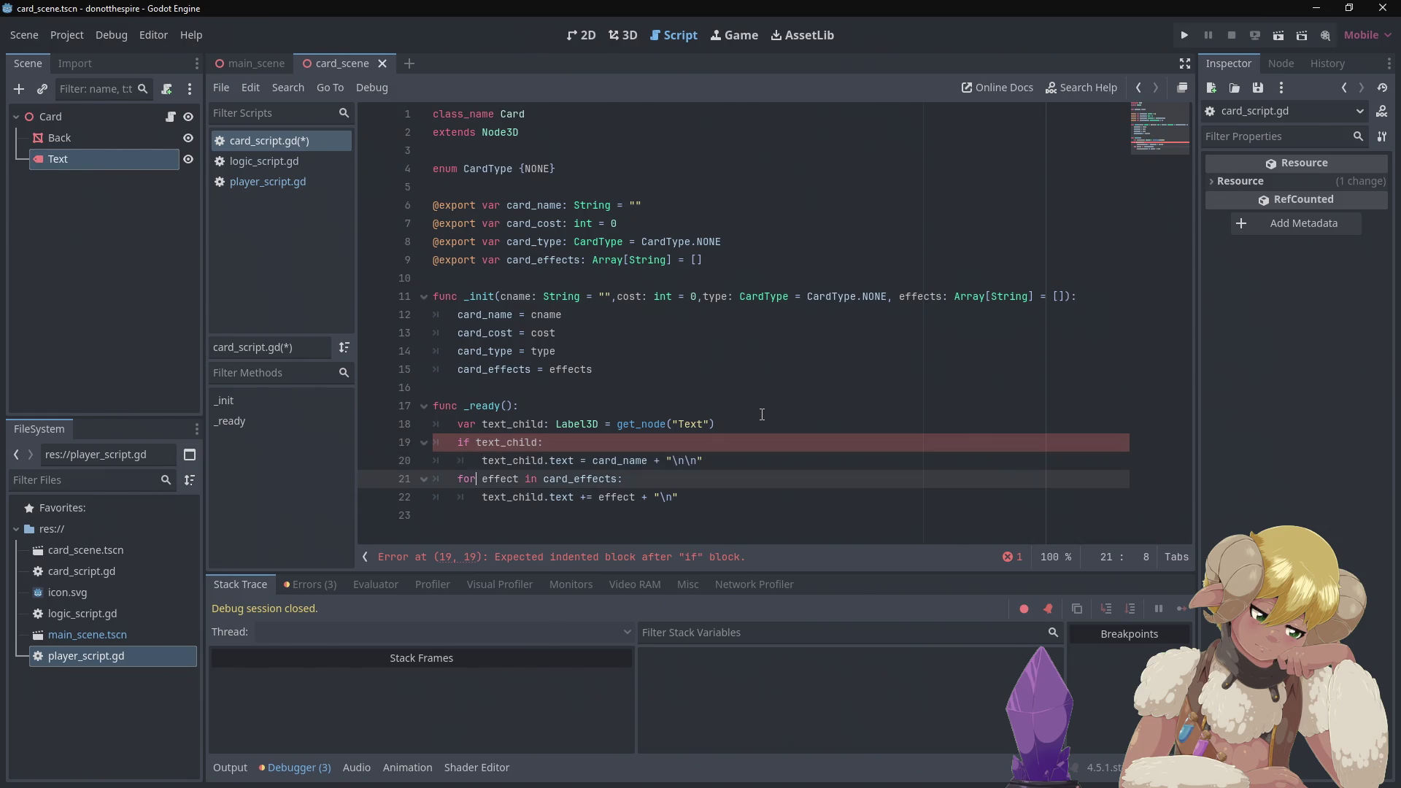
key(Tab)
key(Down)
key(Tab)
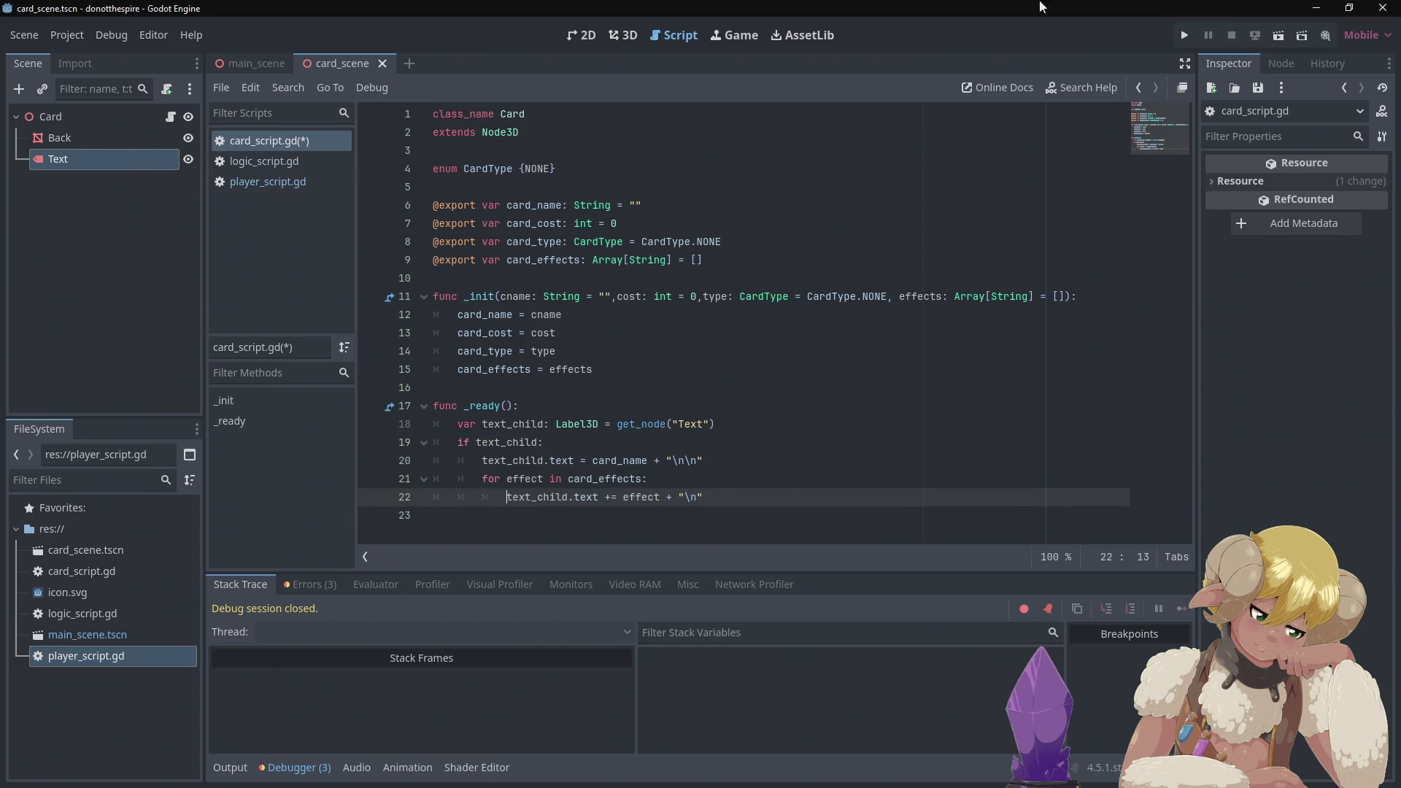
click(1185, 38)
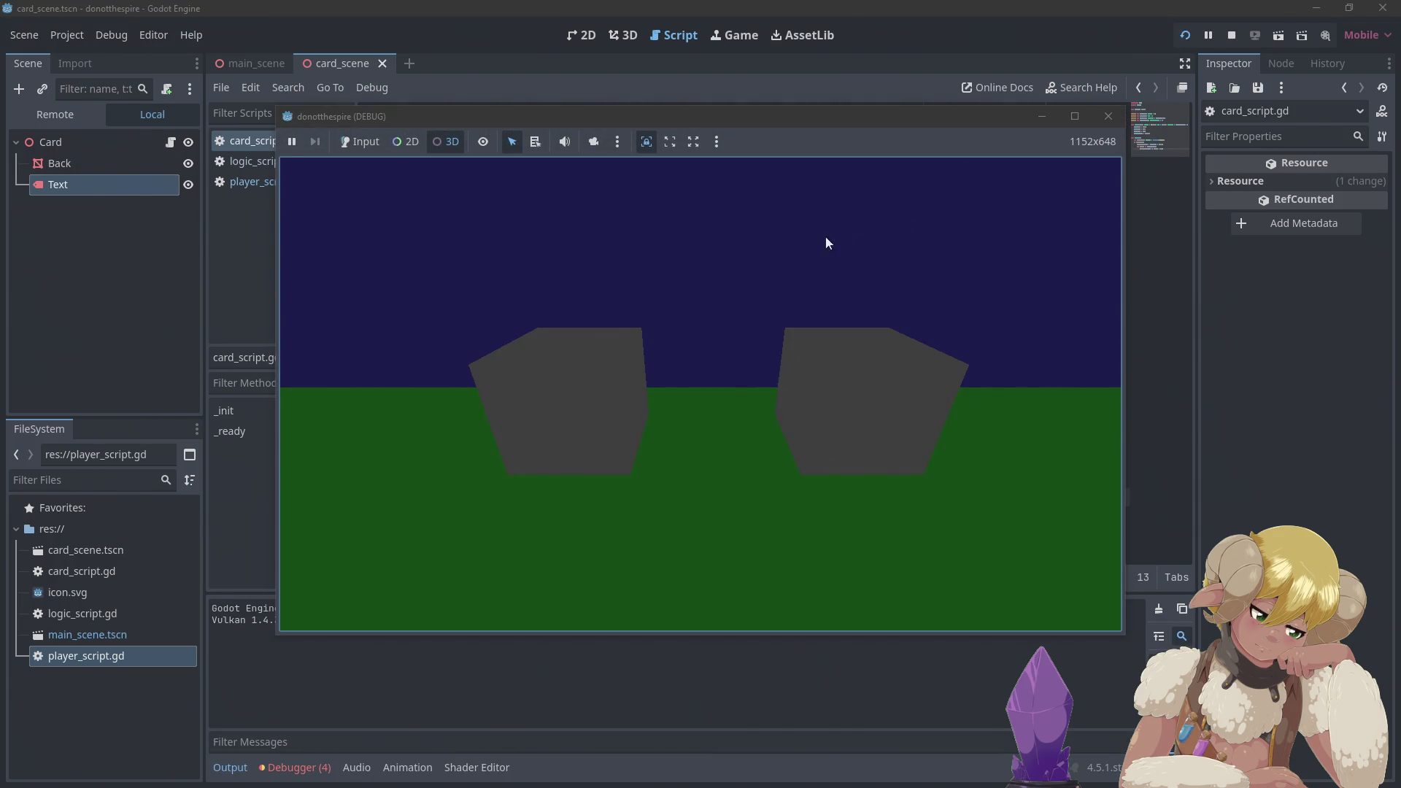
View the two running cards from an angle with the free camera, then close the game.
click(594, 141)
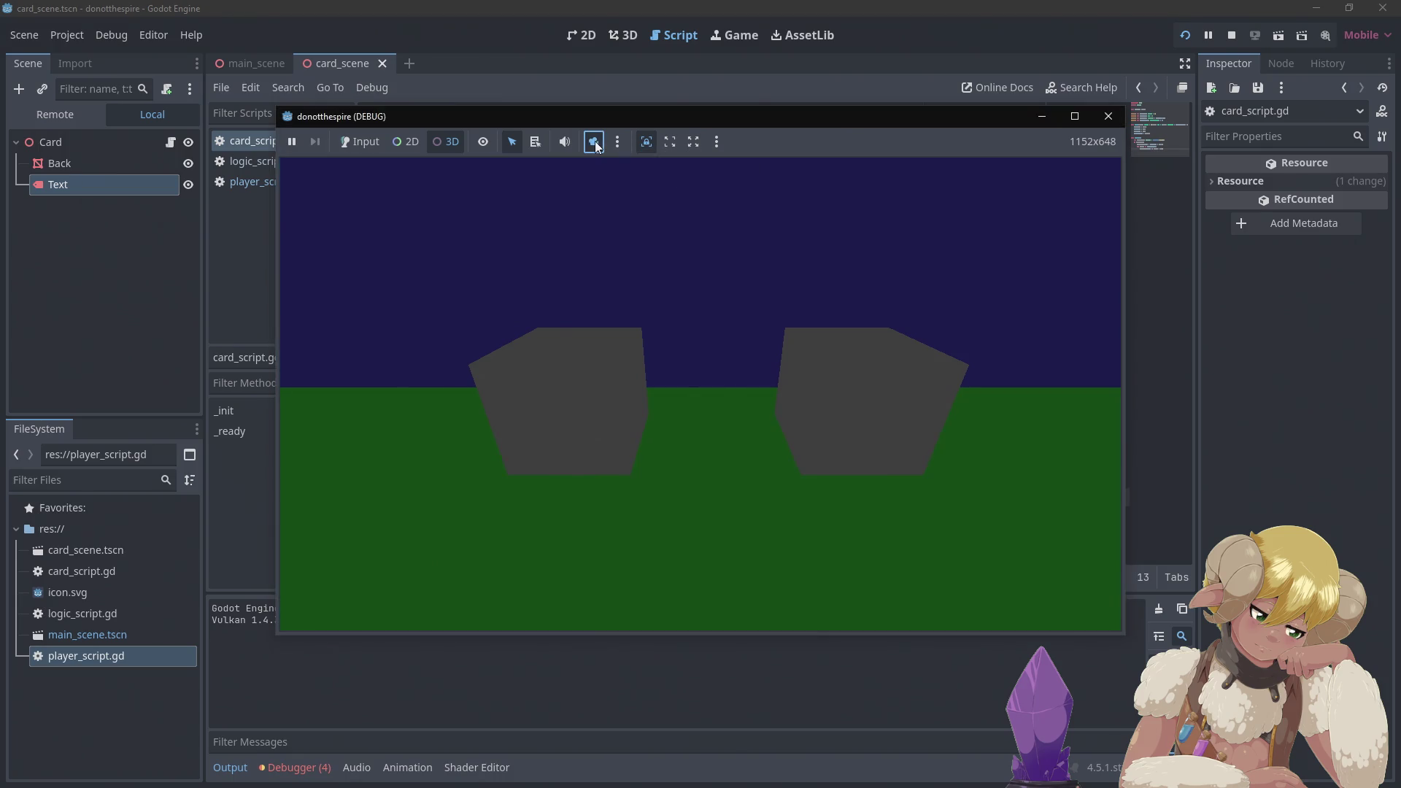
scroll(737, 265, up, 5)
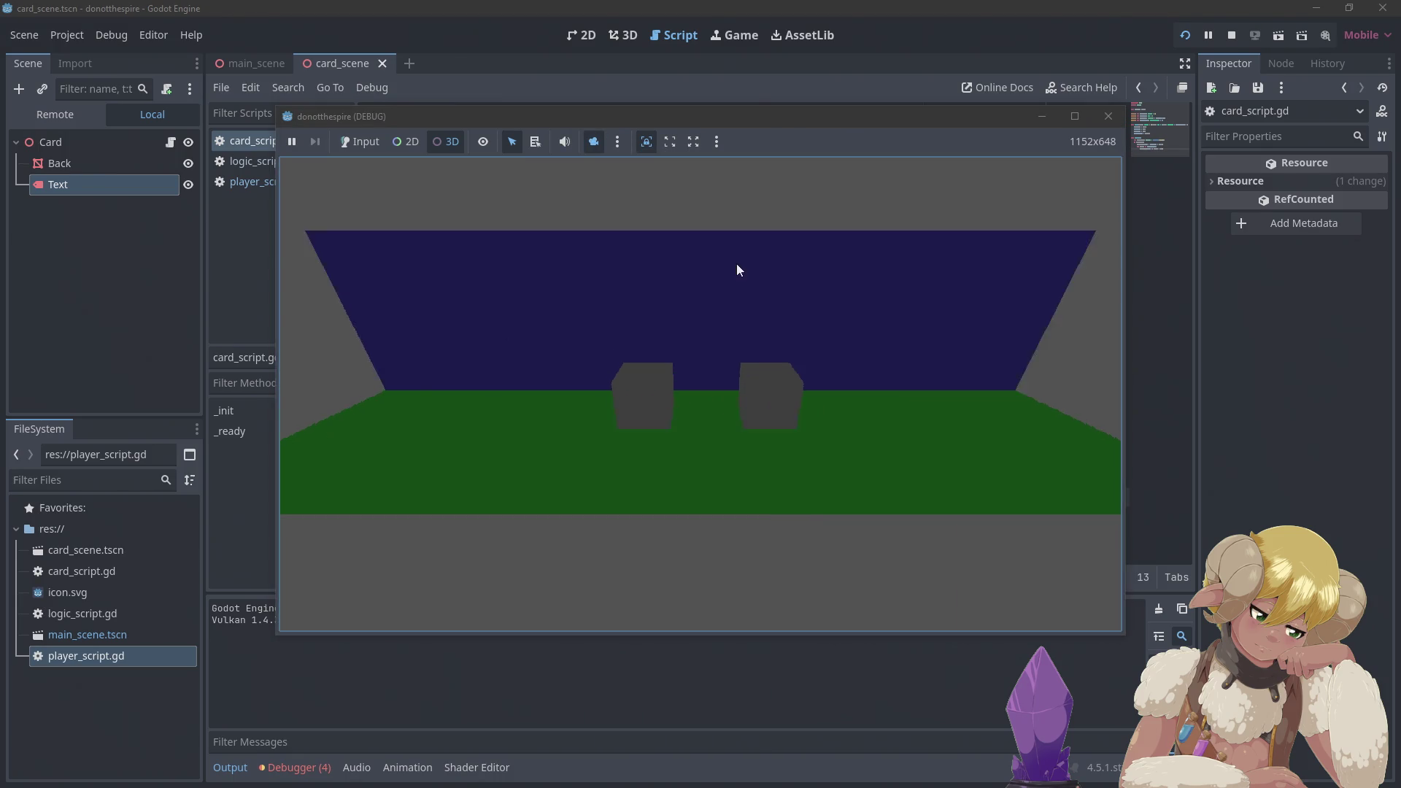
drag(737, 264, 701, 307)
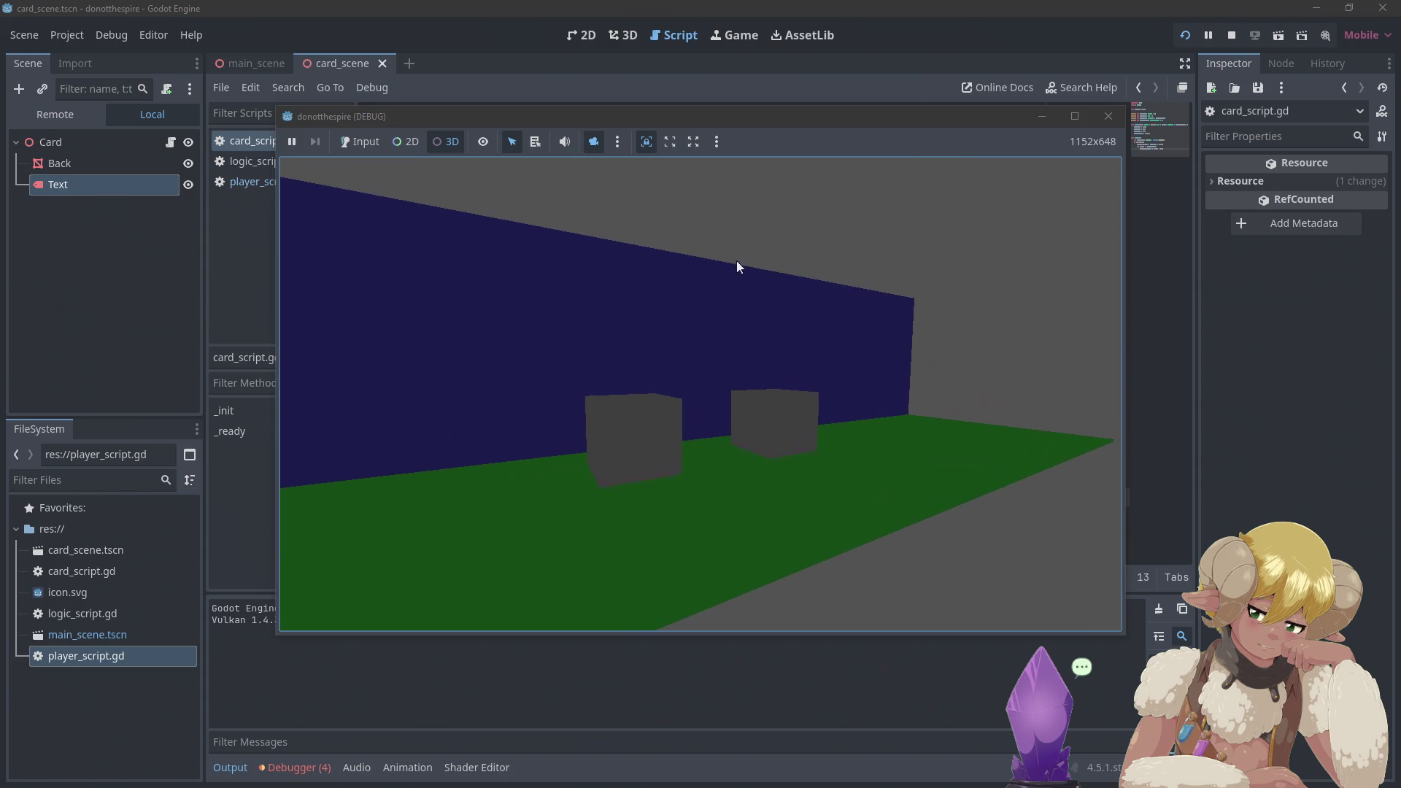
click(1104, 117)
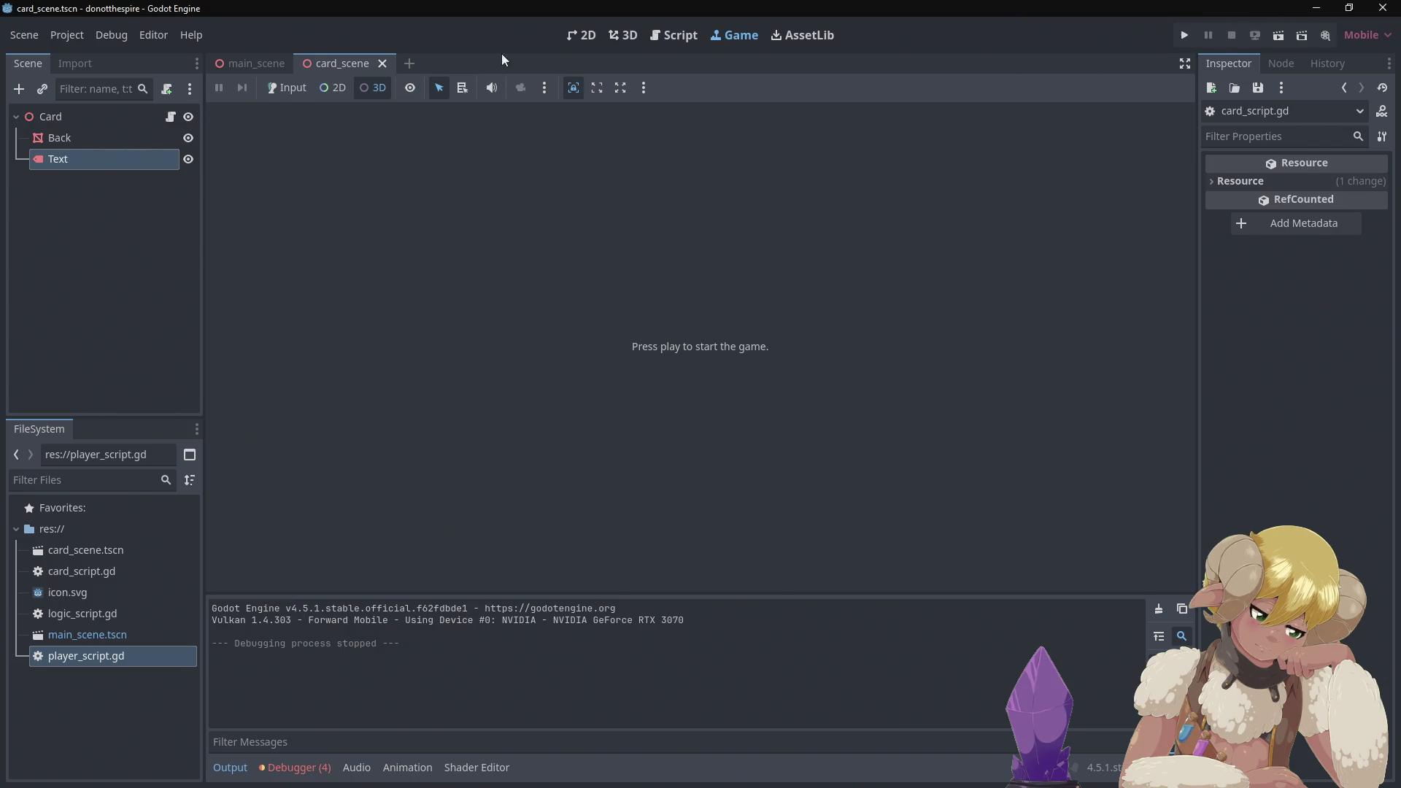
Bring main_scene back up in the 3D view and show card_script.gd in the script editor.
click(620, 41)
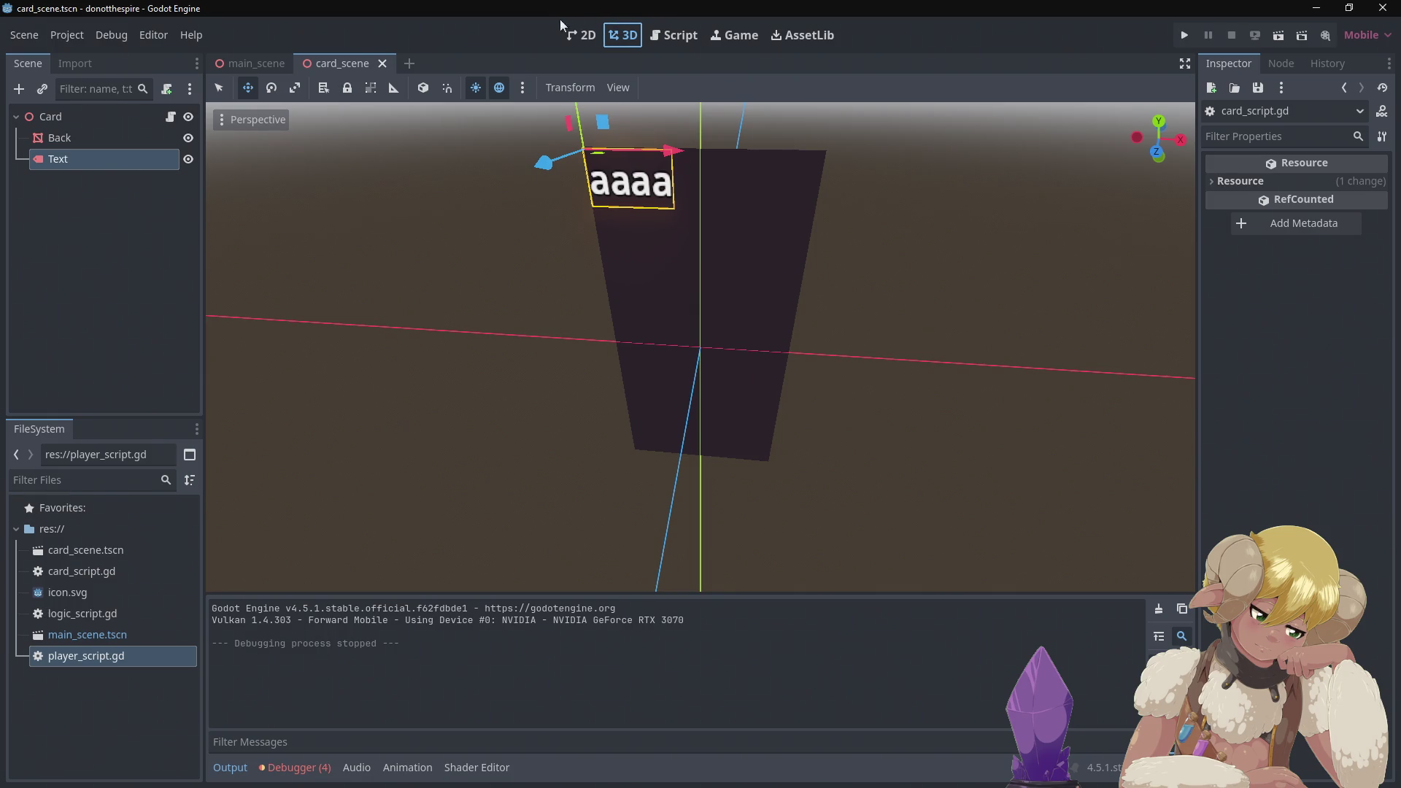
click(243, 65)
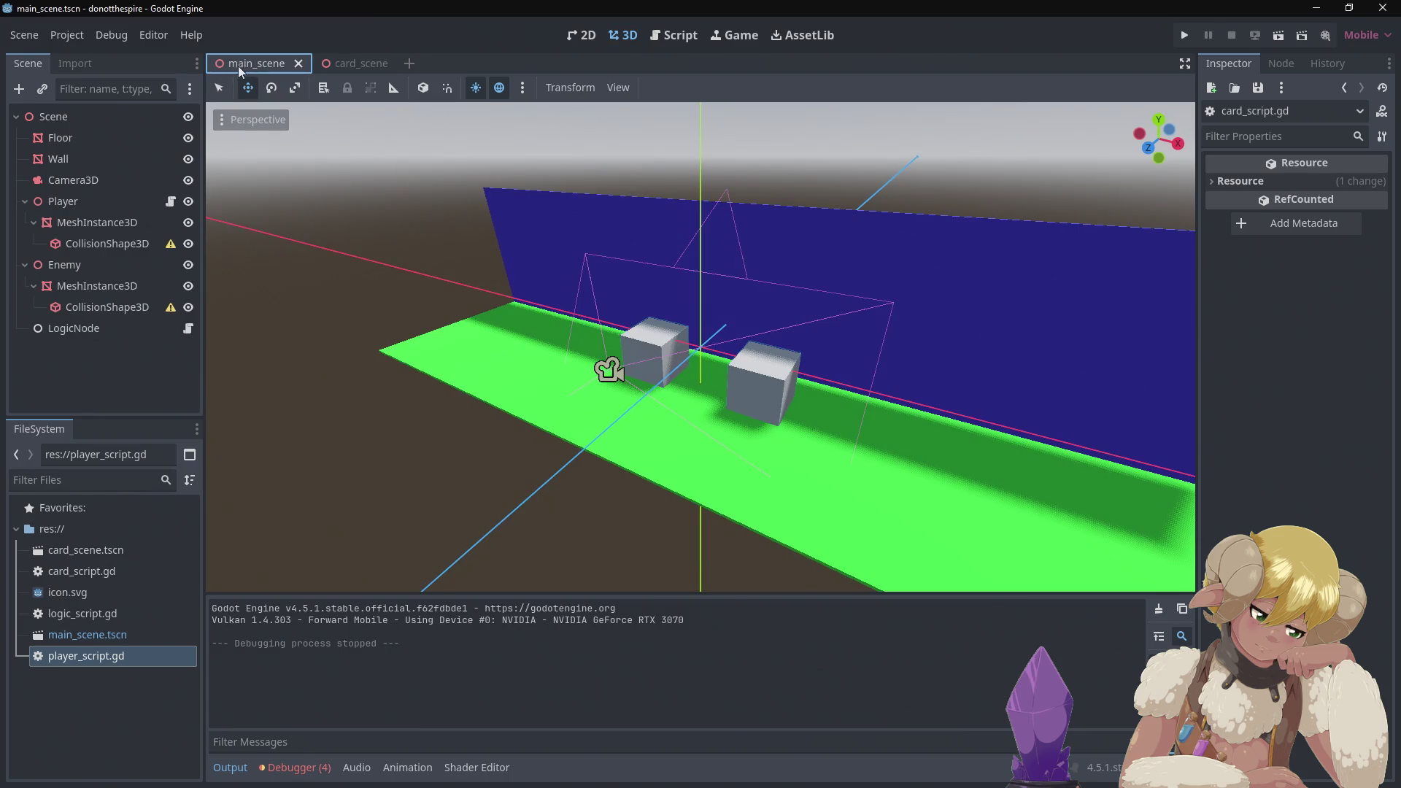
click(673, 35)
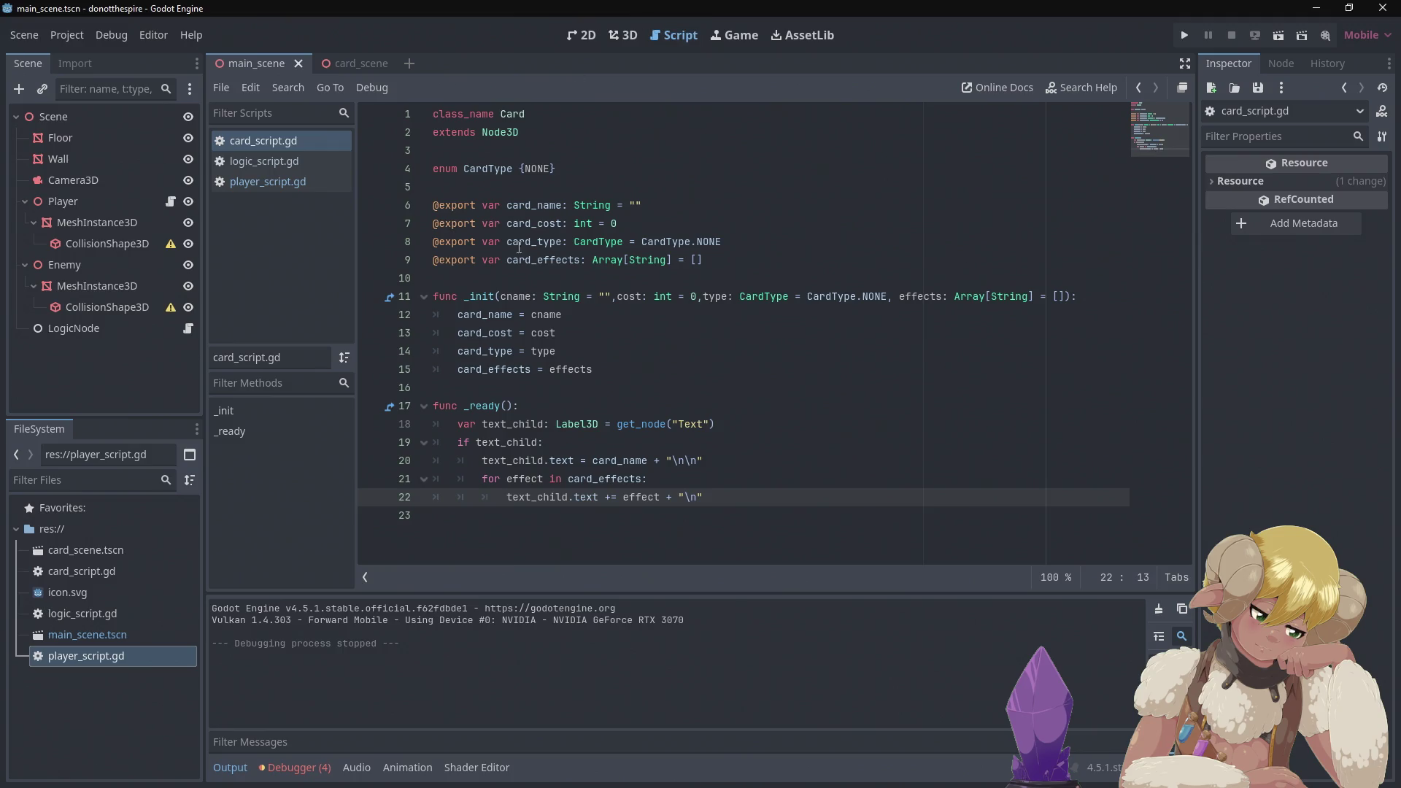
Undo the text_child guard so _ready sets $Text.text directly, save card_script.gd, then open logic_script.gd.
click(694, 314)
key(ctrl+z)
key(ctrl+z)
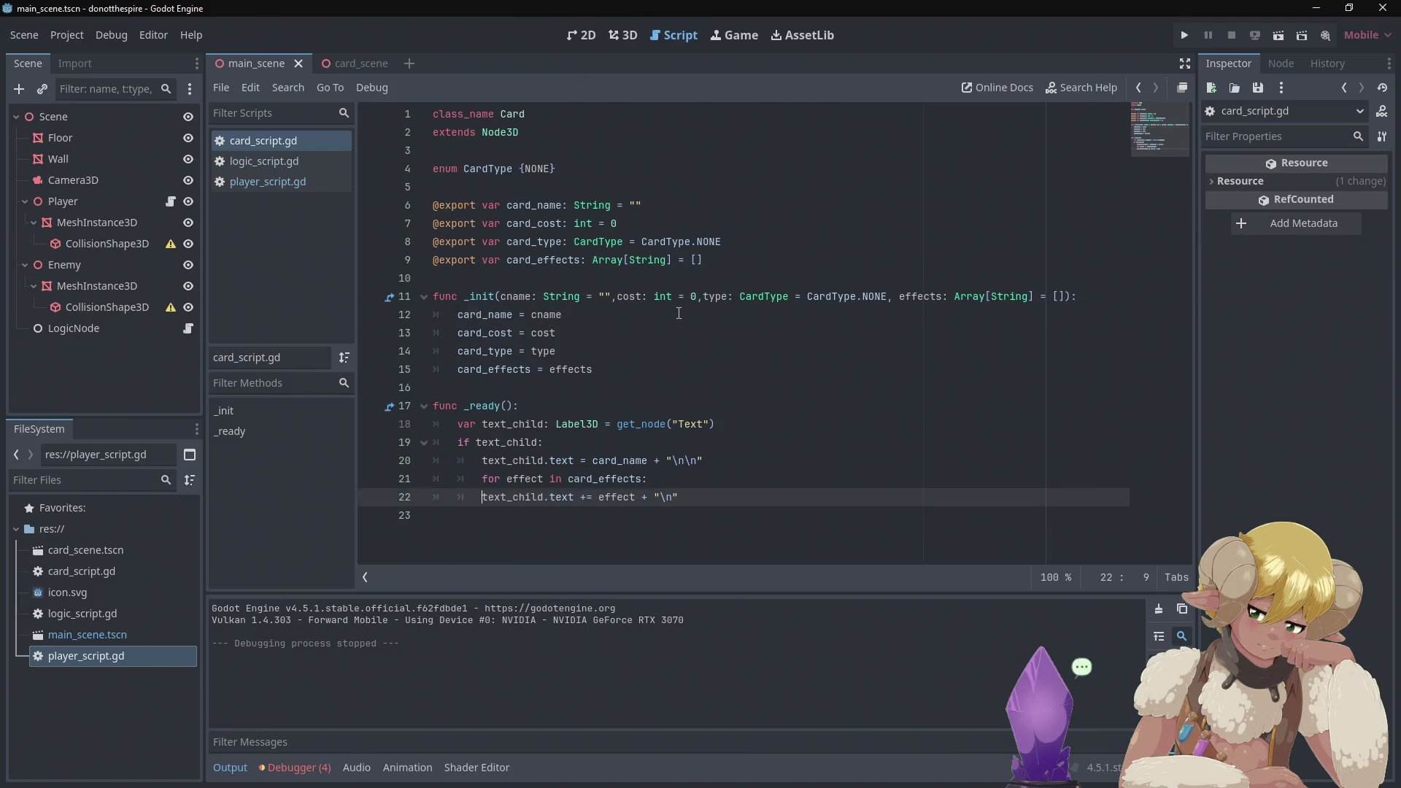
key(ctrl+z)
key(ctrl+z)
key(ctrl+z)
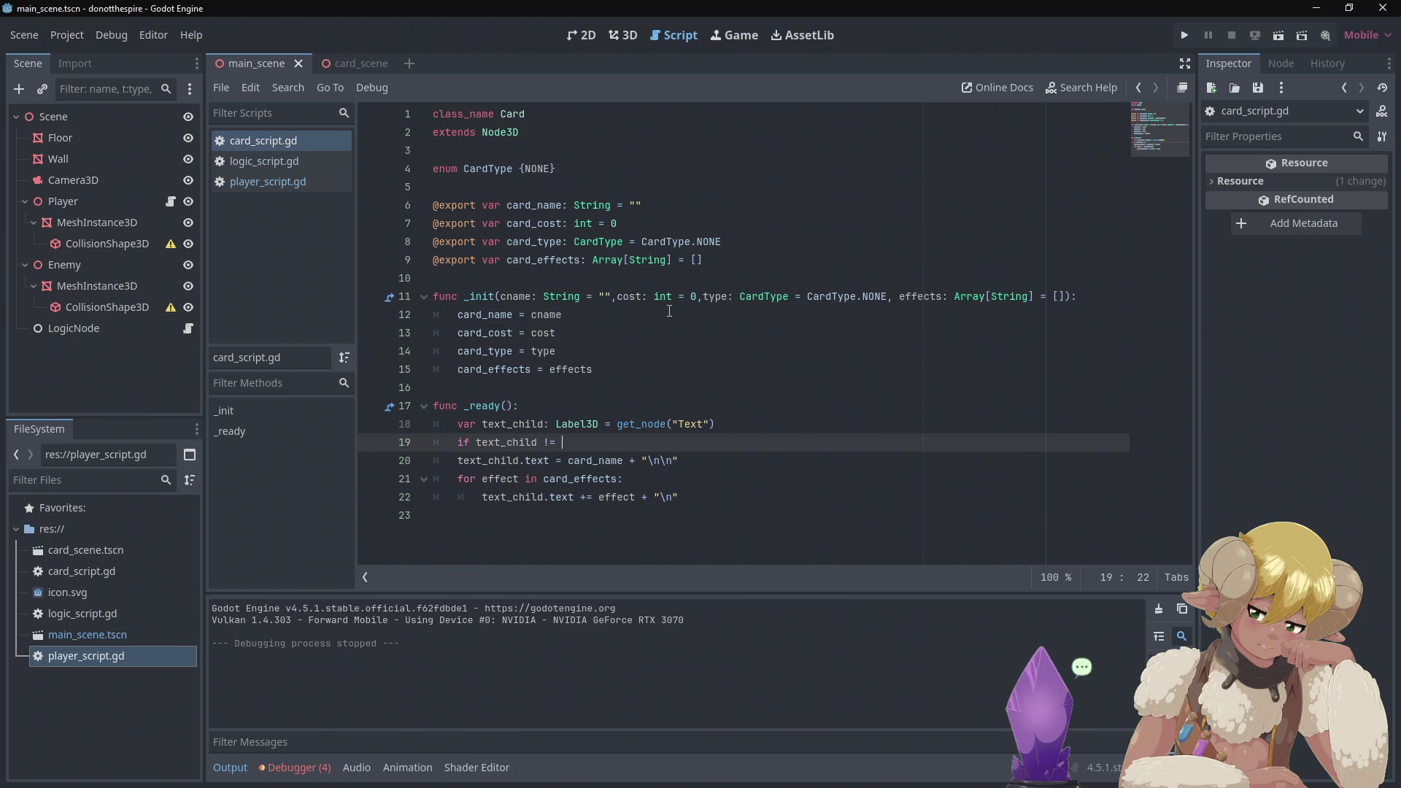
key(ctrl+z)
key(ctrl+z)
key(ctrl+z)
key(ctrl+z)
key(ctrl+z)
key(ctrl+z)
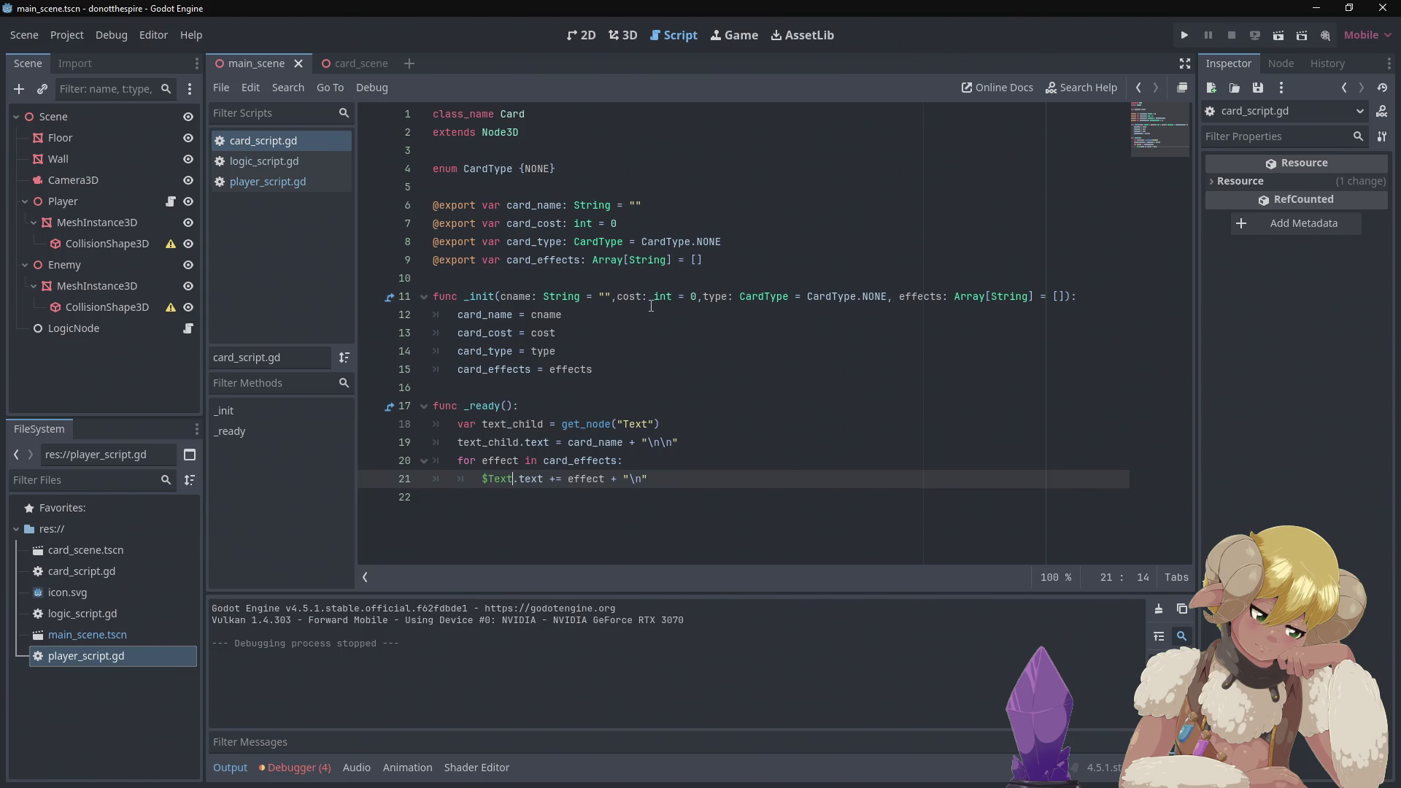
key(ctrl+z)
key(ctrl+z)
key(ctrl+z)
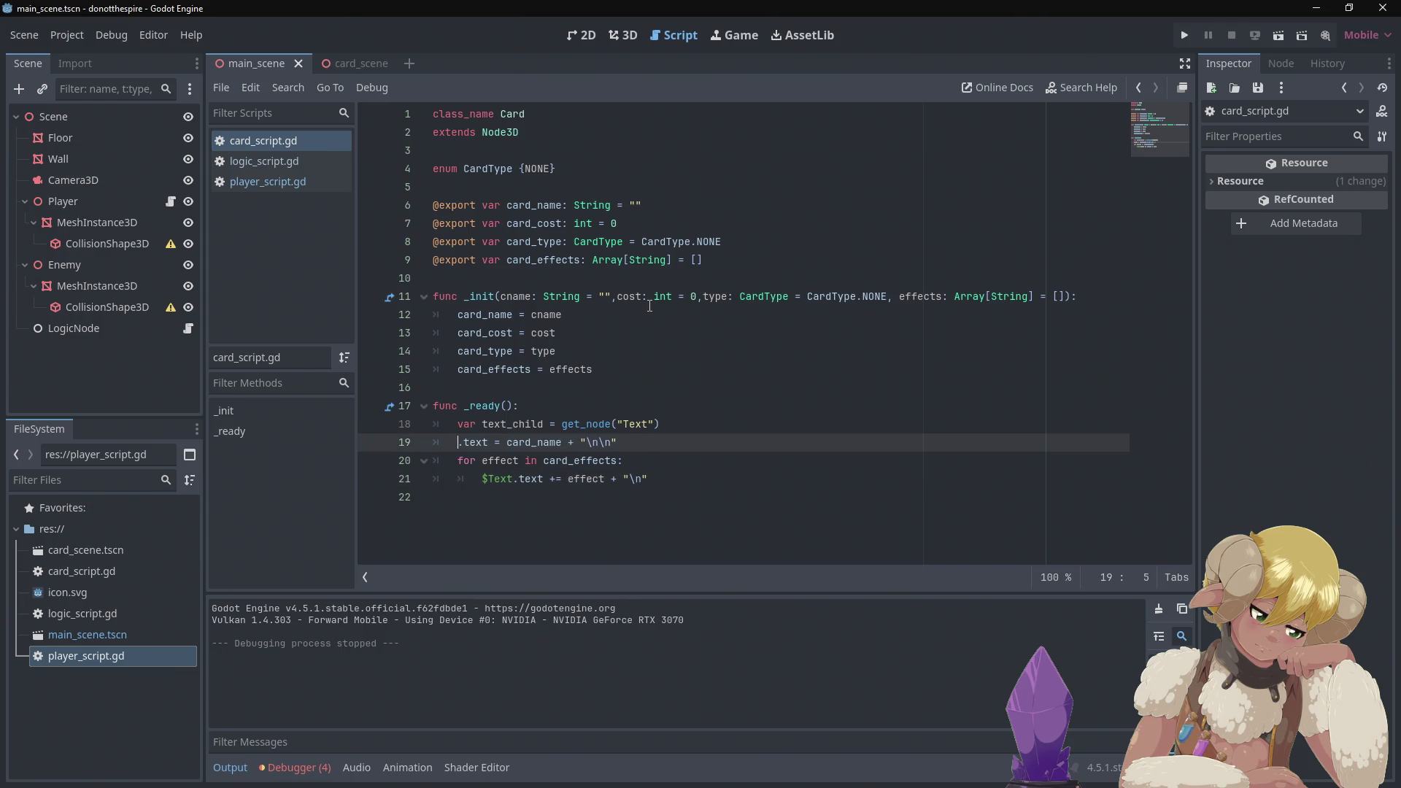
key(ctrl+z)
key(ctrl+z)
key(ctrl+z)
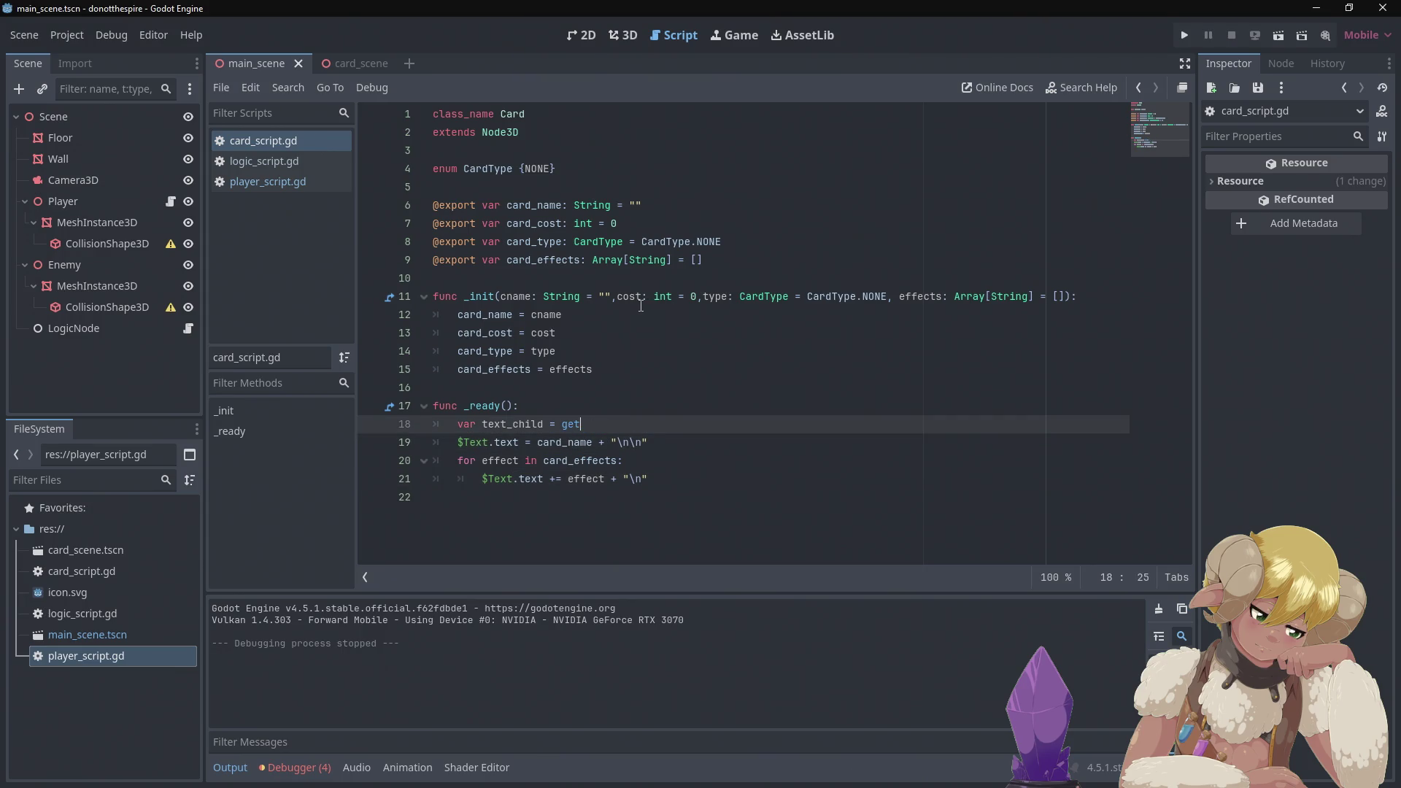
key(ctrl+z)
key(ctrl+z)
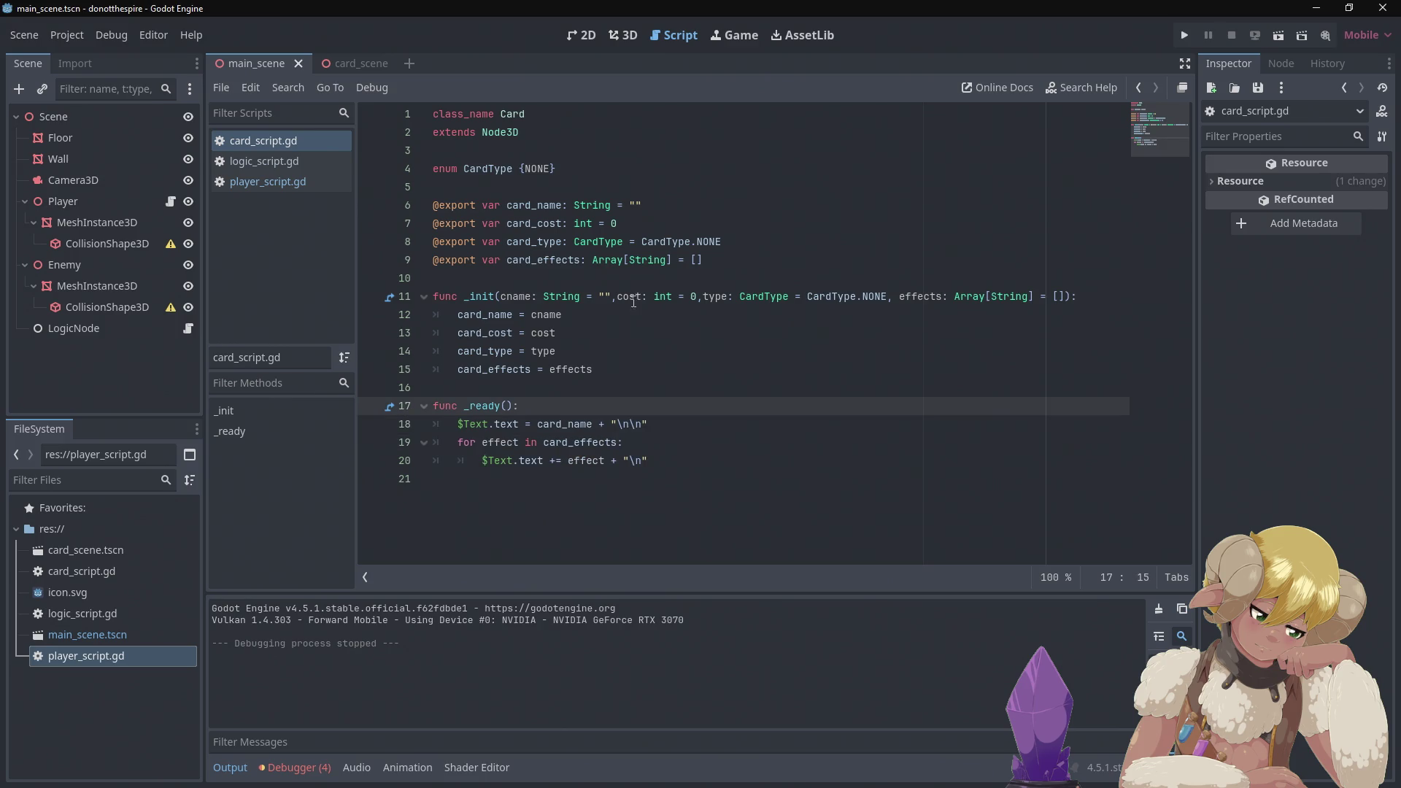
key(ctrl+s)
click(243, 161)
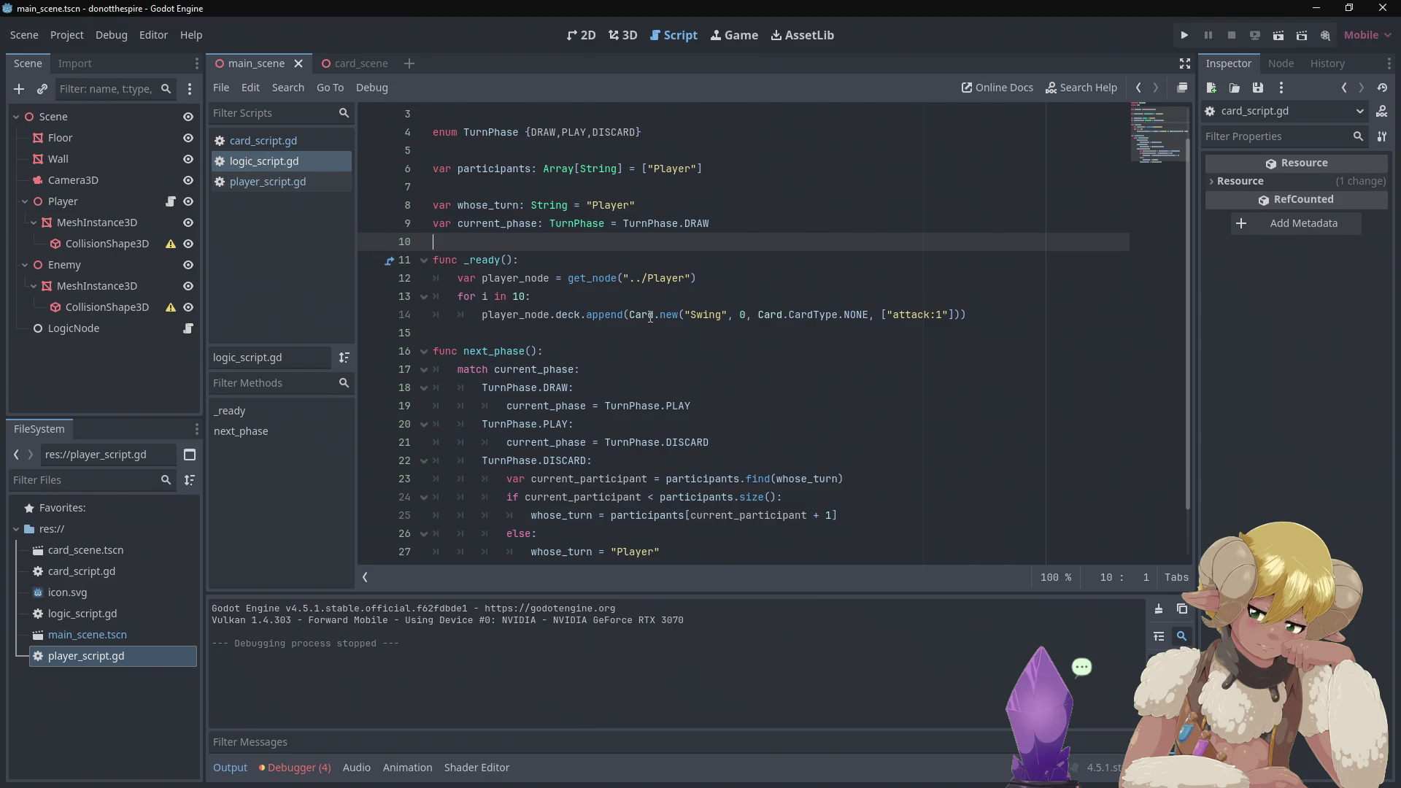
Check the Card reference on line 14, then switch to the 'Spawning monsters randomly' docs in Firefox.
mouse_move(650, 316)
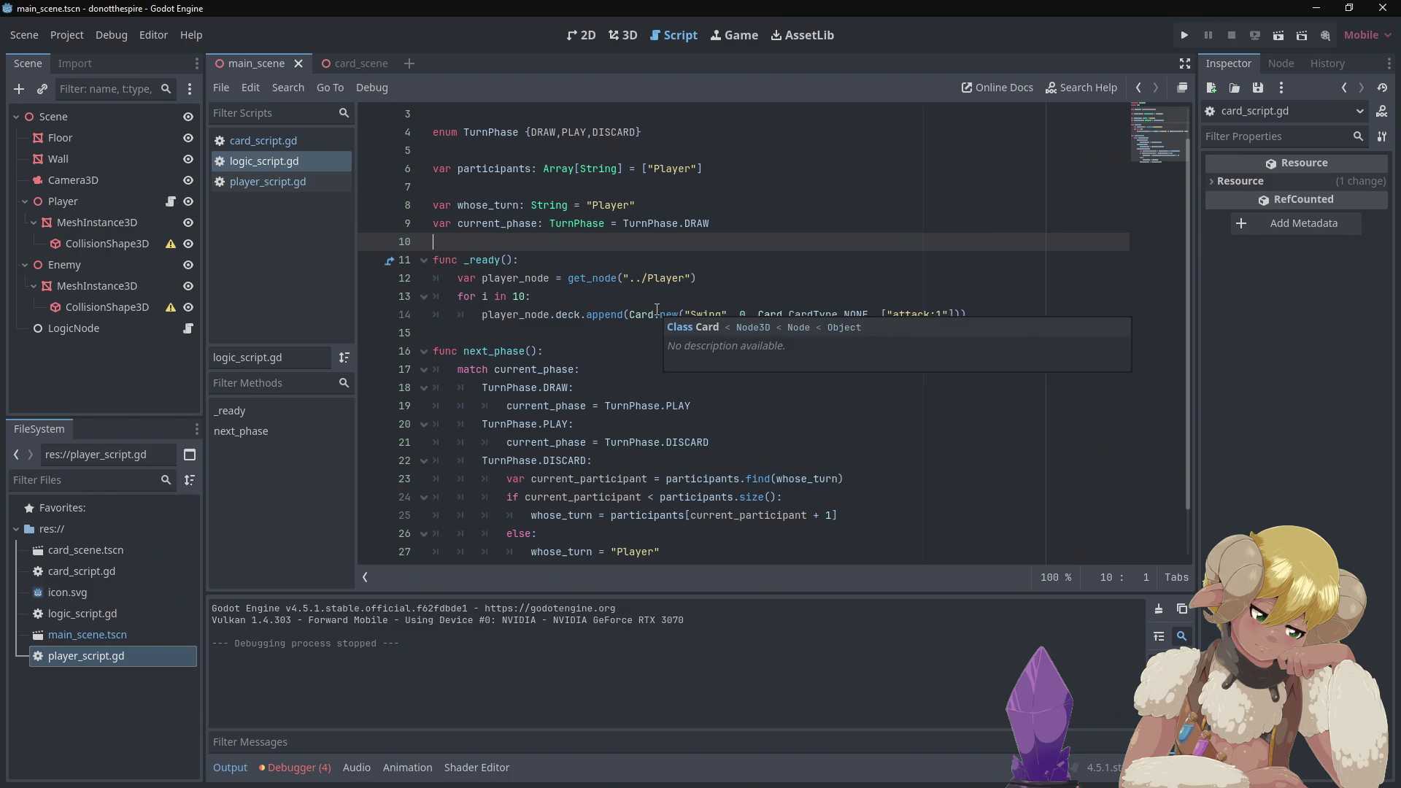
key(alt+Tab)
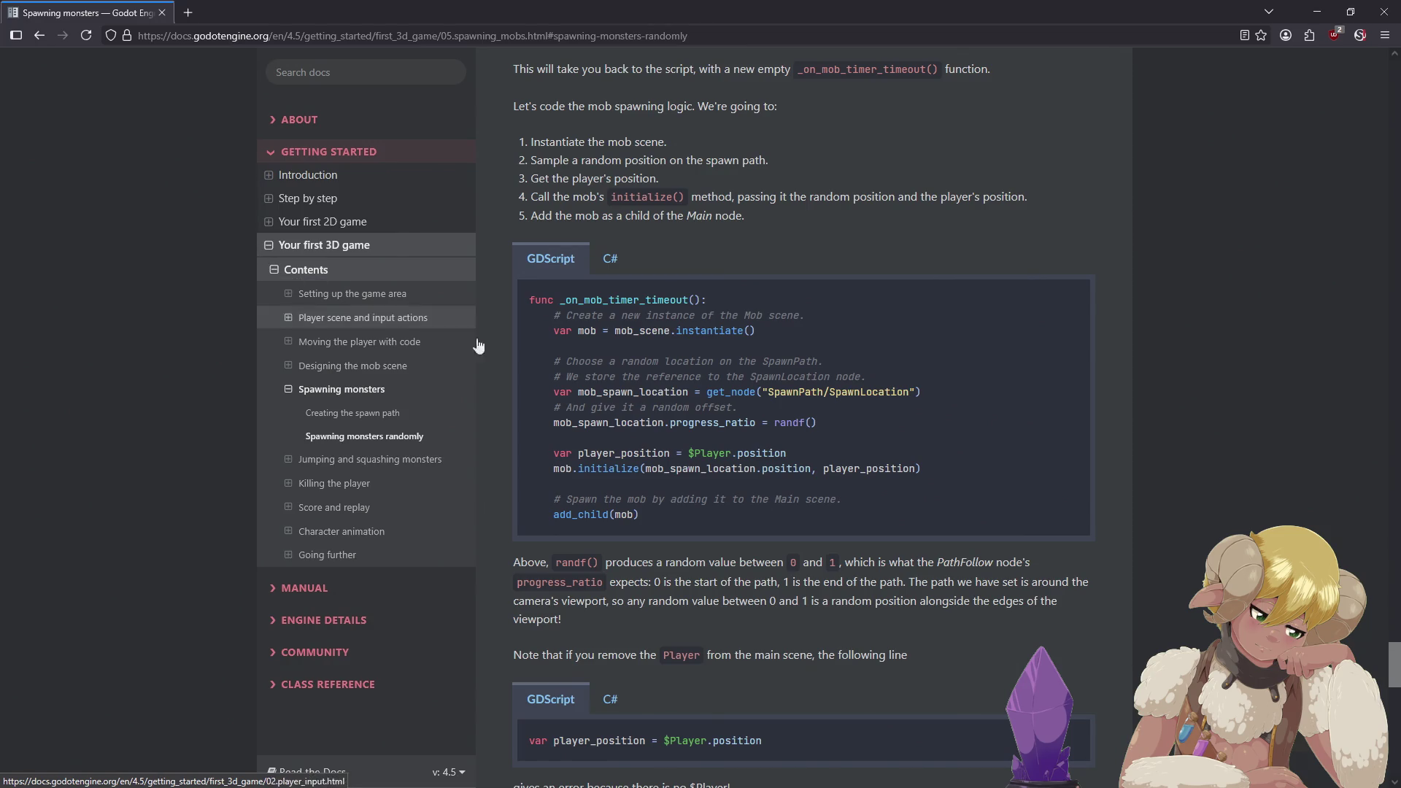
Read the mob-spawning code example in the docs, then return to logic_script.gd in Godot.
scroll(577, 383, up, 4)
scroll(577, 383, down, 3)
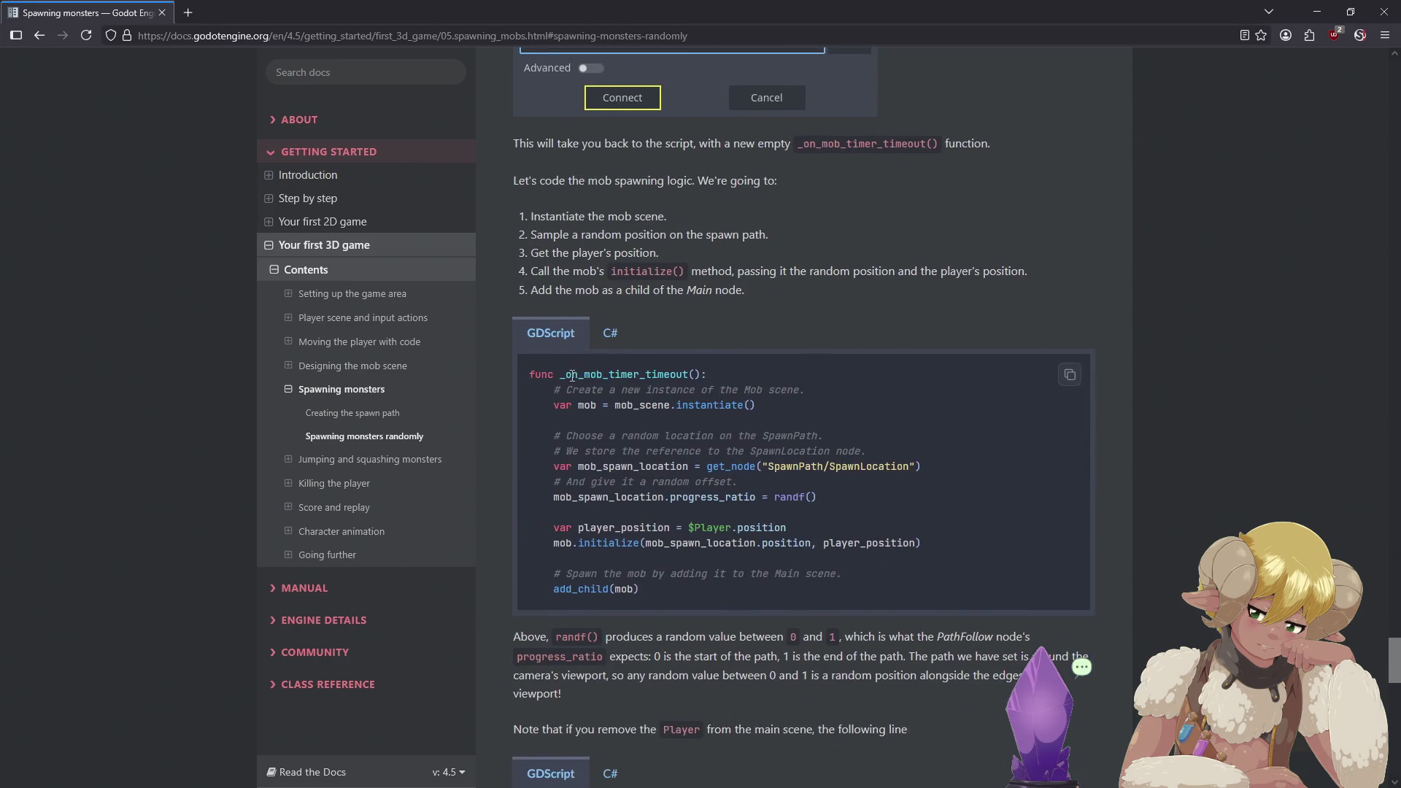
scroll(555, 371, down, 1)
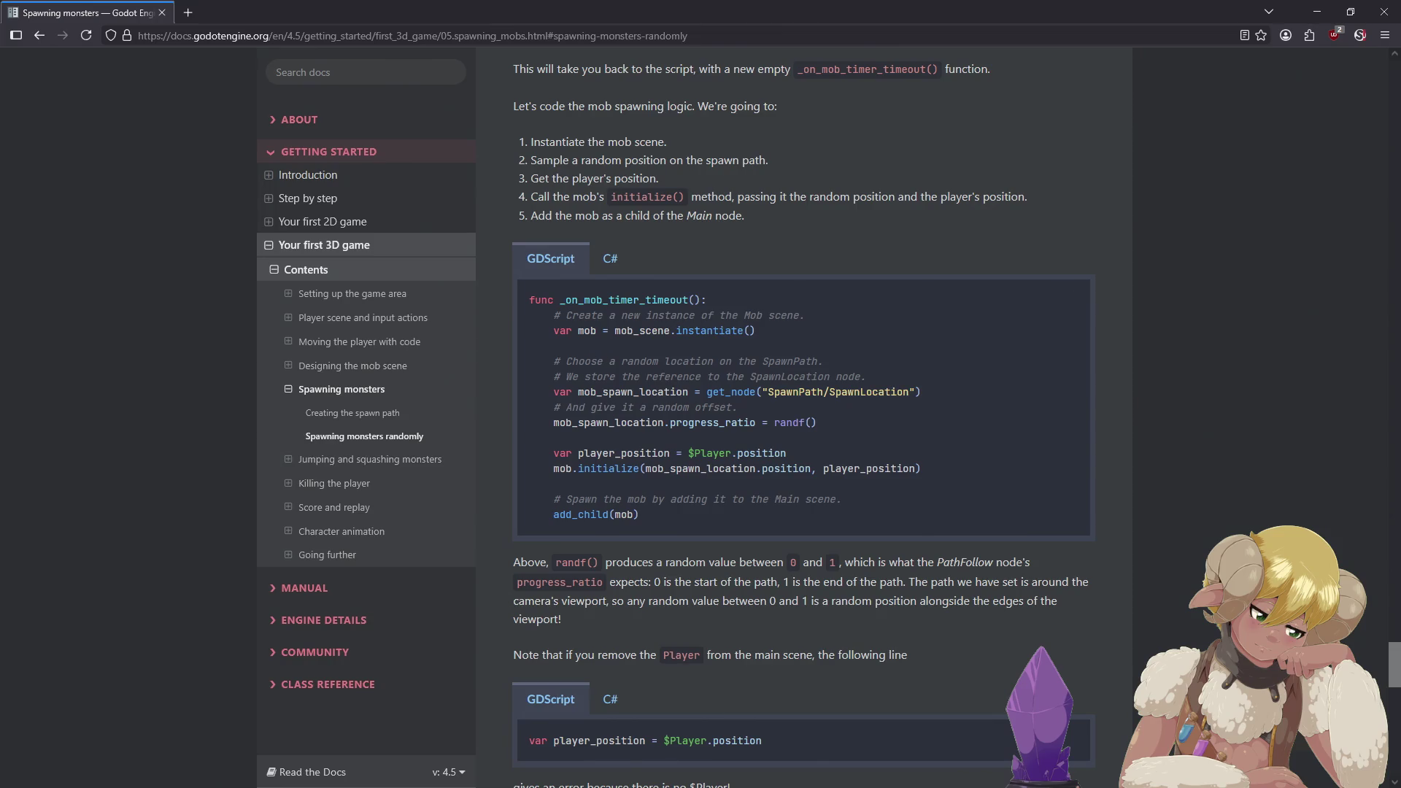
key(alt+Tab)
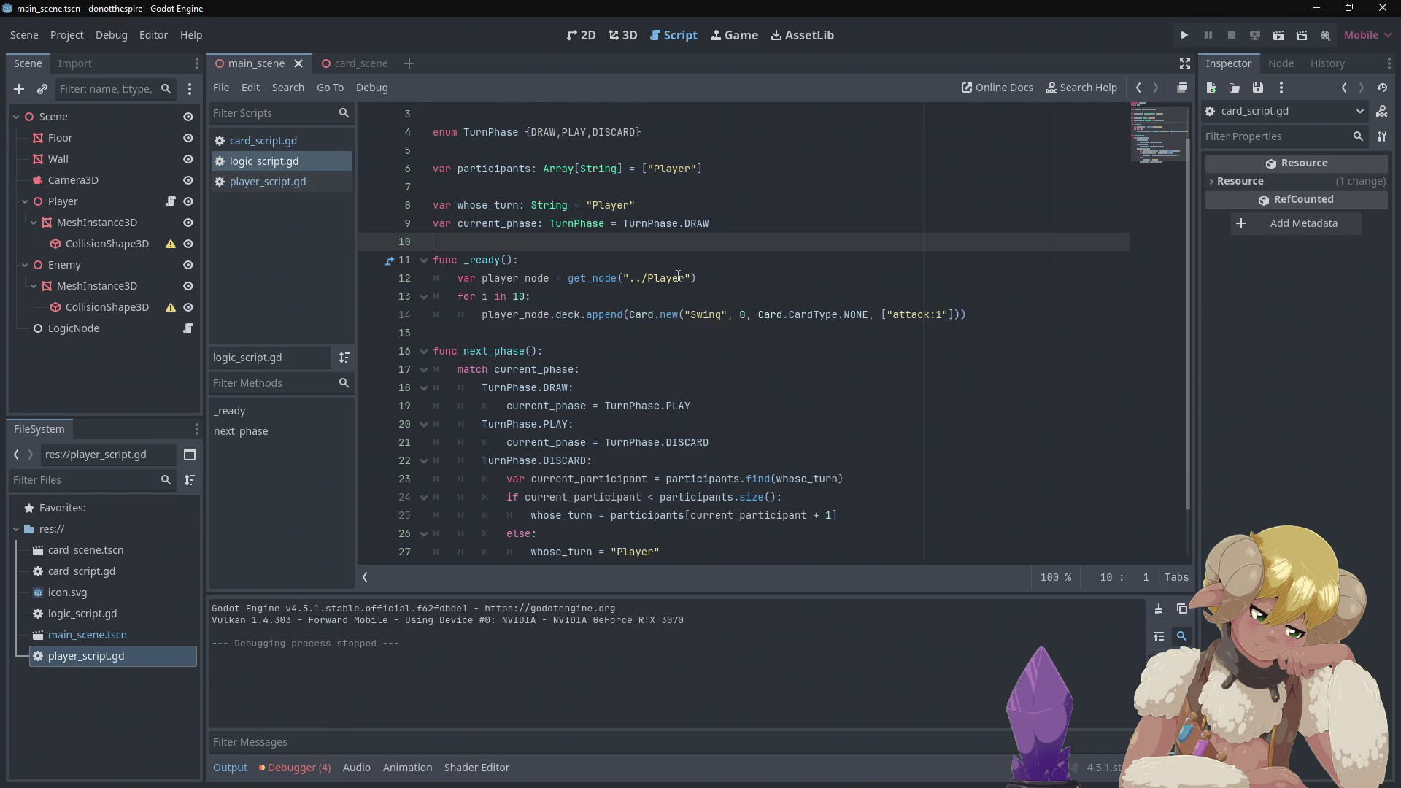
Replace Card.new with Card.instantiate on line 14 of logic_script.gd, then view card_script.gd.
double_click(670, 313)
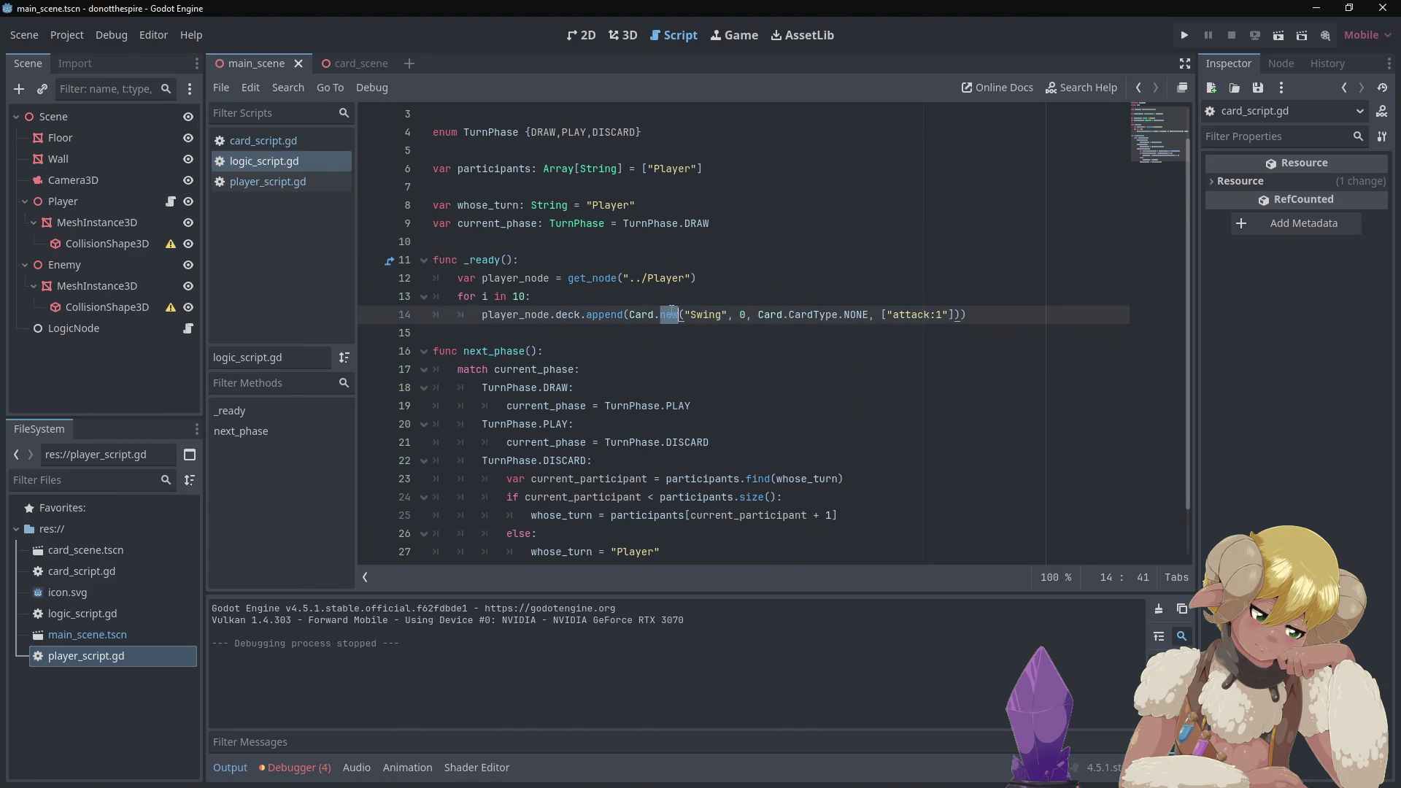
text(instanti)
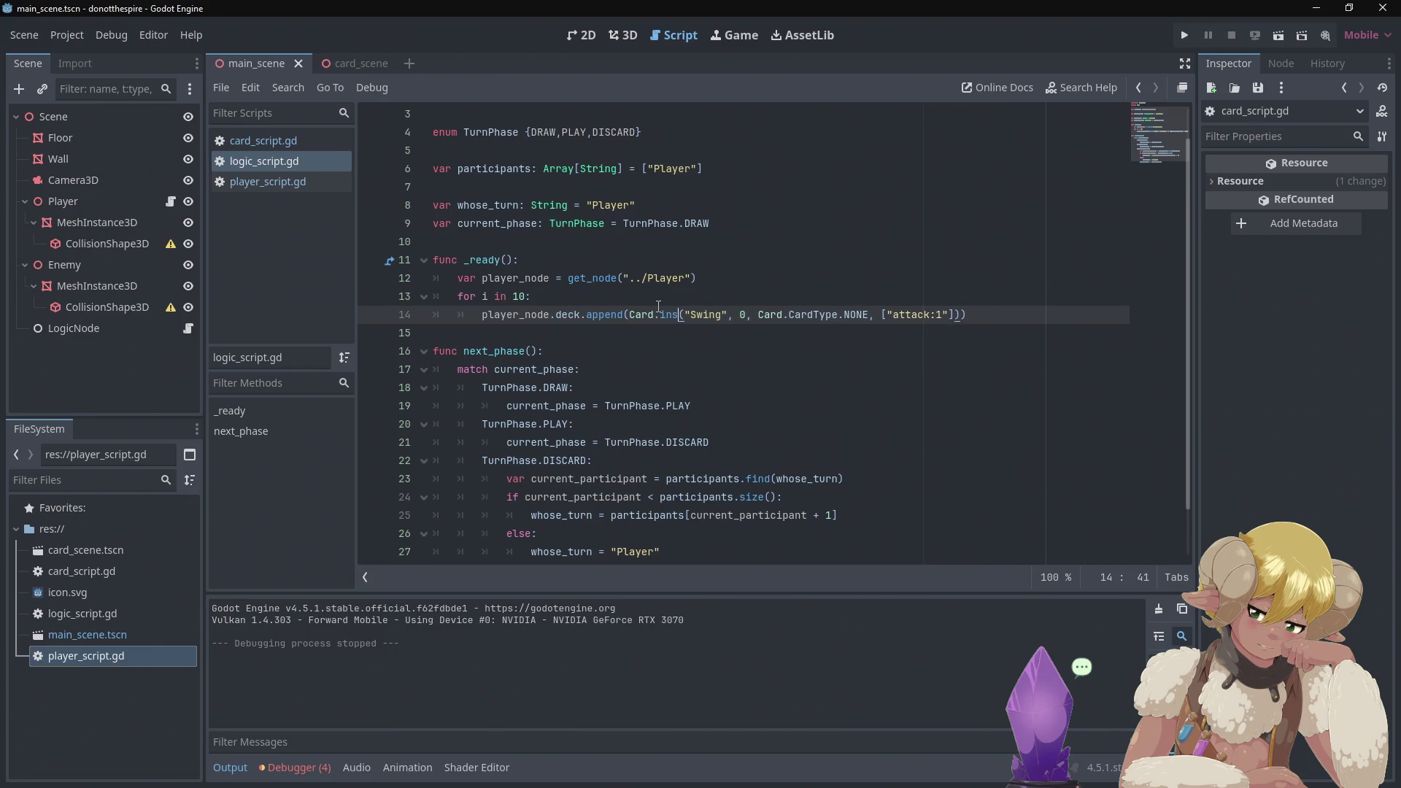
text(ate)
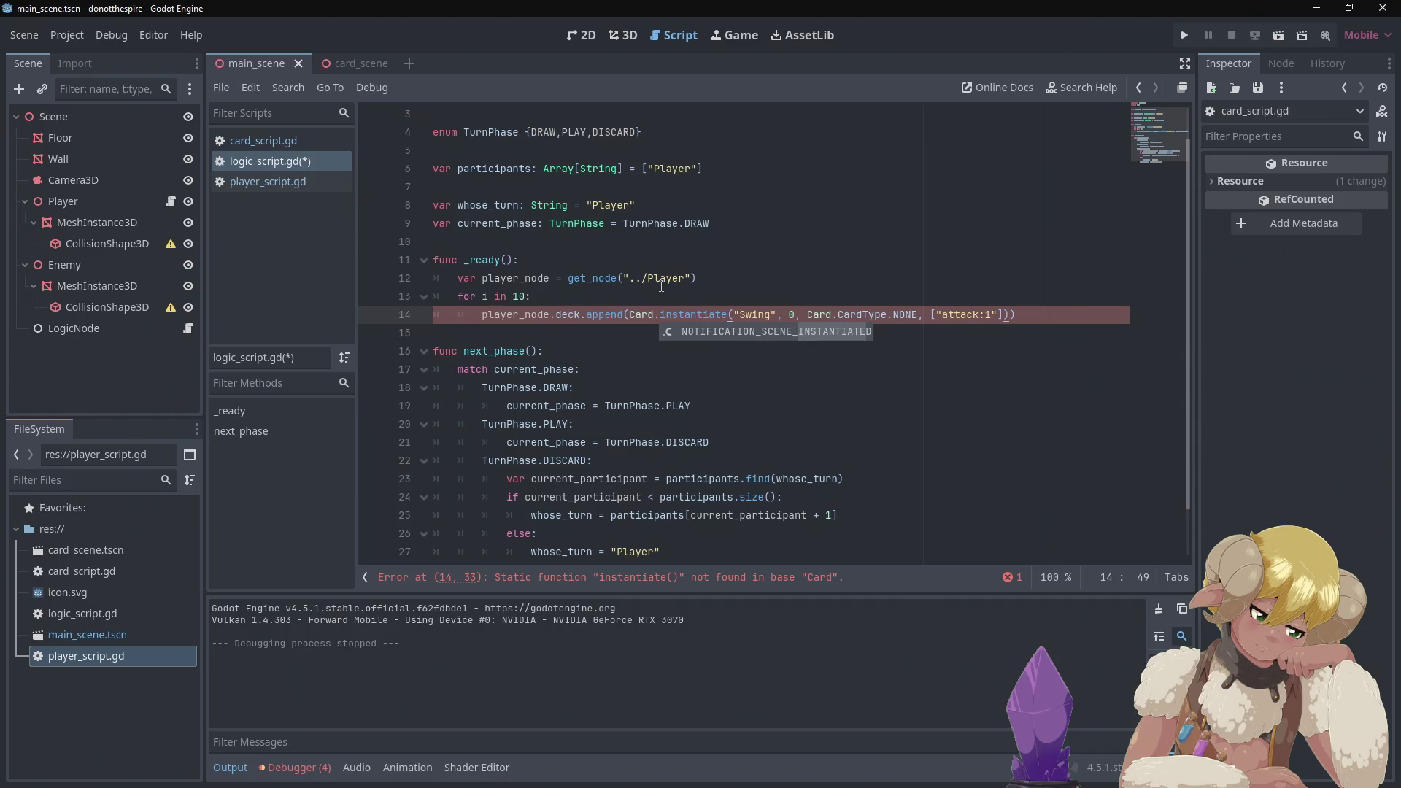
click(735, 266)
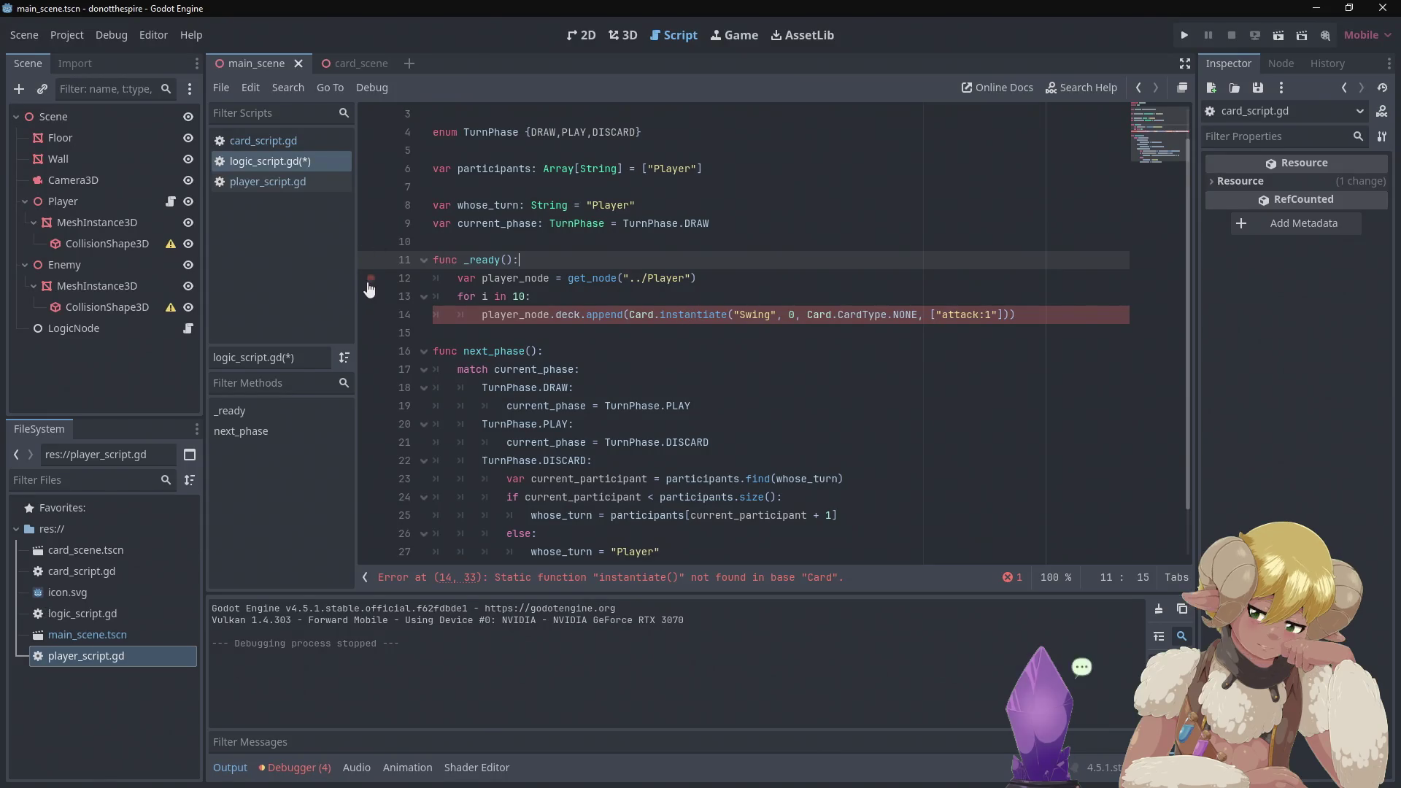
click(264, 150)
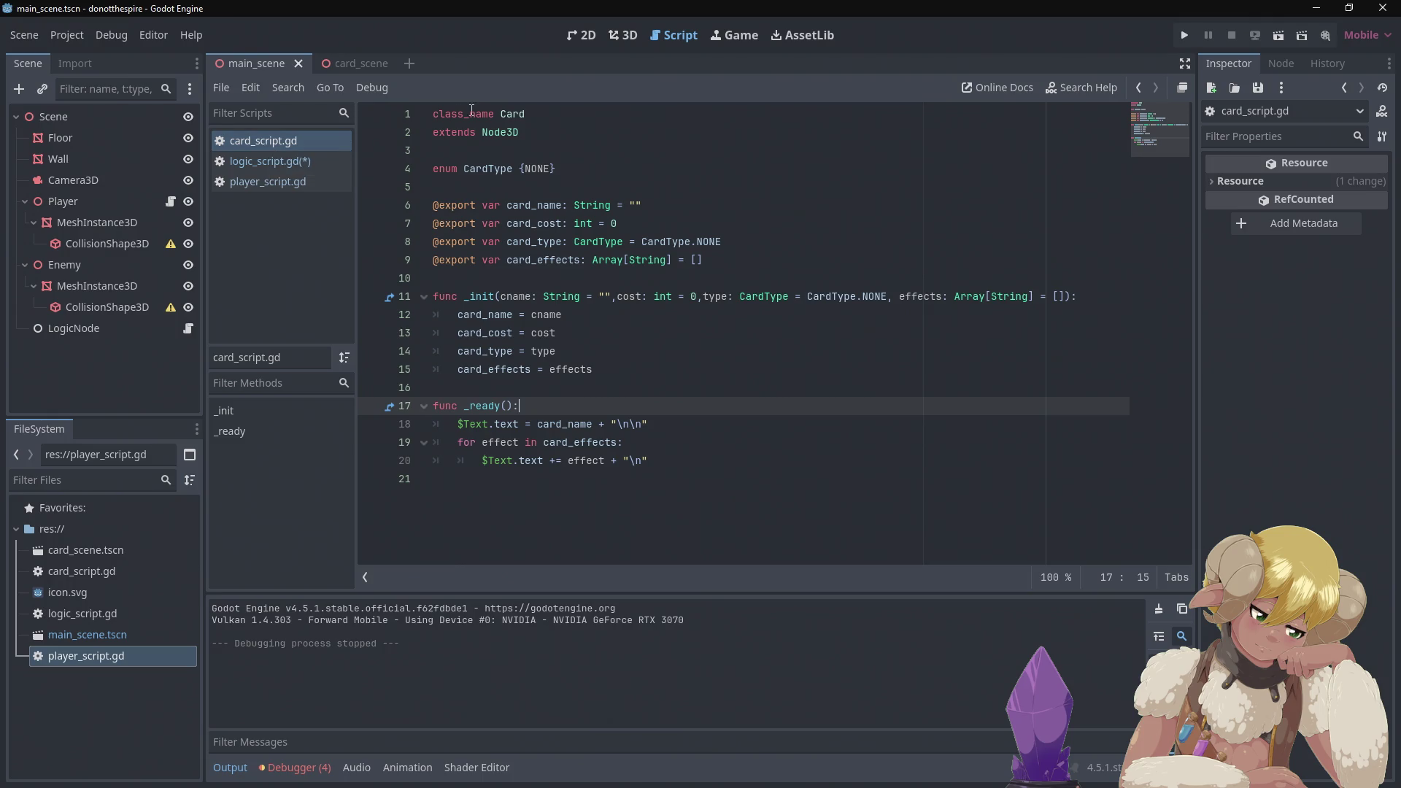
Check the Node3D docs tooltip, reopen logic_script.gd, and go back to the Spawning monsters page.
mouse_move(499, 131)
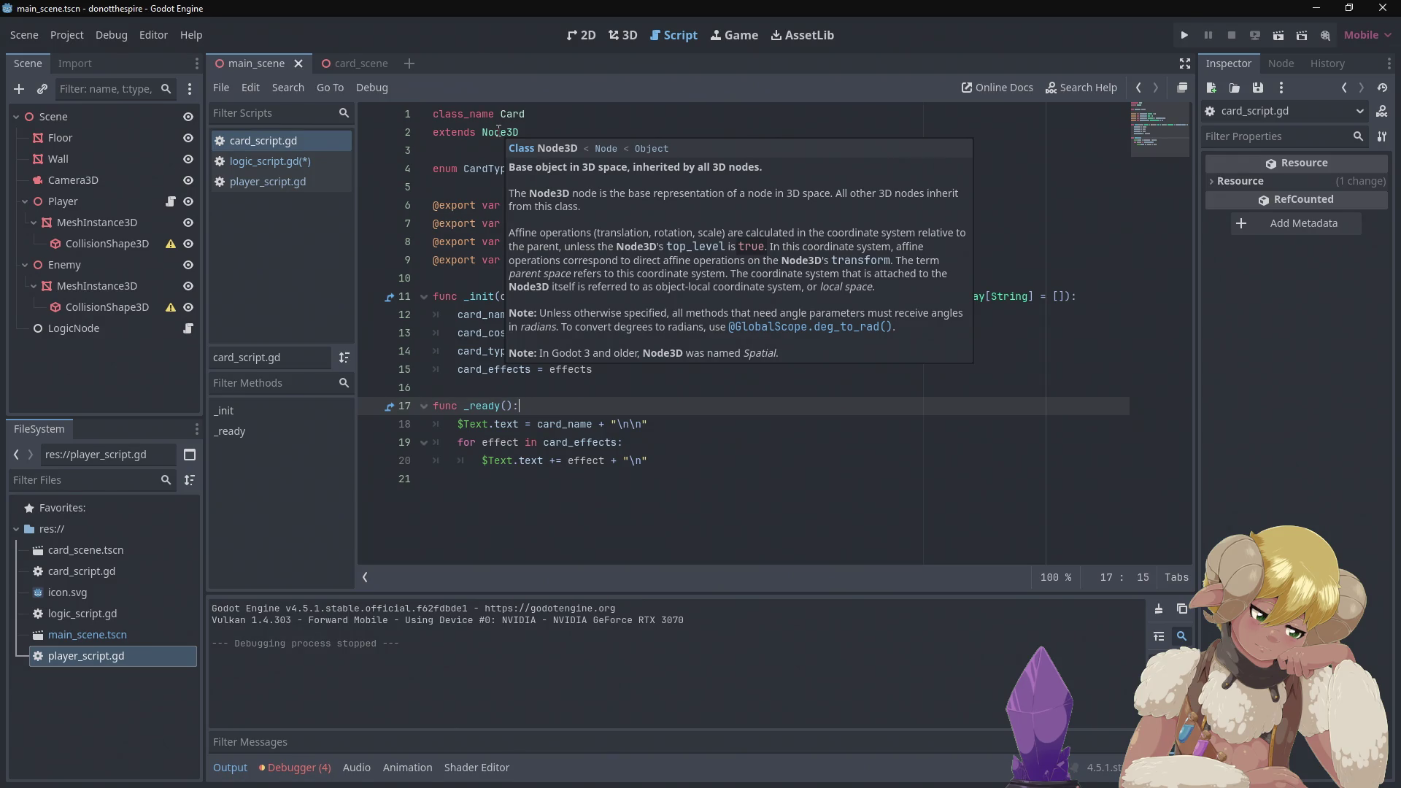
click(247, 160)
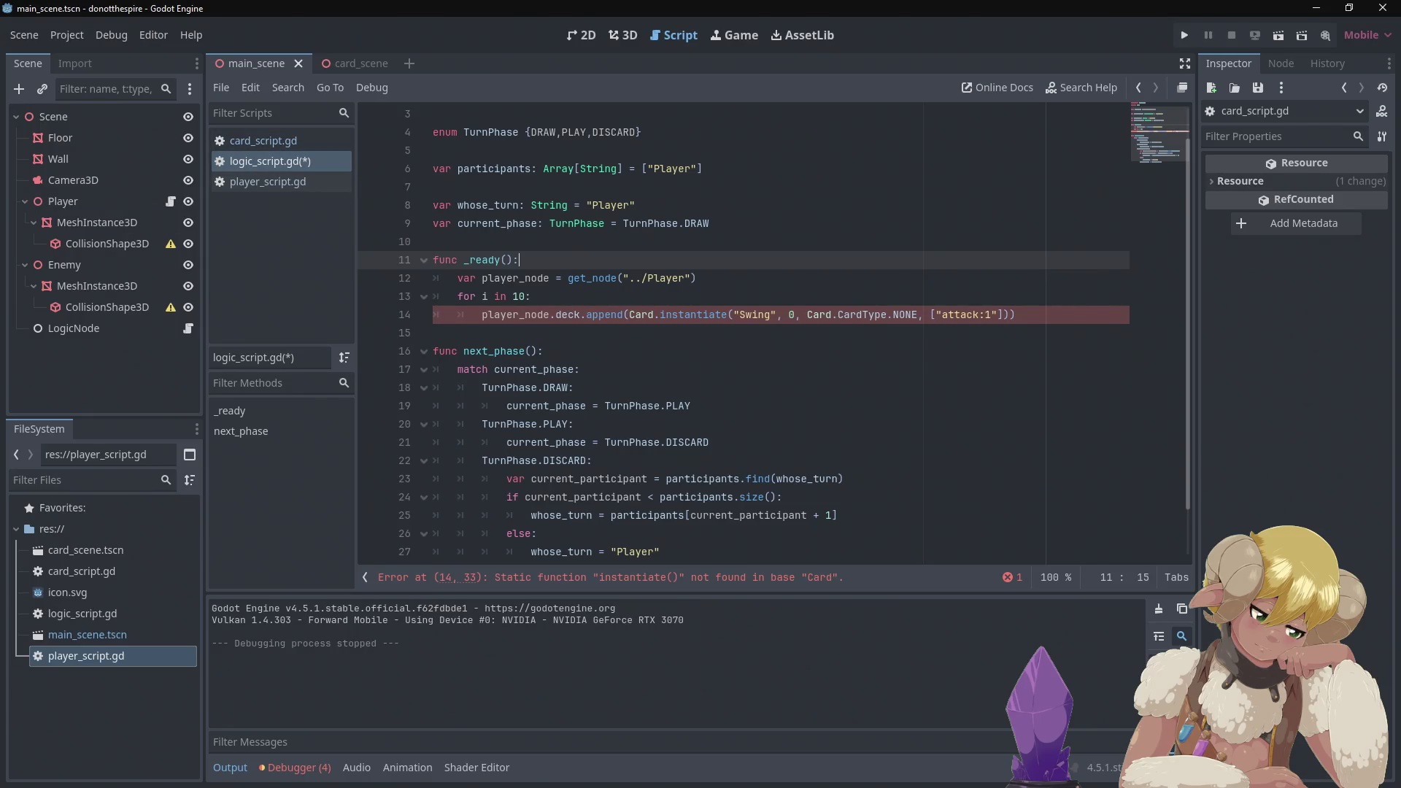
key(alt+Tab)
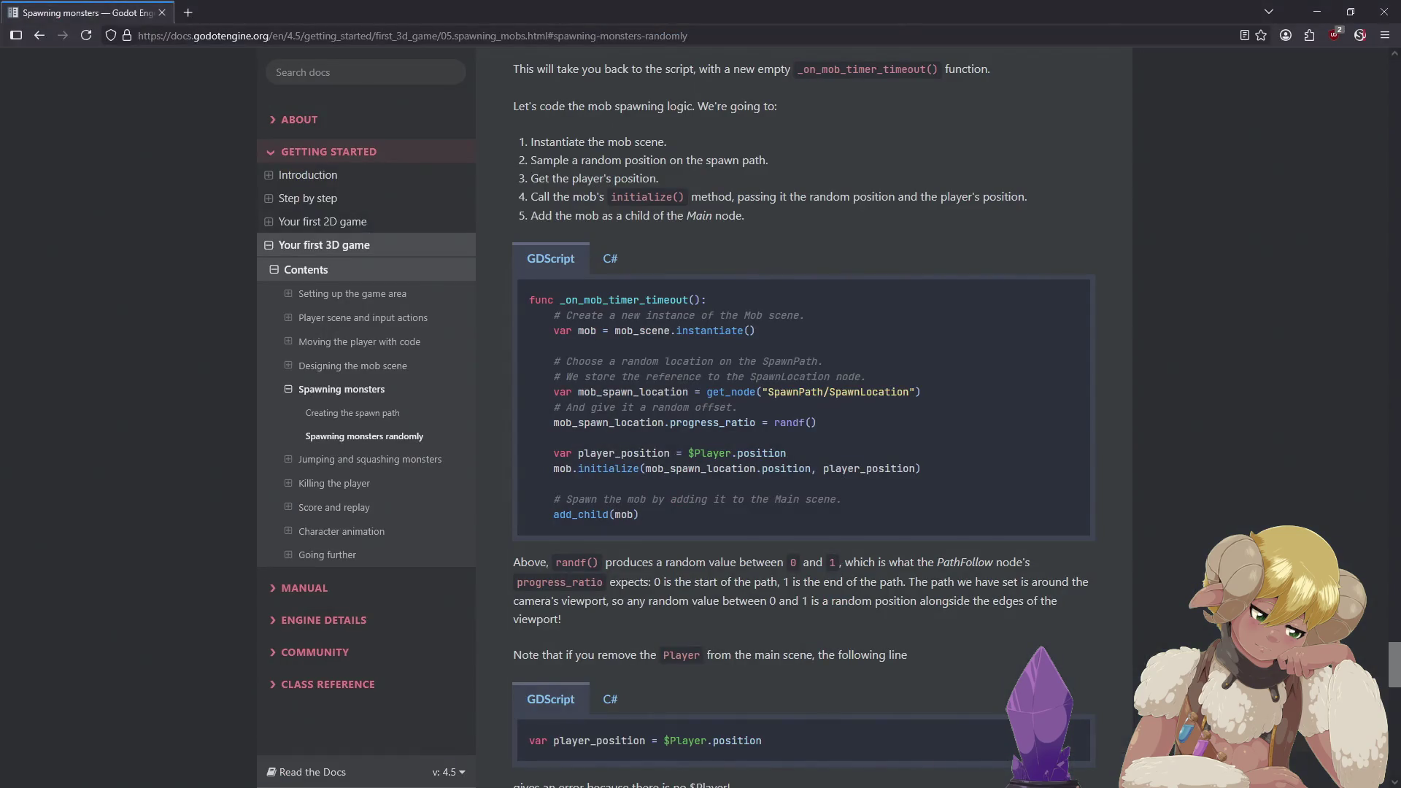
Scroll up to the 'Spawning monsters randomly' section showing mob_scene exported as a PackedScene.
scroll(722, 369, up, 4)
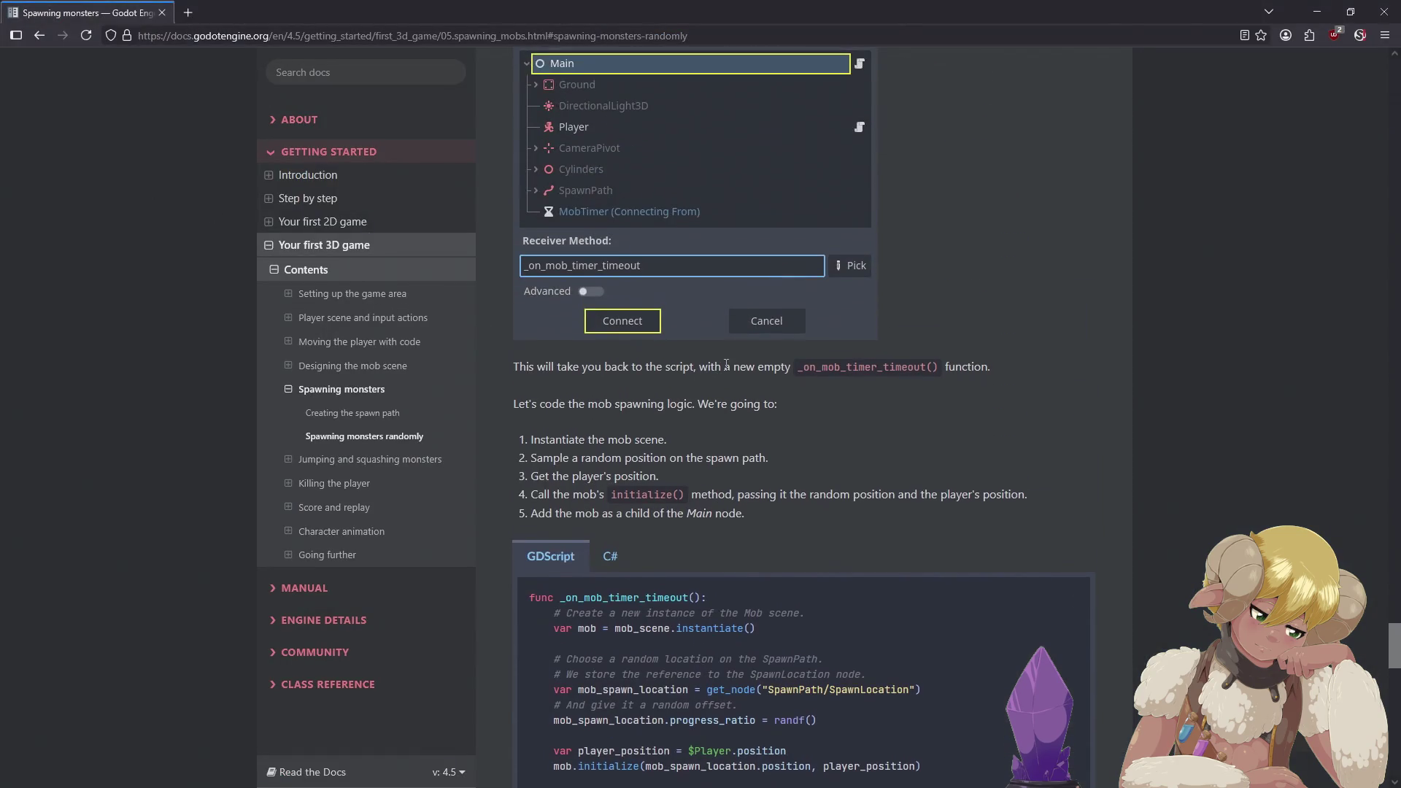
scroll(786, 353, down, 2)
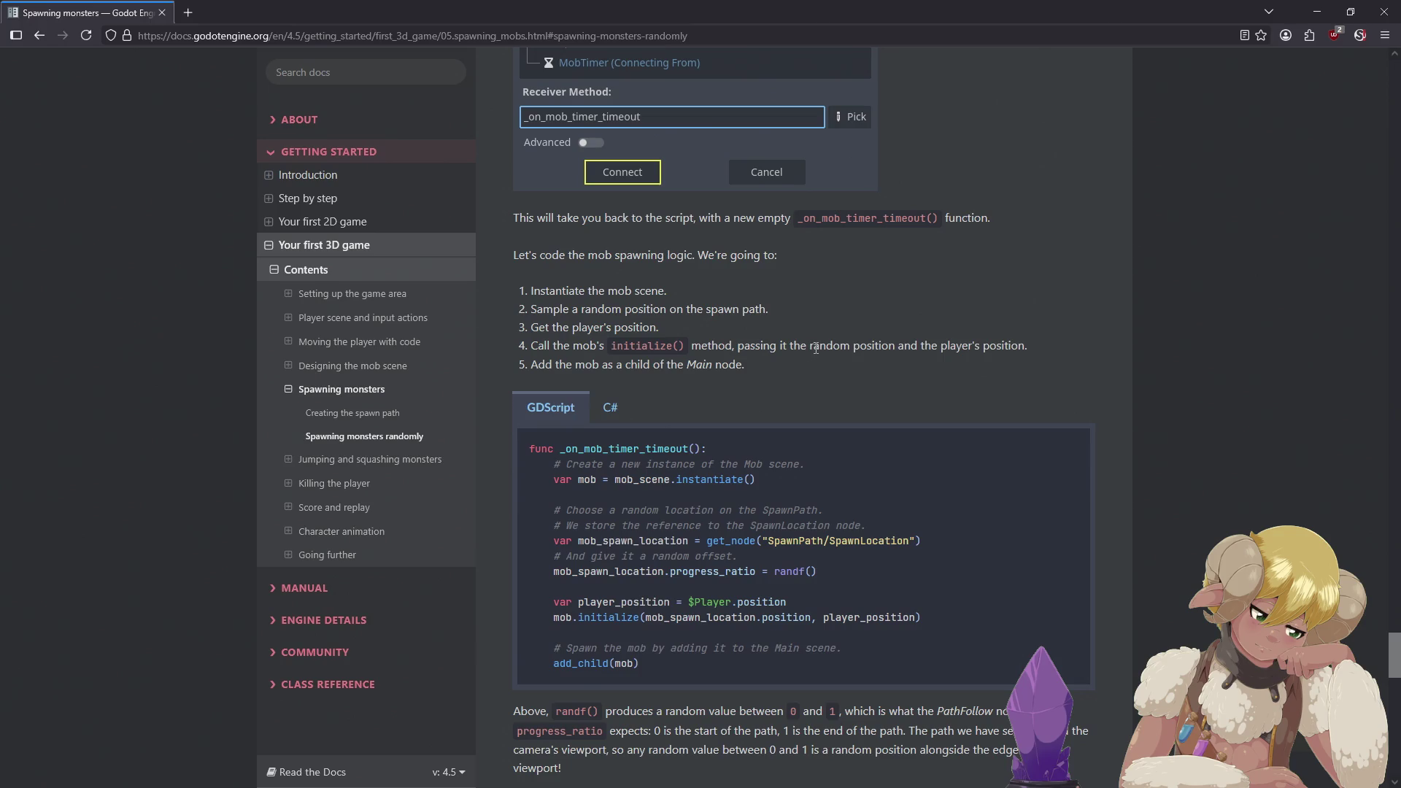
scroll(816, 348, up, 6)
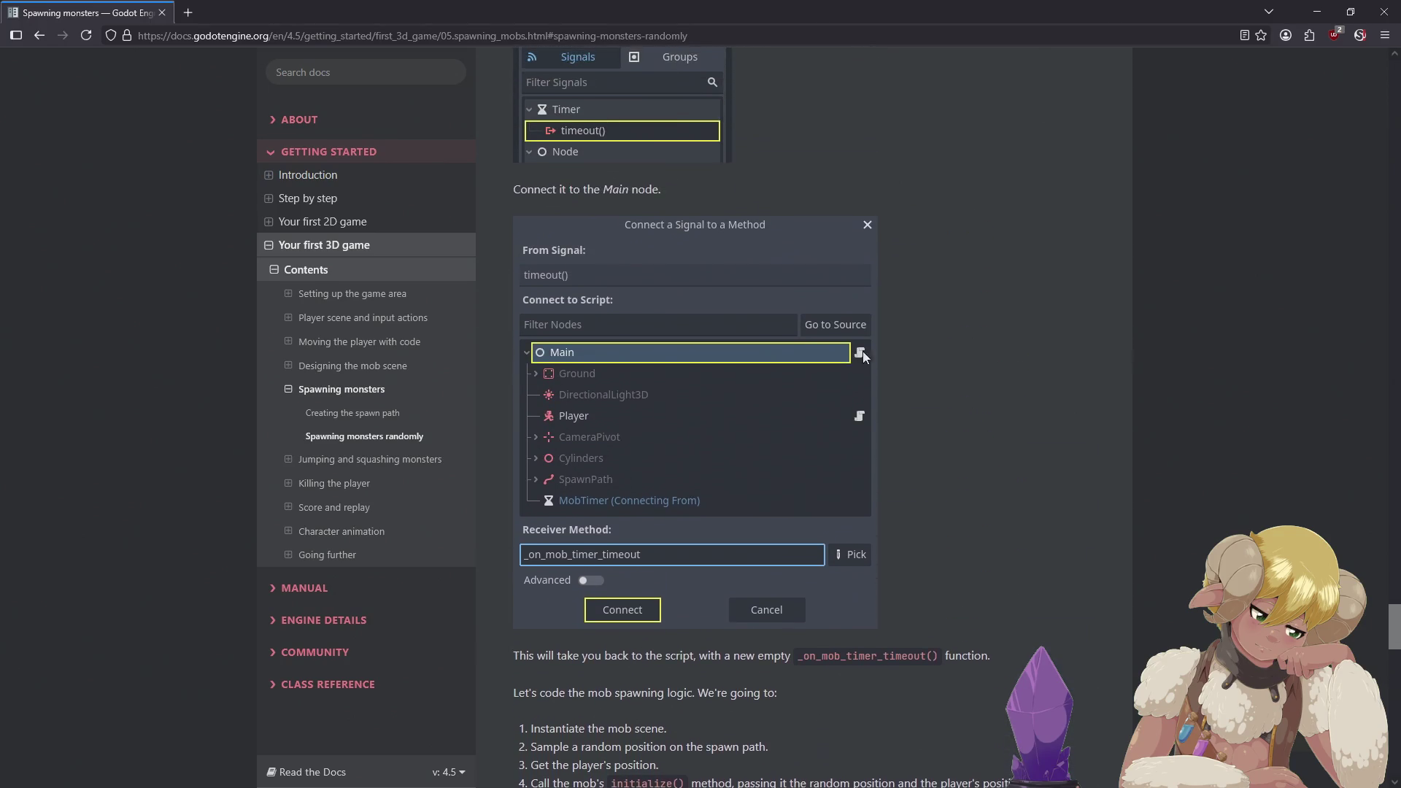
scroll(978, 342, up, 4)
scroll(979, 340, up, 6)
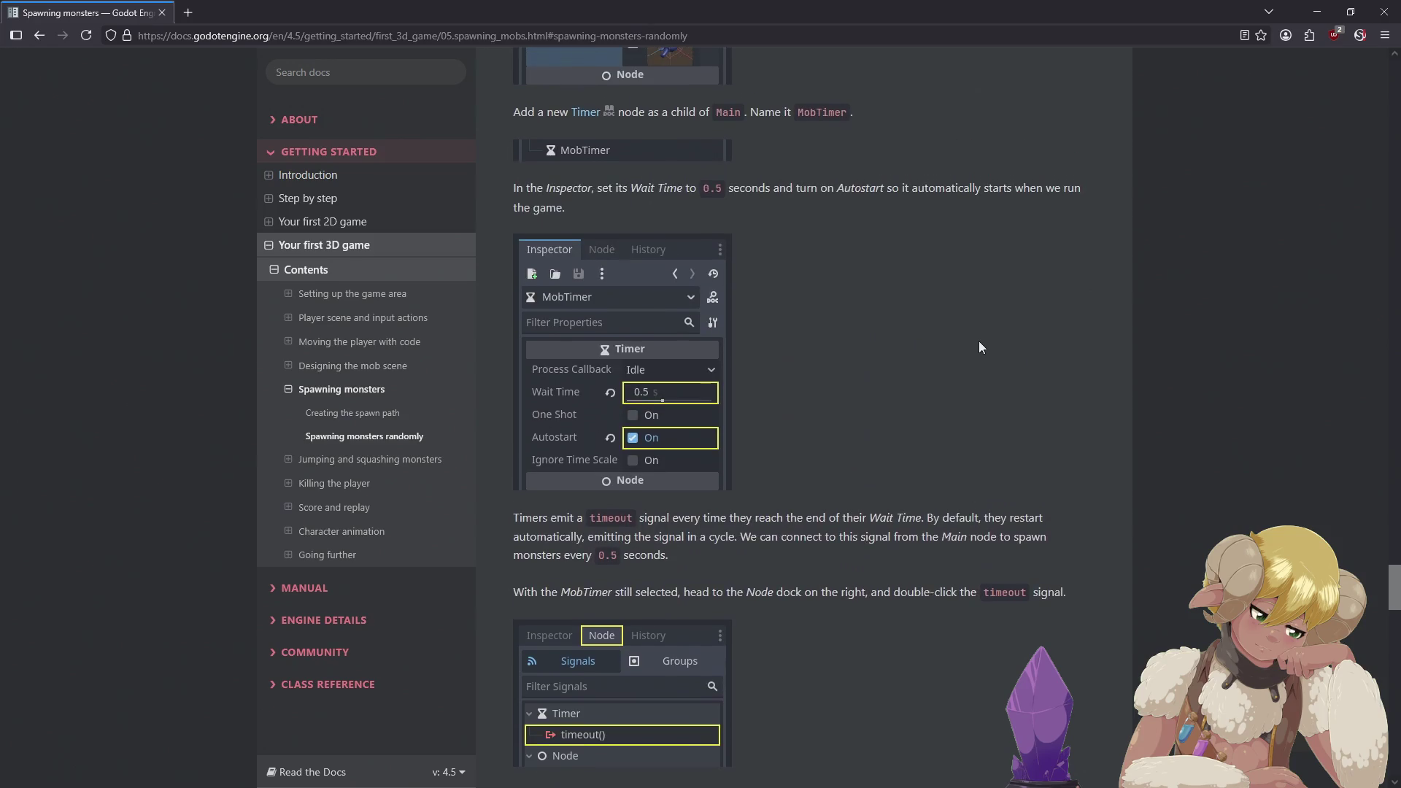
scroll(980, 340, up, 6)
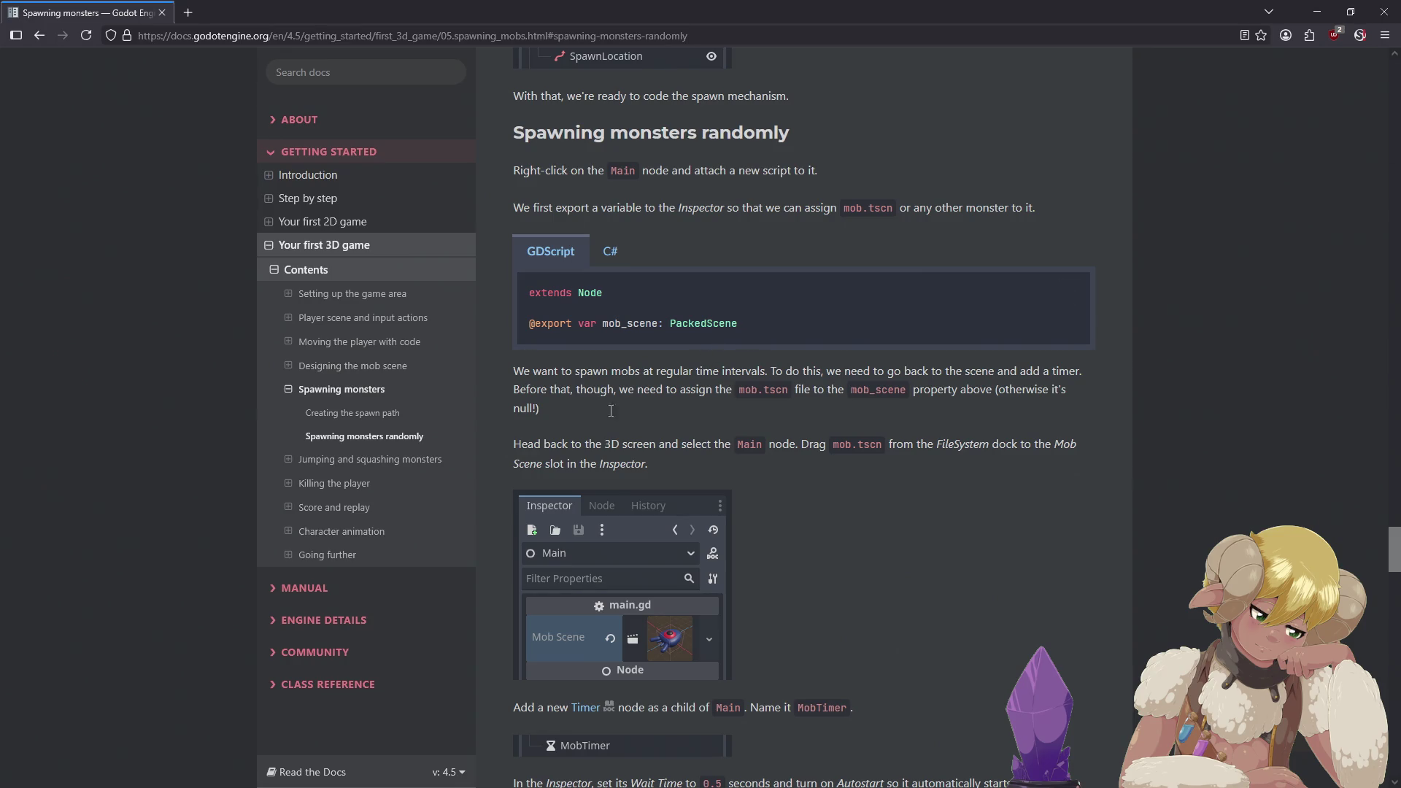
Navigate the docs sidebar through Manual, 3D, Scripting and GDScript to the GDScript reference's Classes section.
click(372, 588)
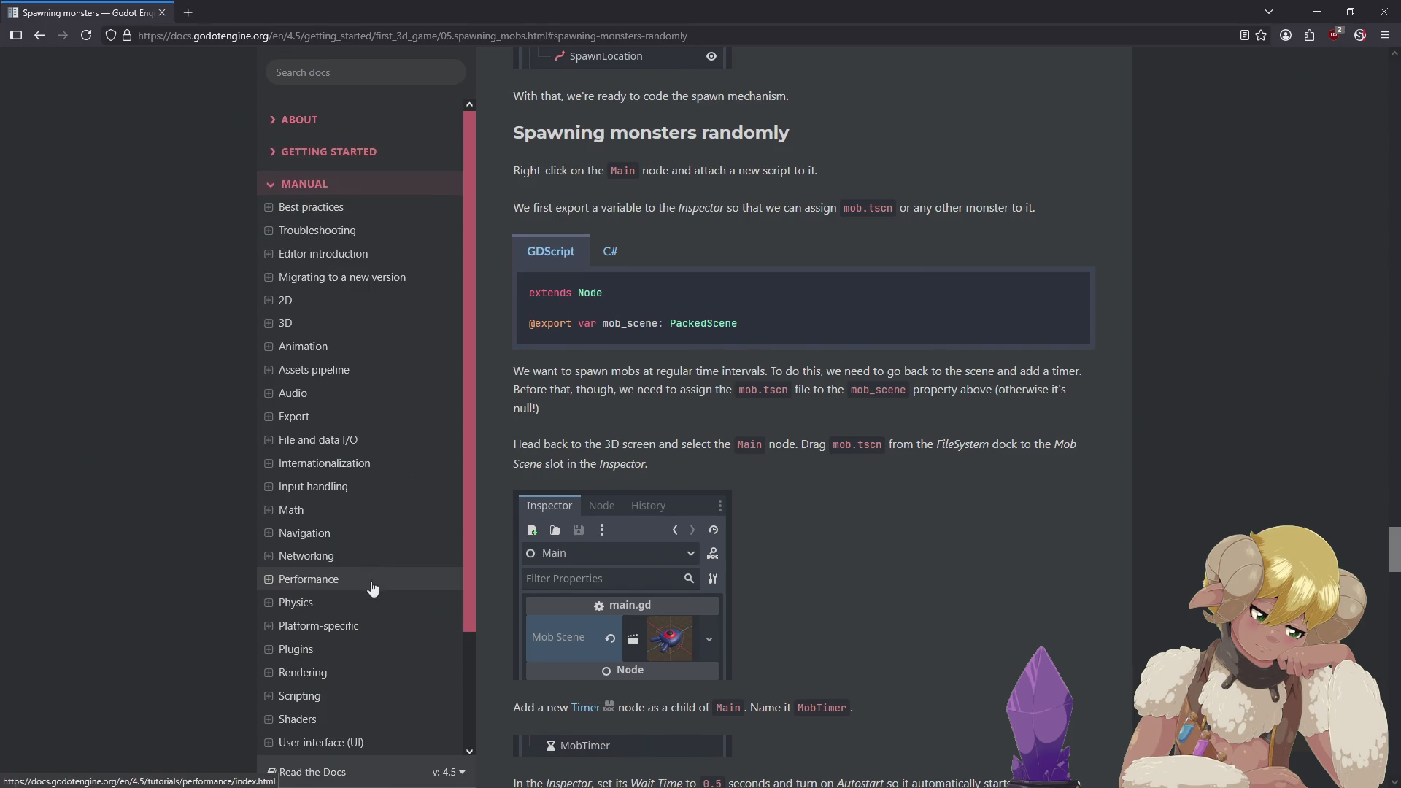
click(398, 331)
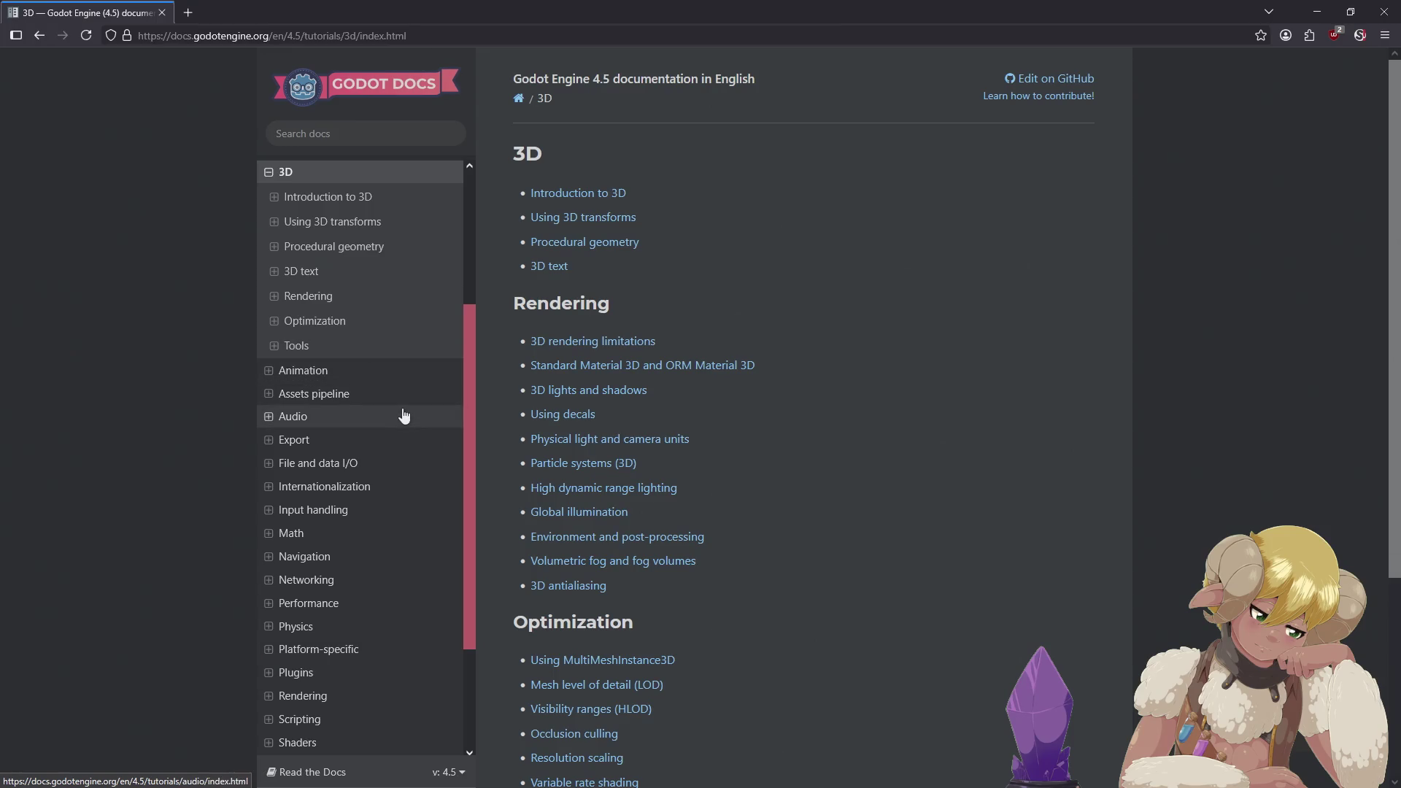
scroll(412, 408, down, 2)
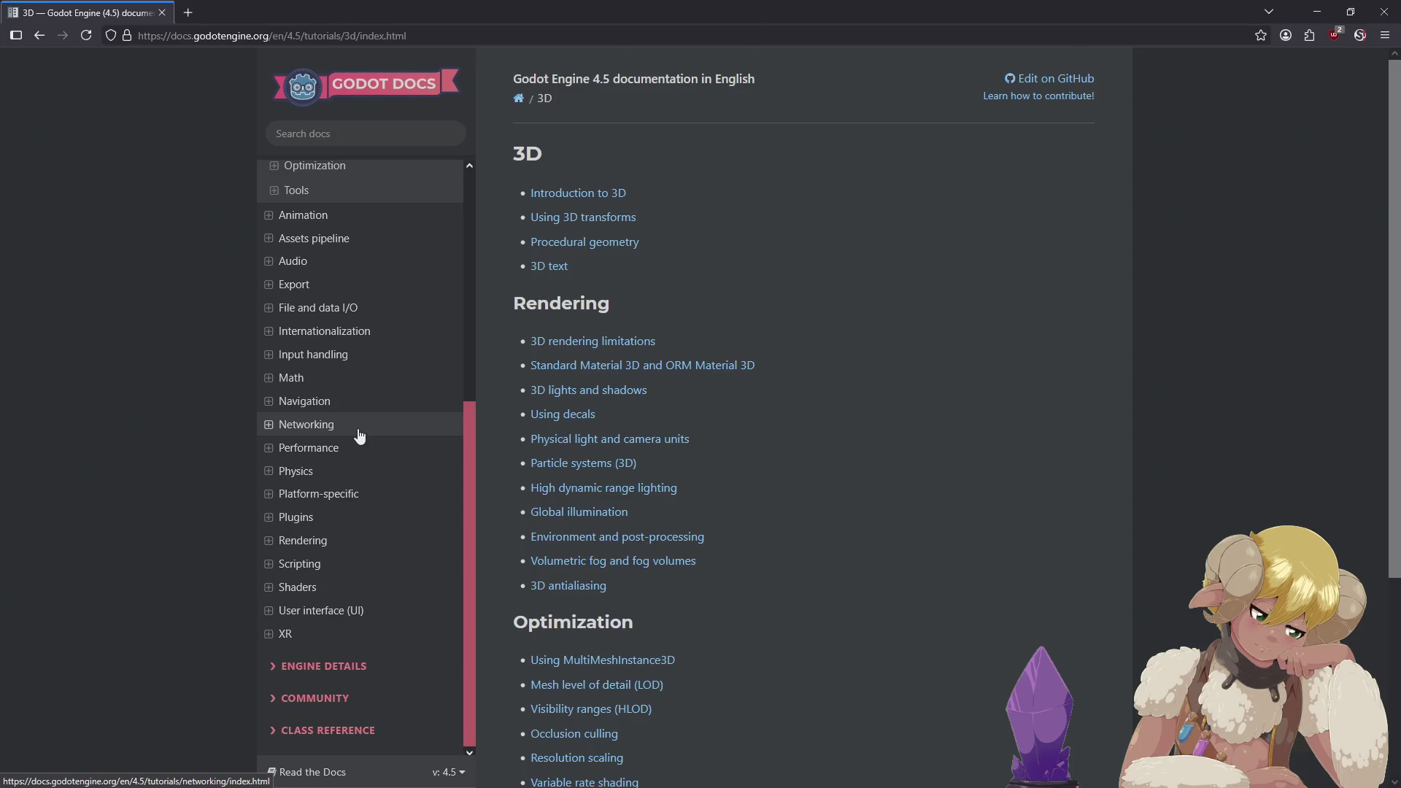
click(340, 566)
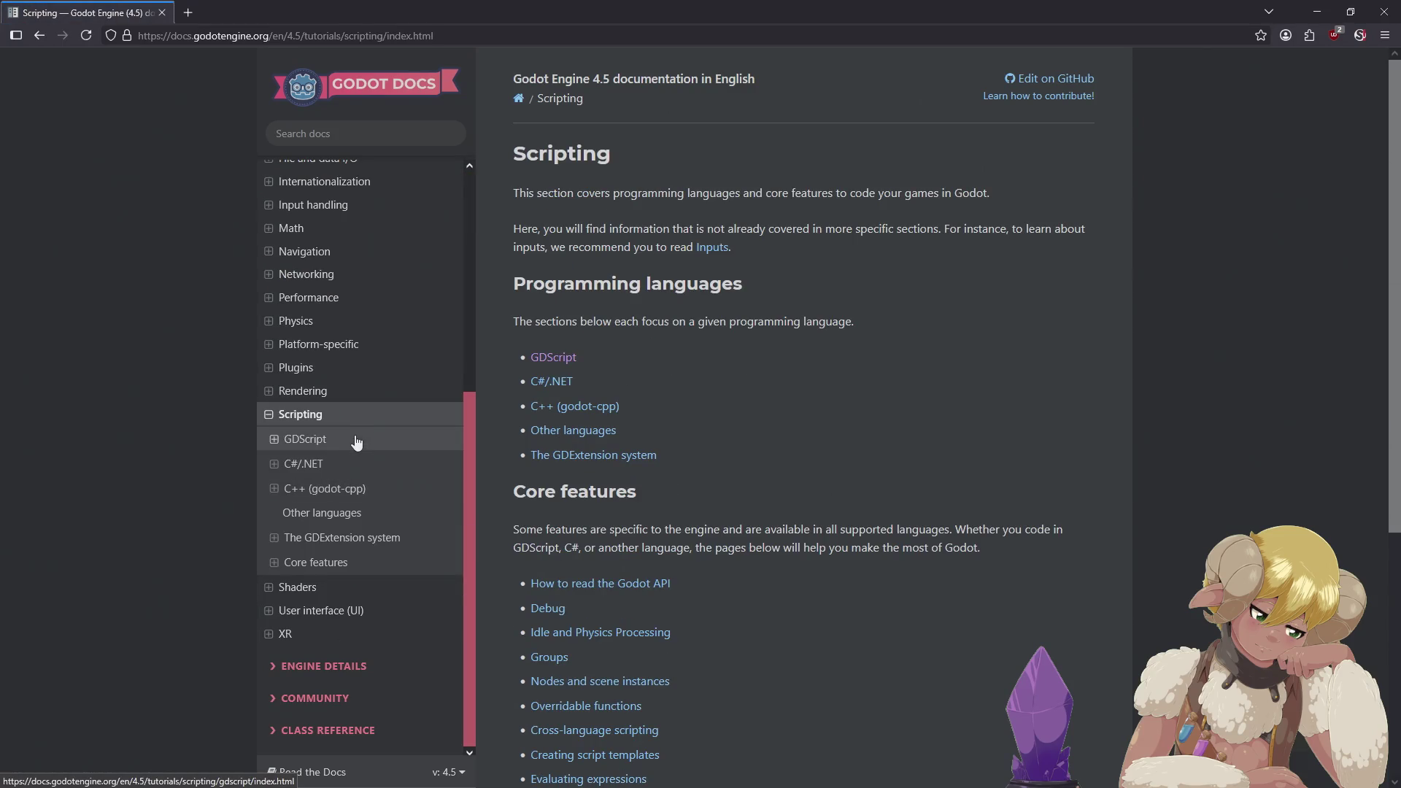
click(356, 440)
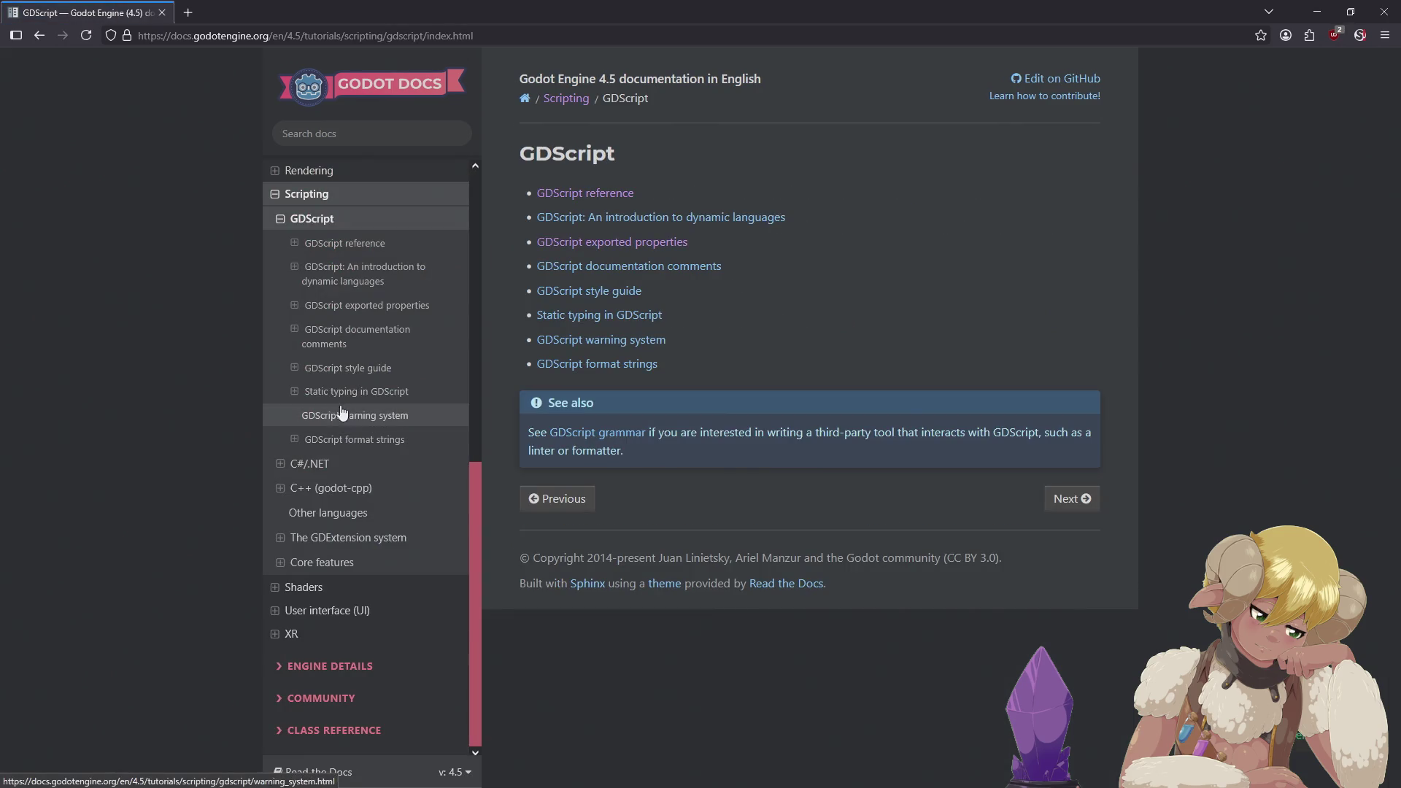
click(375, 250)
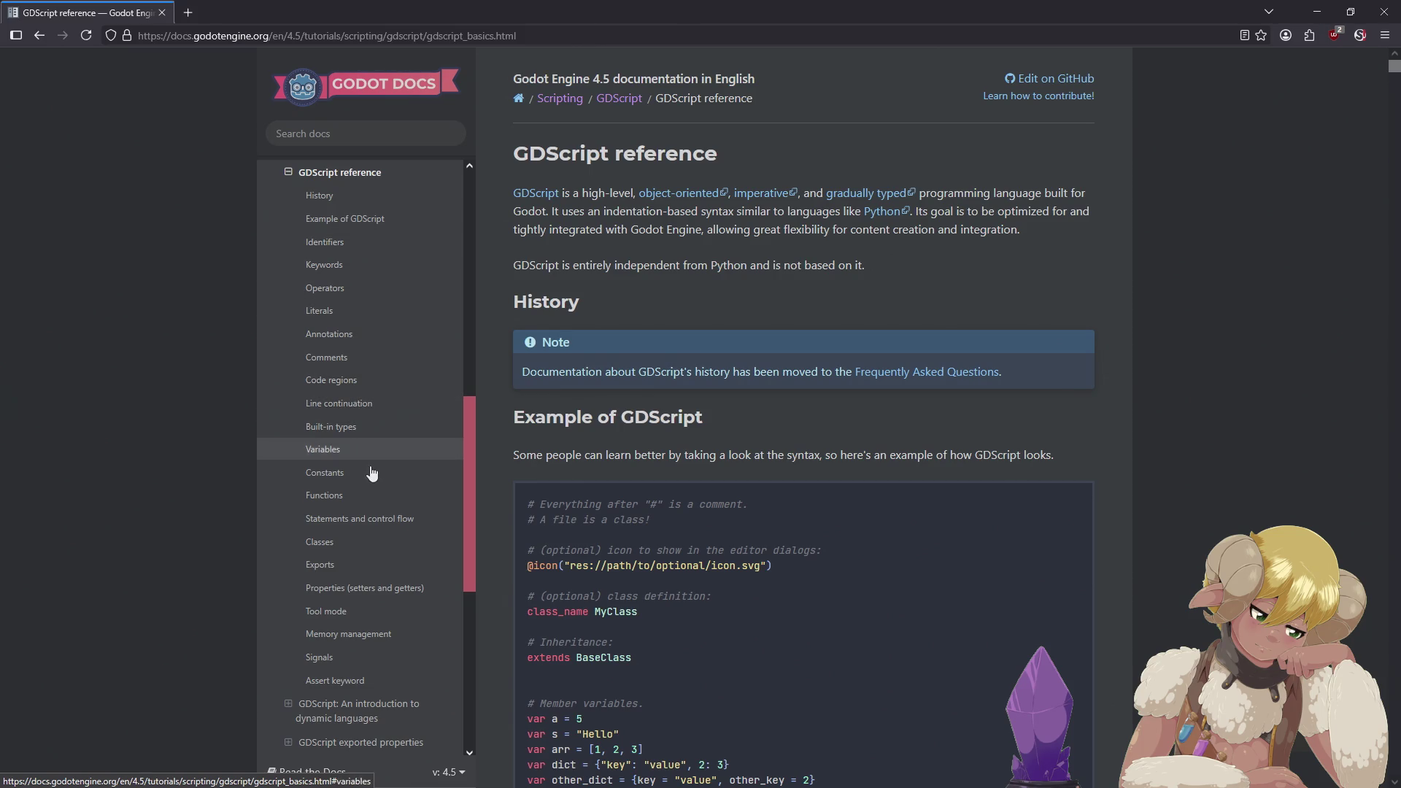
click(348, 542)
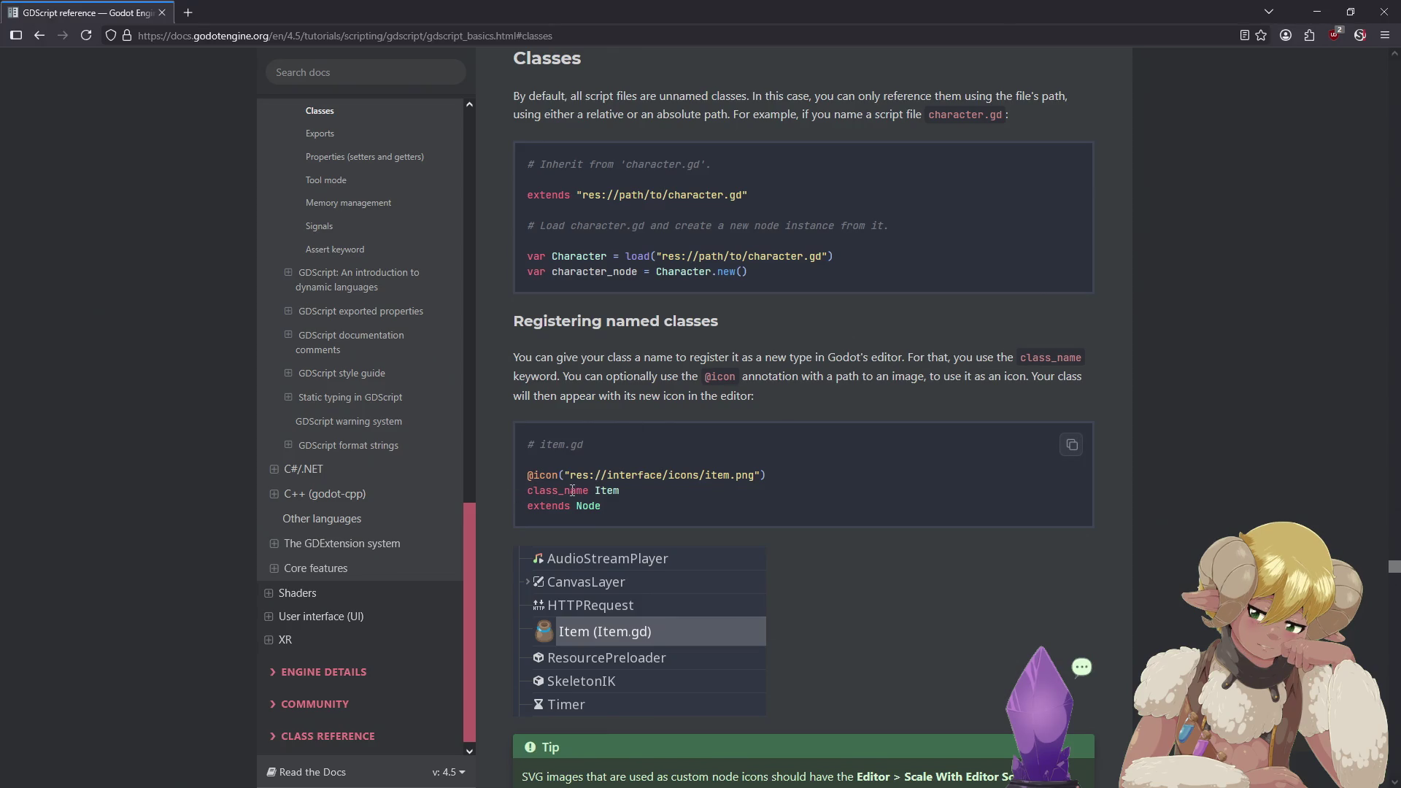
Read through the Classes section on class_name registration and abstract classes and methods.
scroll(654, 490, down, 5)
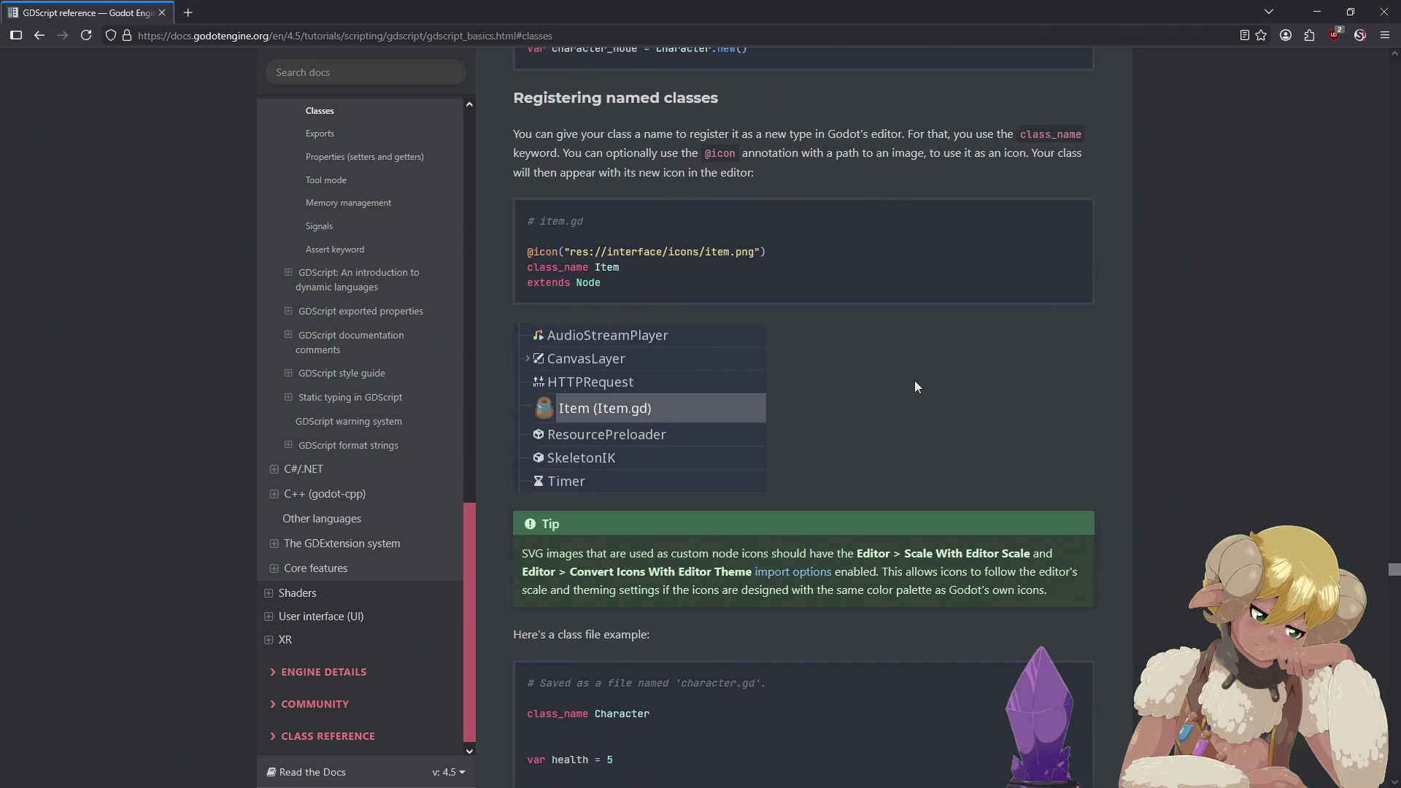
scroll(946, 353, down, 1)
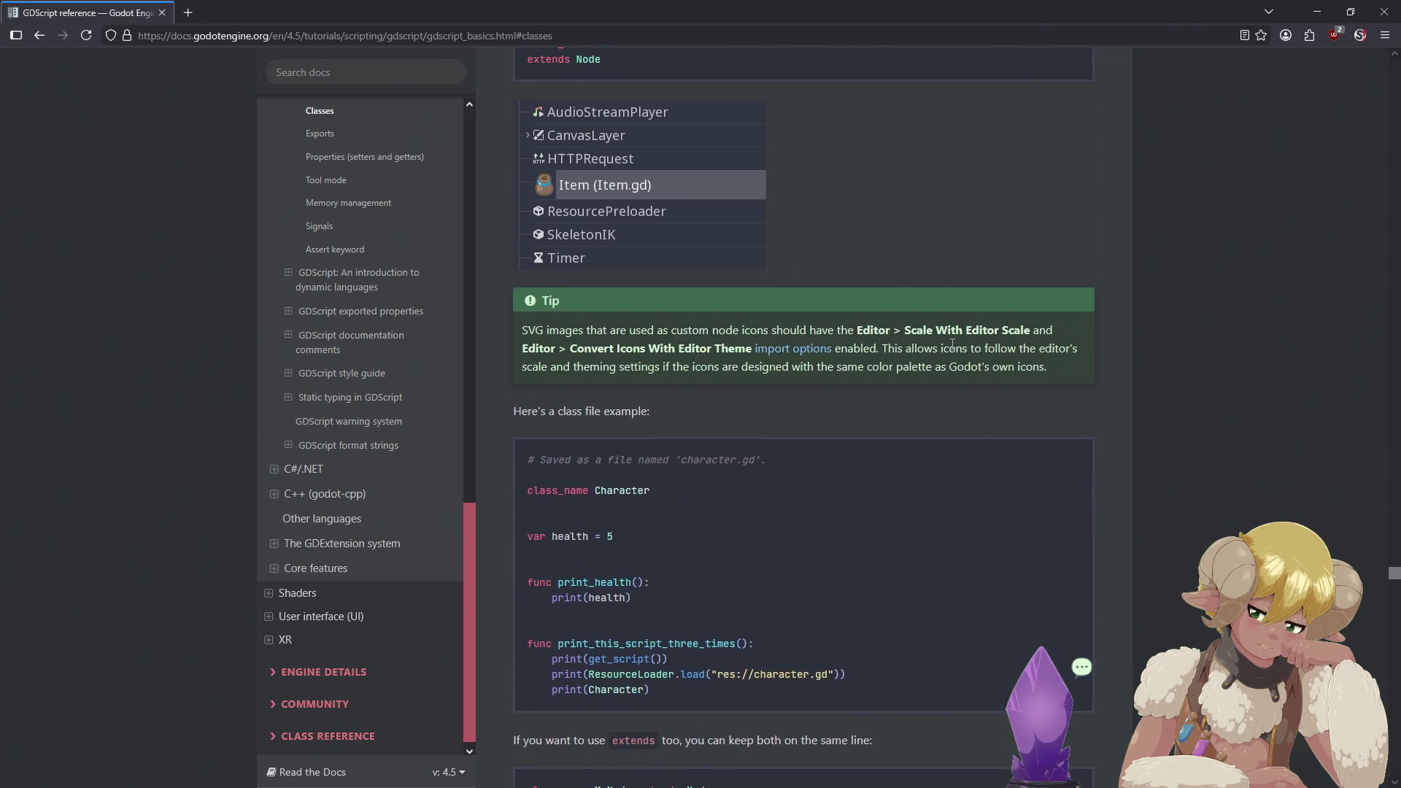
scroll(943, 351, down, 1)
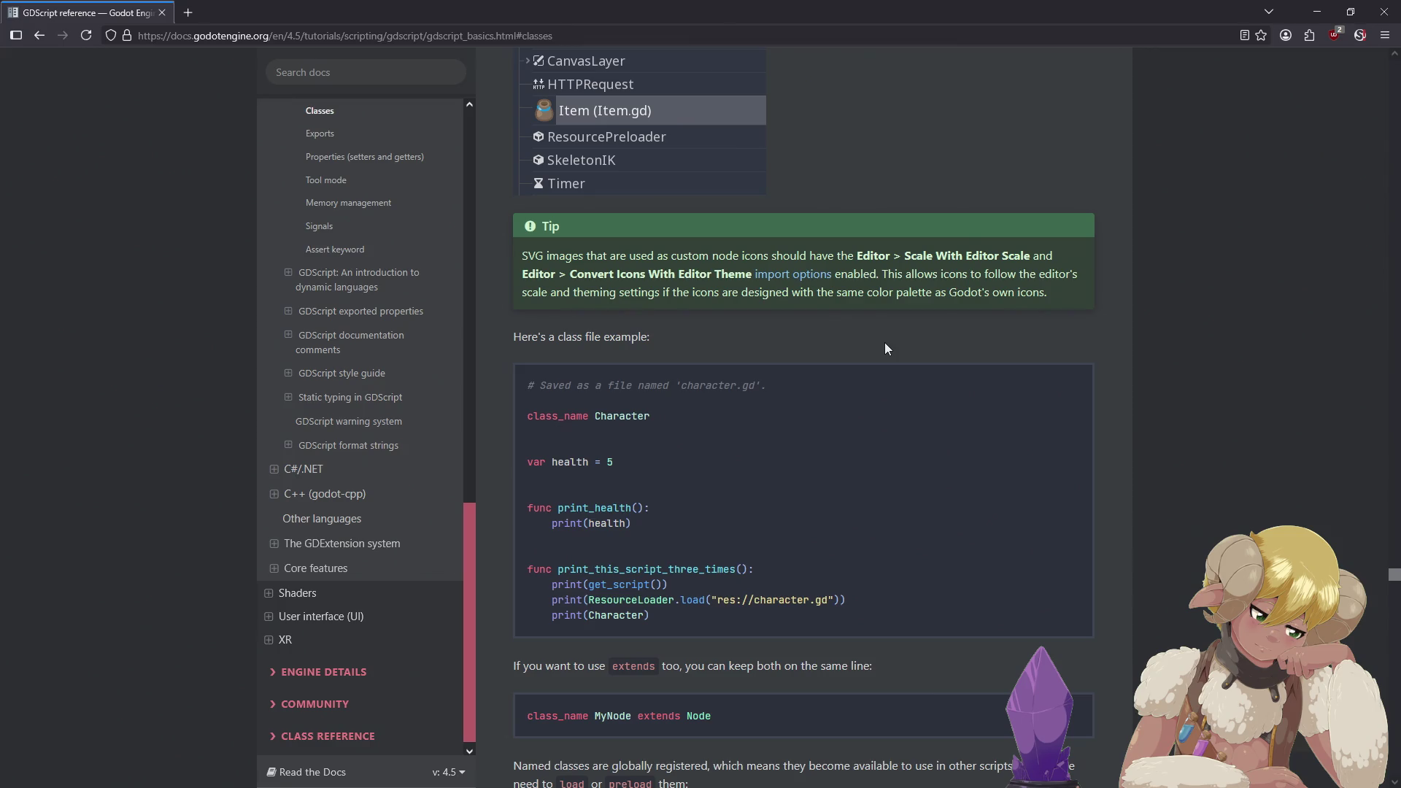
scroll(887, 349, down, 2)
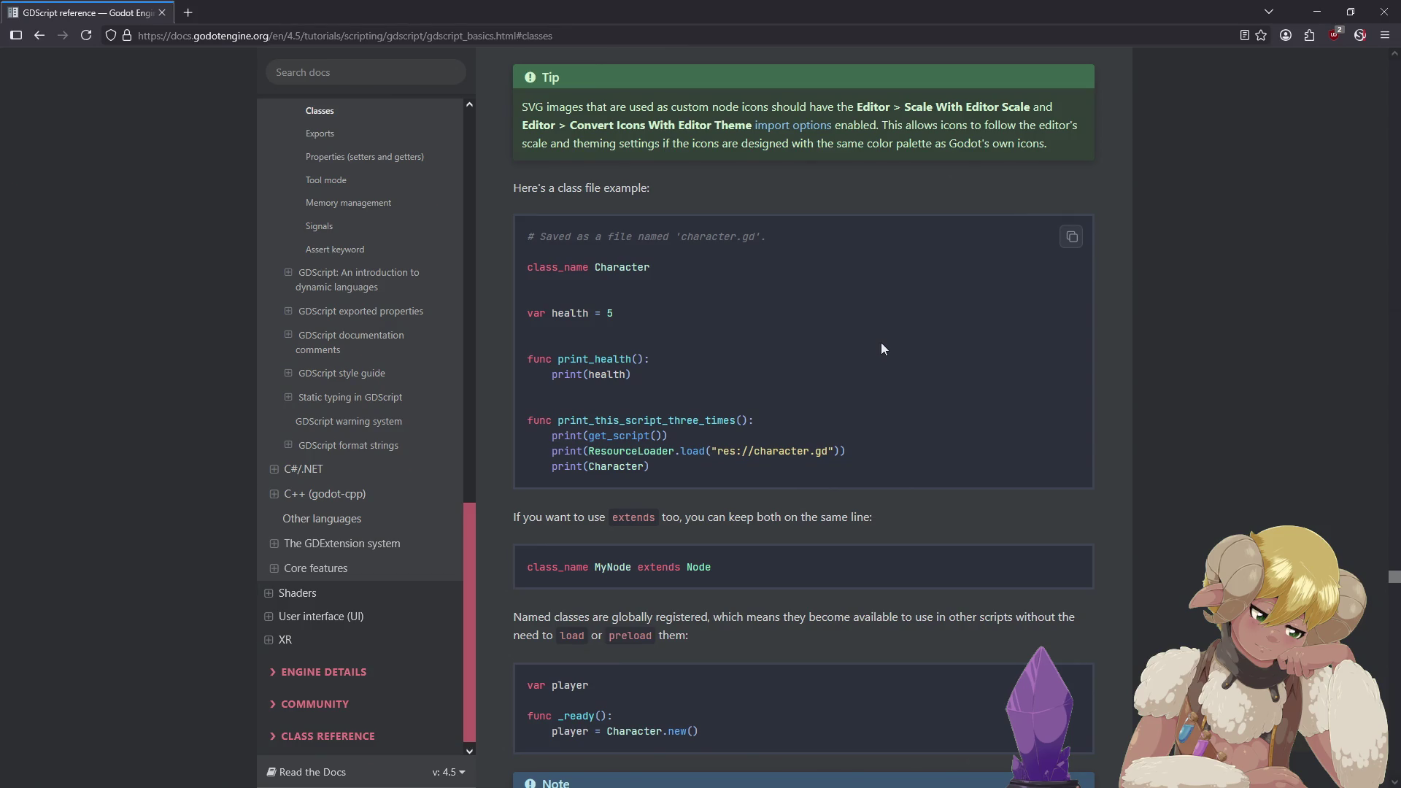
scroll(883, 349, down, 3)
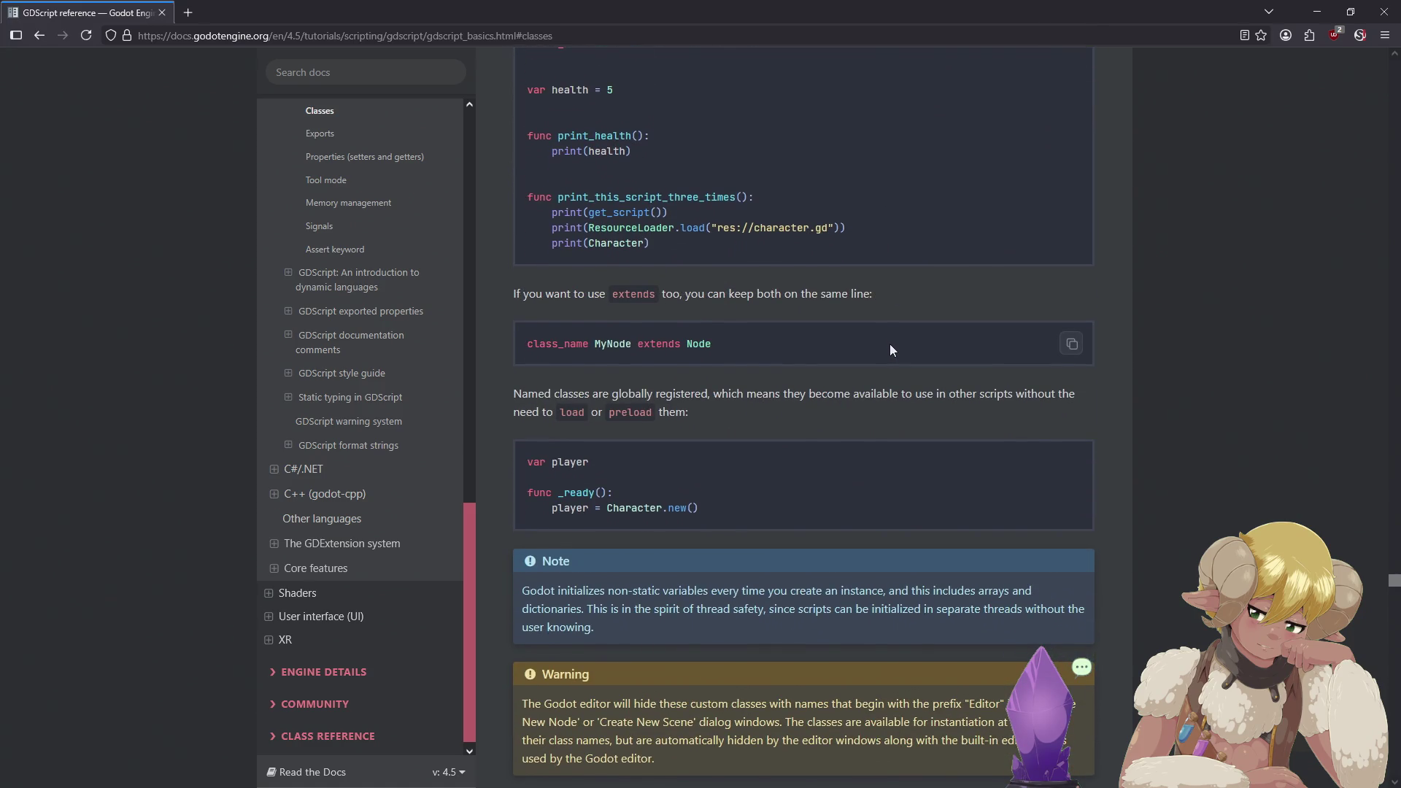
scroll(890, 351, down, 2)
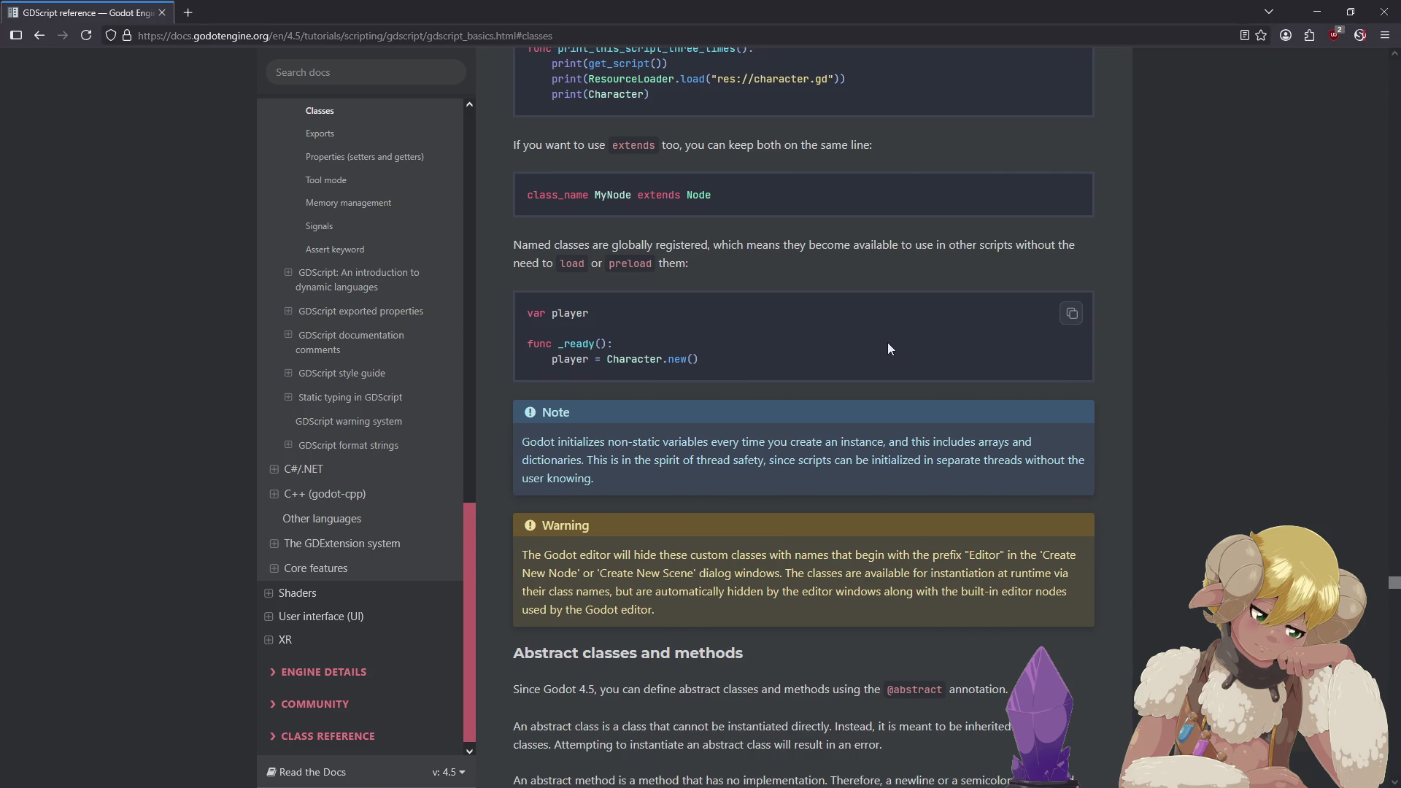
scroll(883, 343, down, 5)
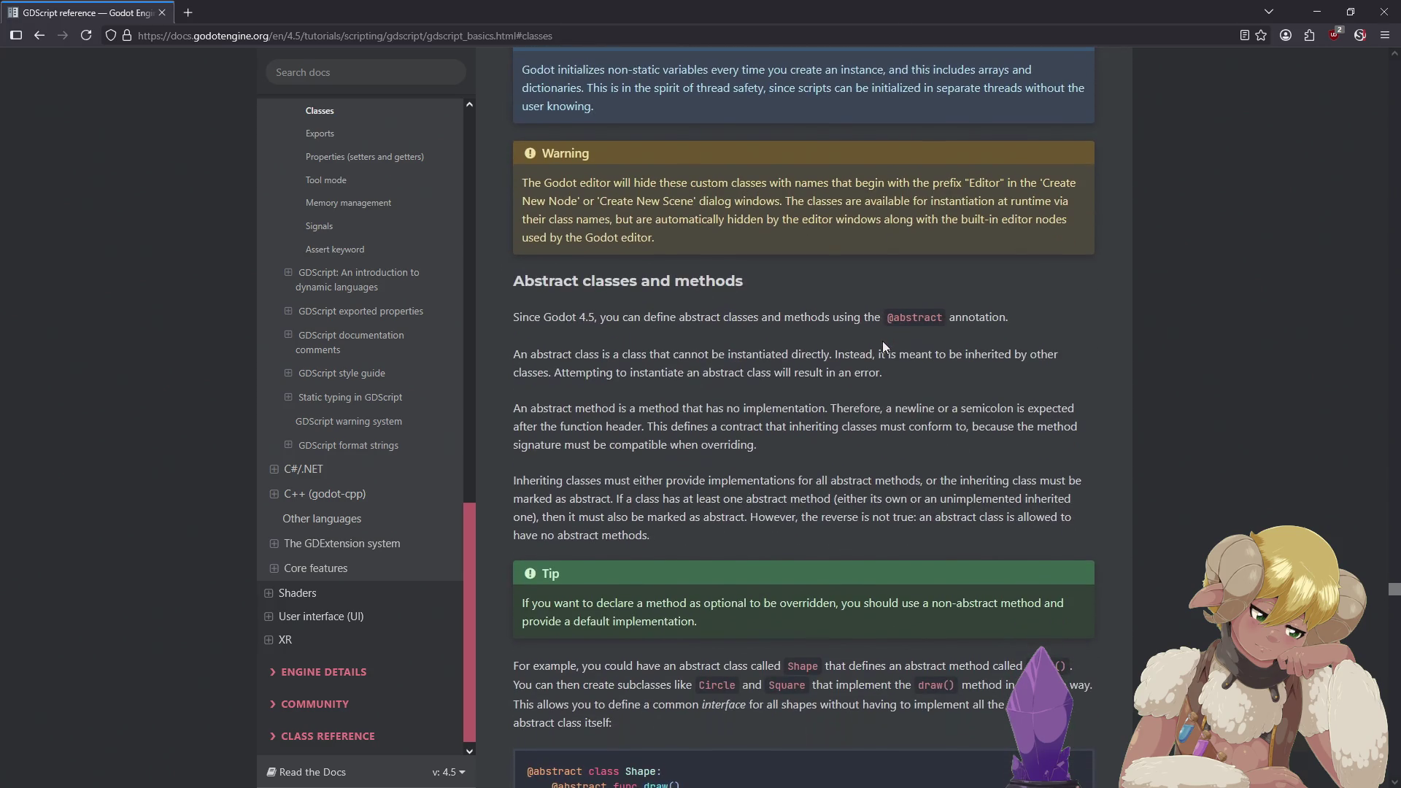
Read past the super examples to the Class and Static constructor sections, then return to Godot.
scroll(882, 342, down, 2)
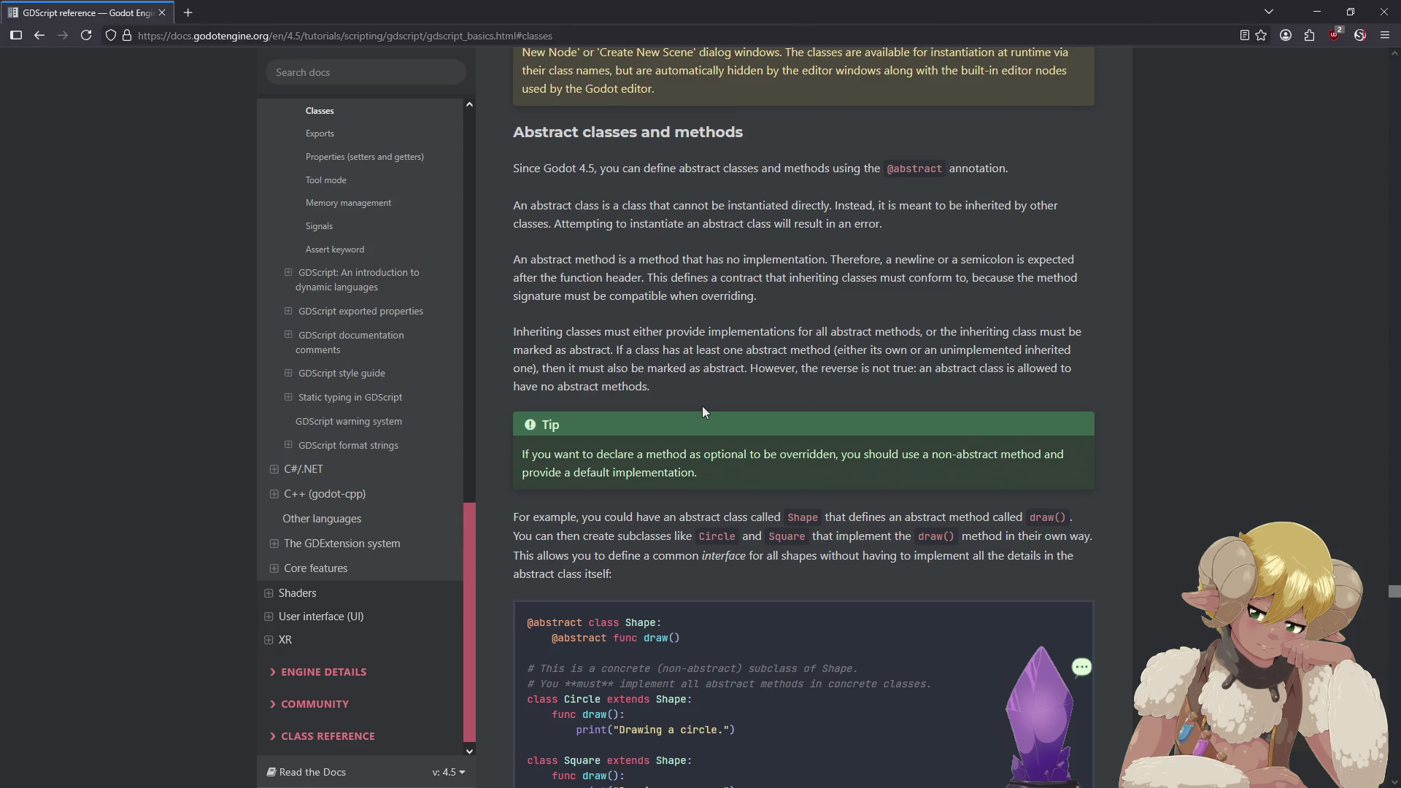
scroll(702, 403, down, 5)
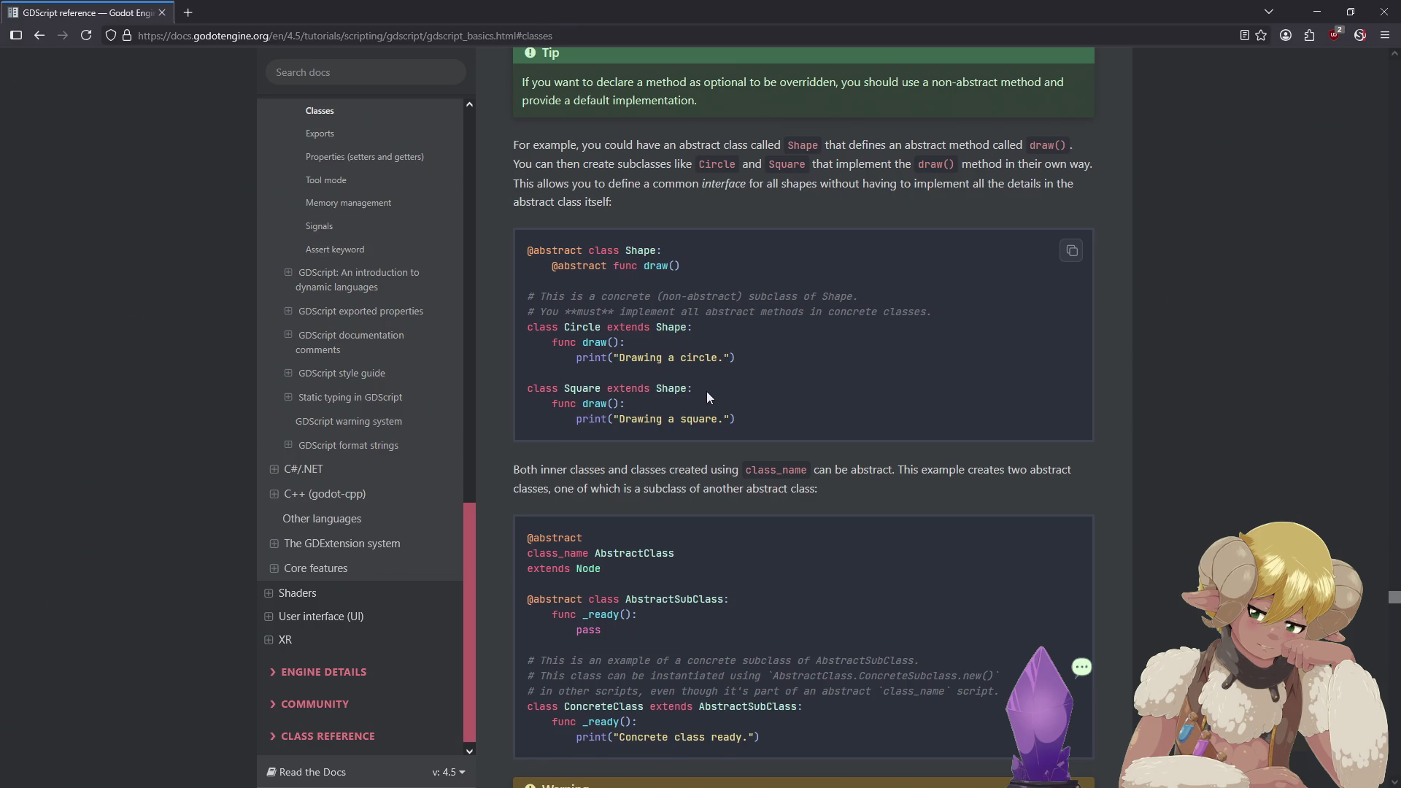
scroll(707, 391, down, 2)
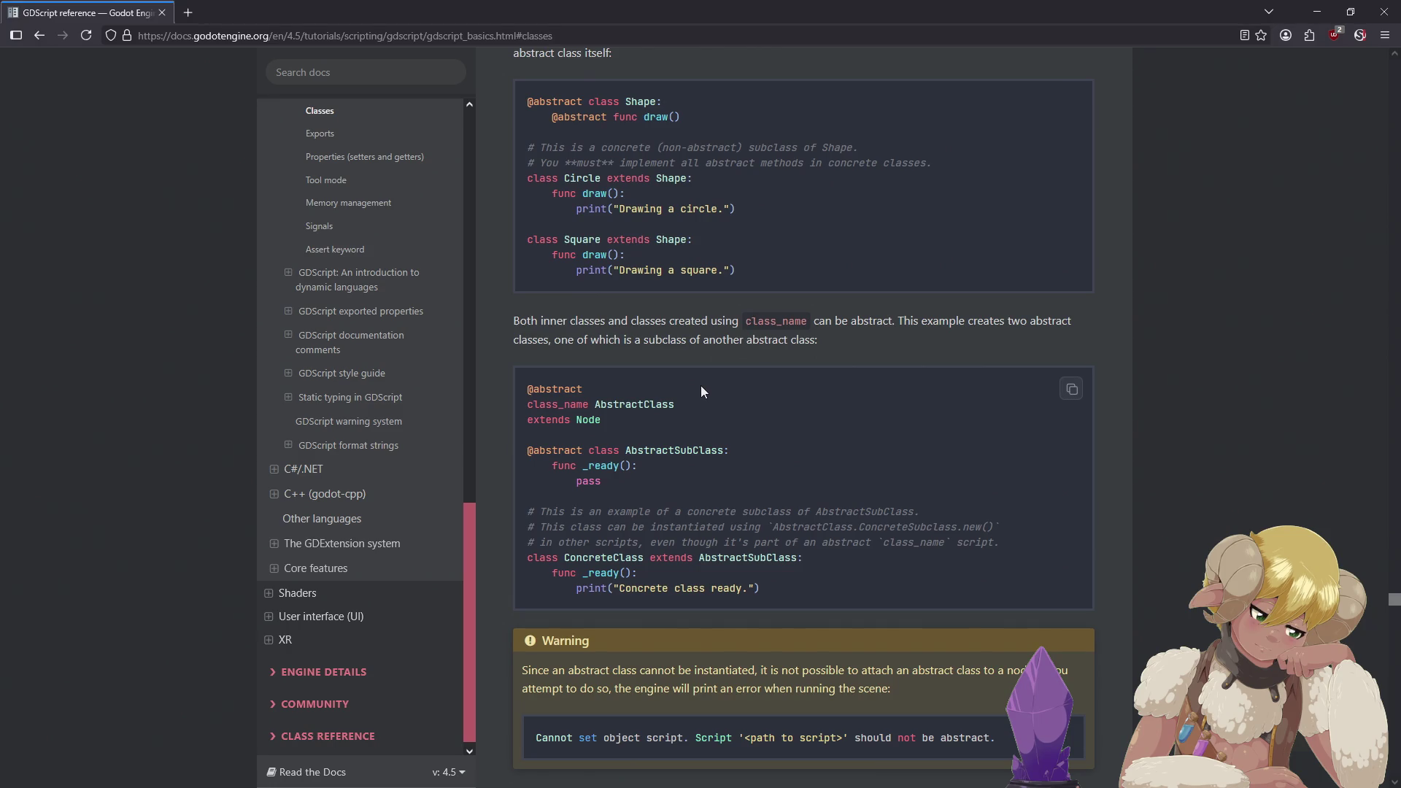
scroll(701, 385, down, 7)
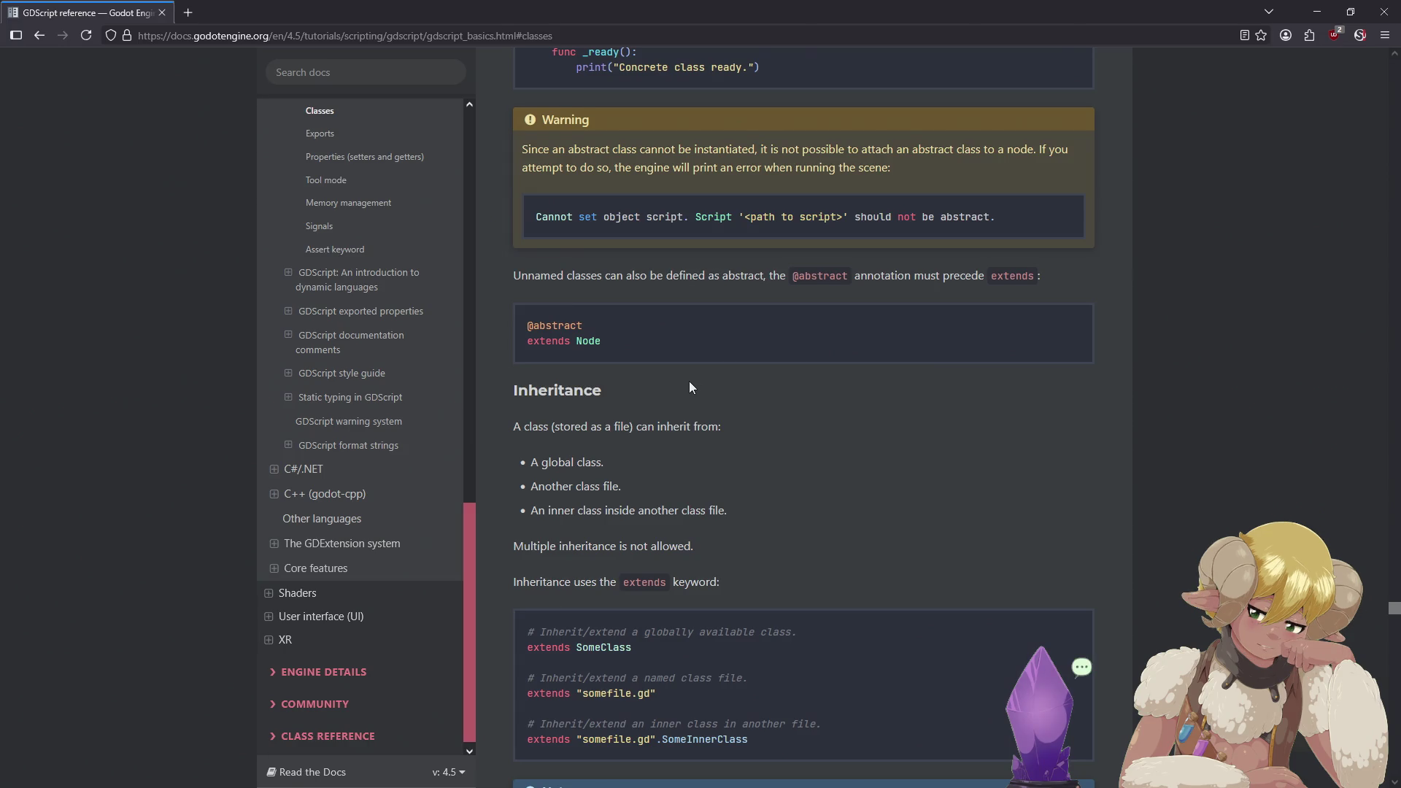
scroll(689, 382, down, 2)
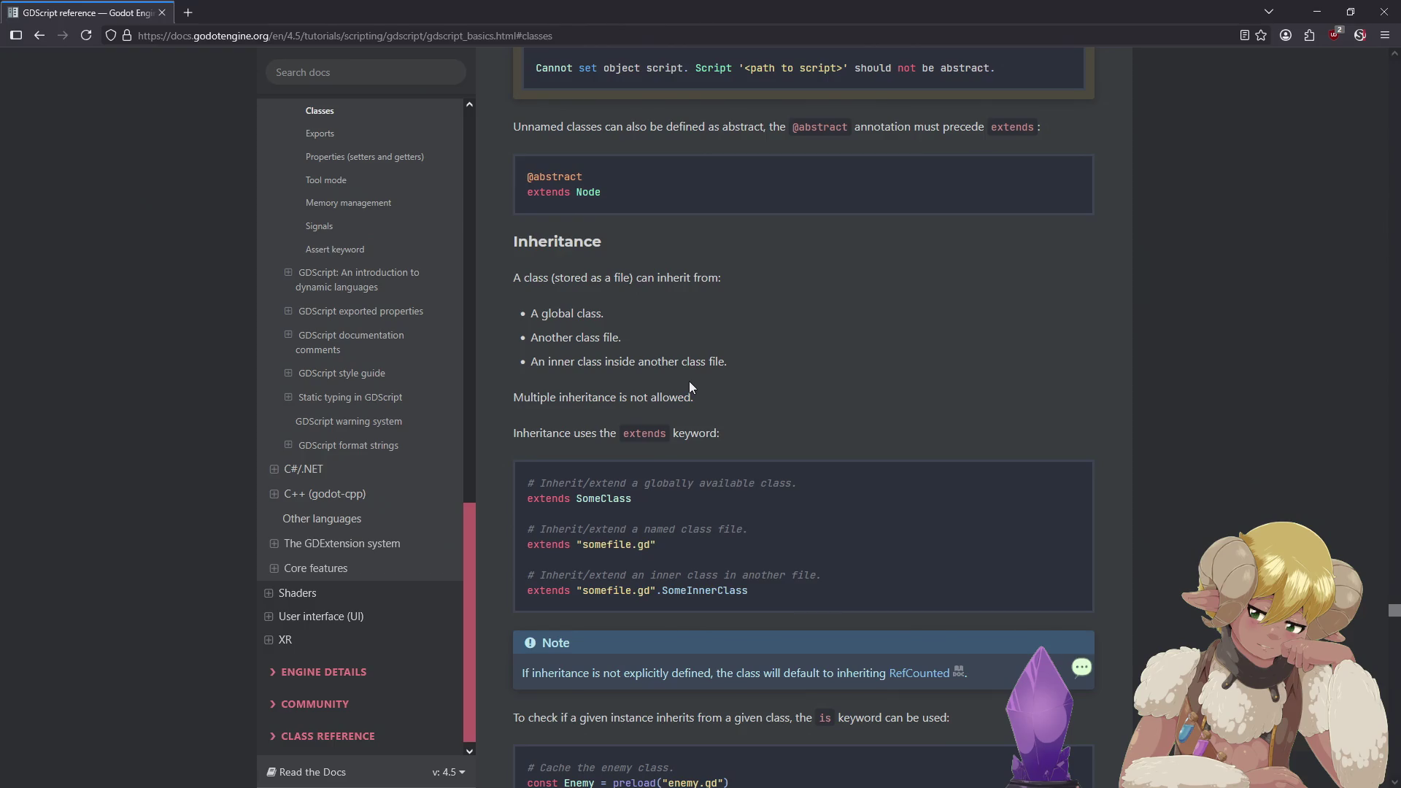
scroll(690, 382, down, 3)
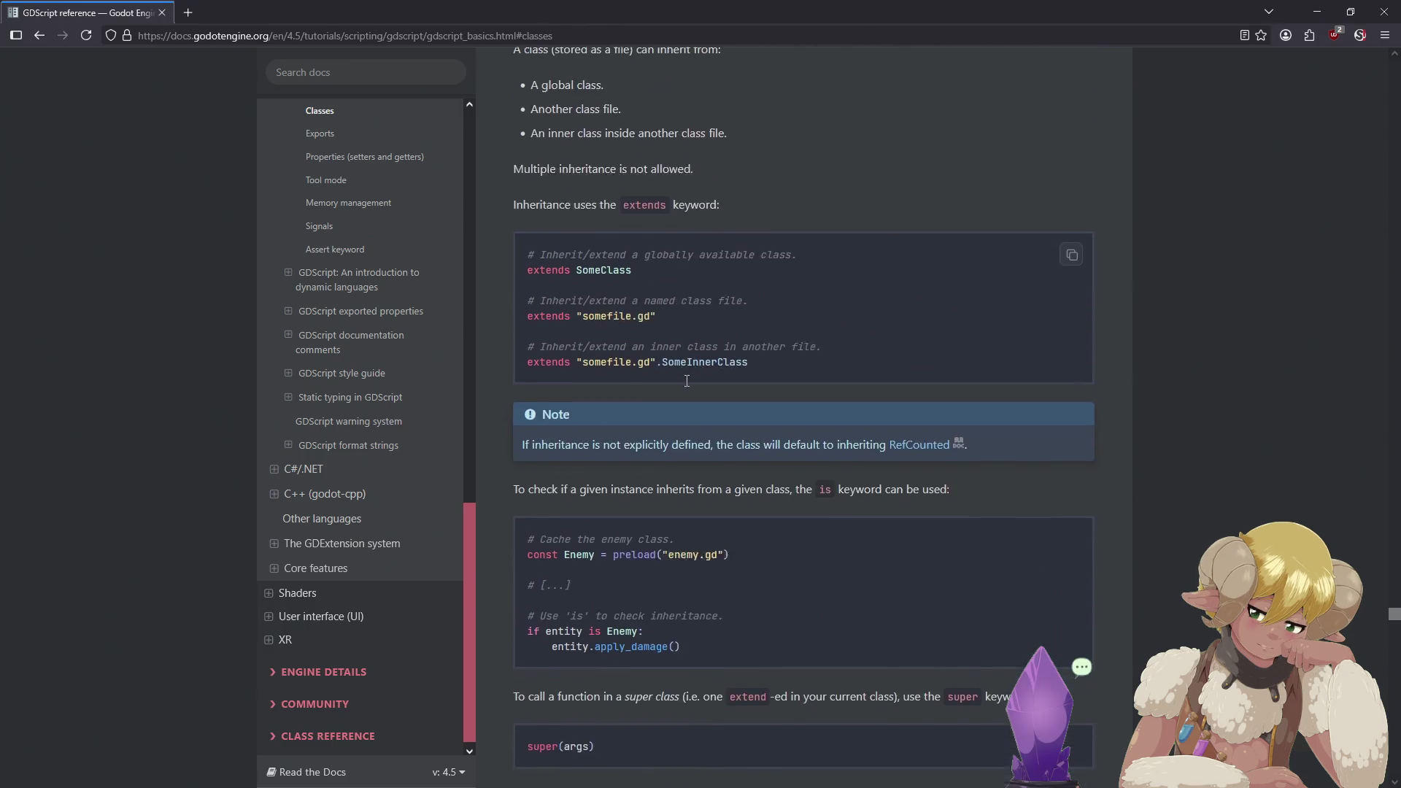
scroll(687, 381, down, 1)
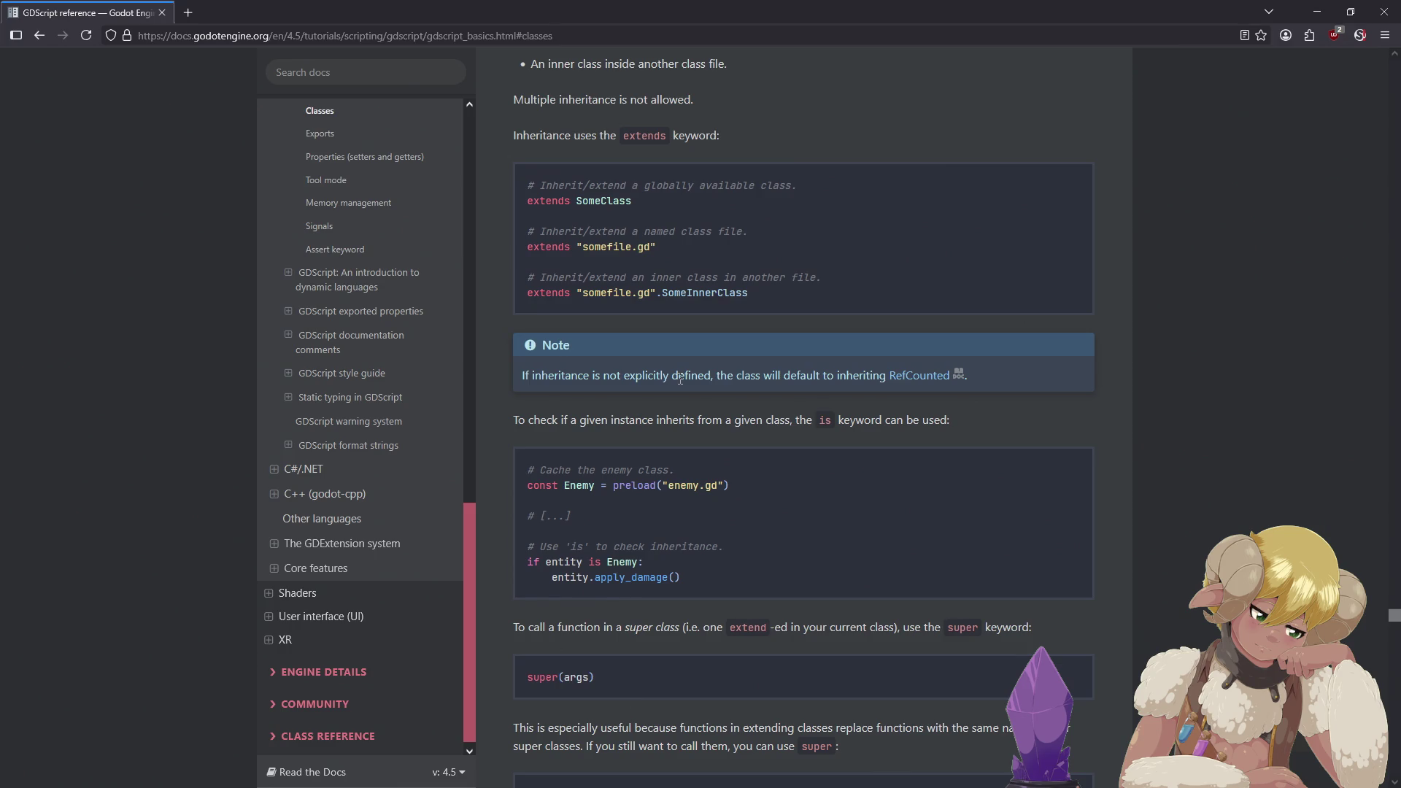
scroll(680, 379, down, 3)
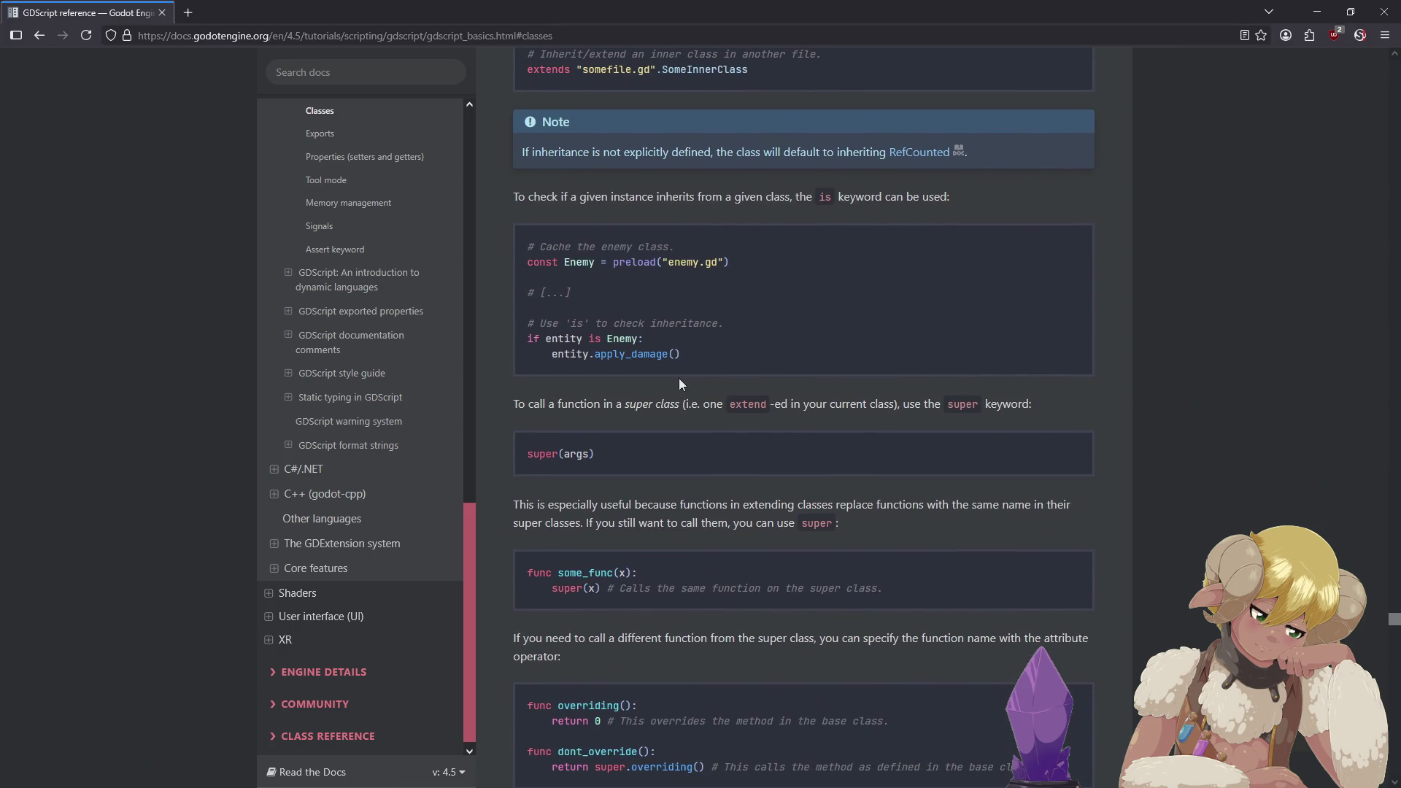
scroll(679, 380, down, 4)
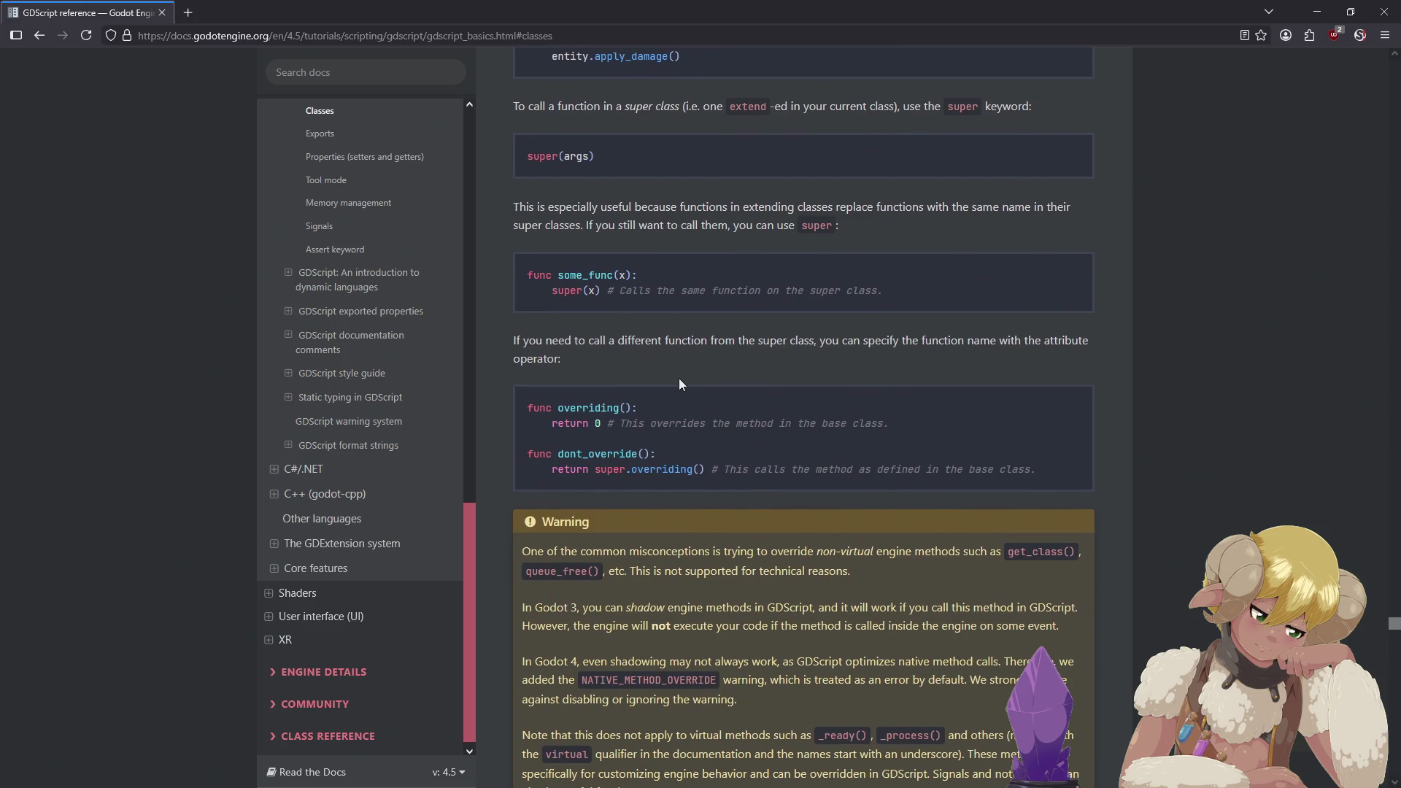
scroll(679, 378, down, 3)
scroll(705, 369, down, 3)
scroll(711, 363, down, 7)
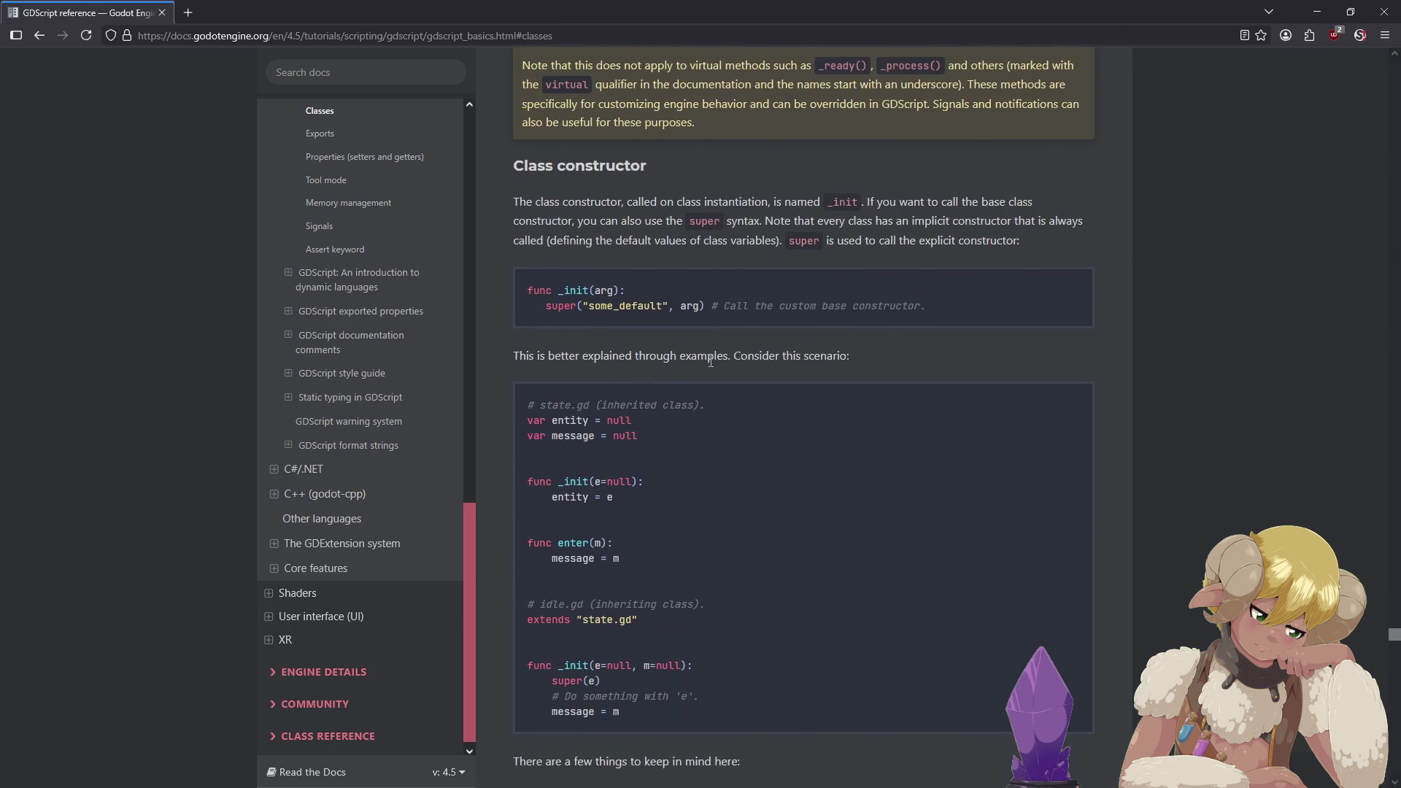
scroll(709, 361, down, 2)
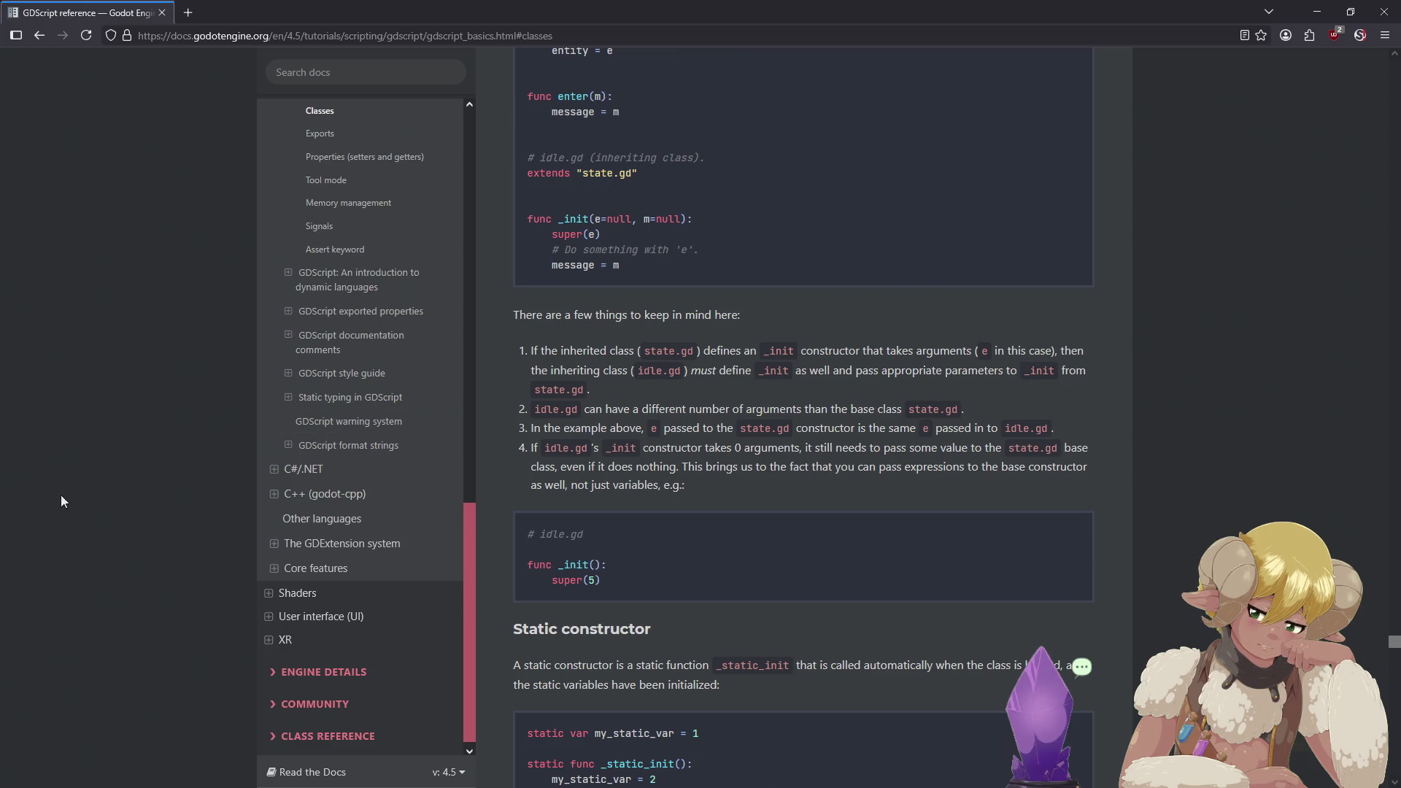
key(alt+Tab)
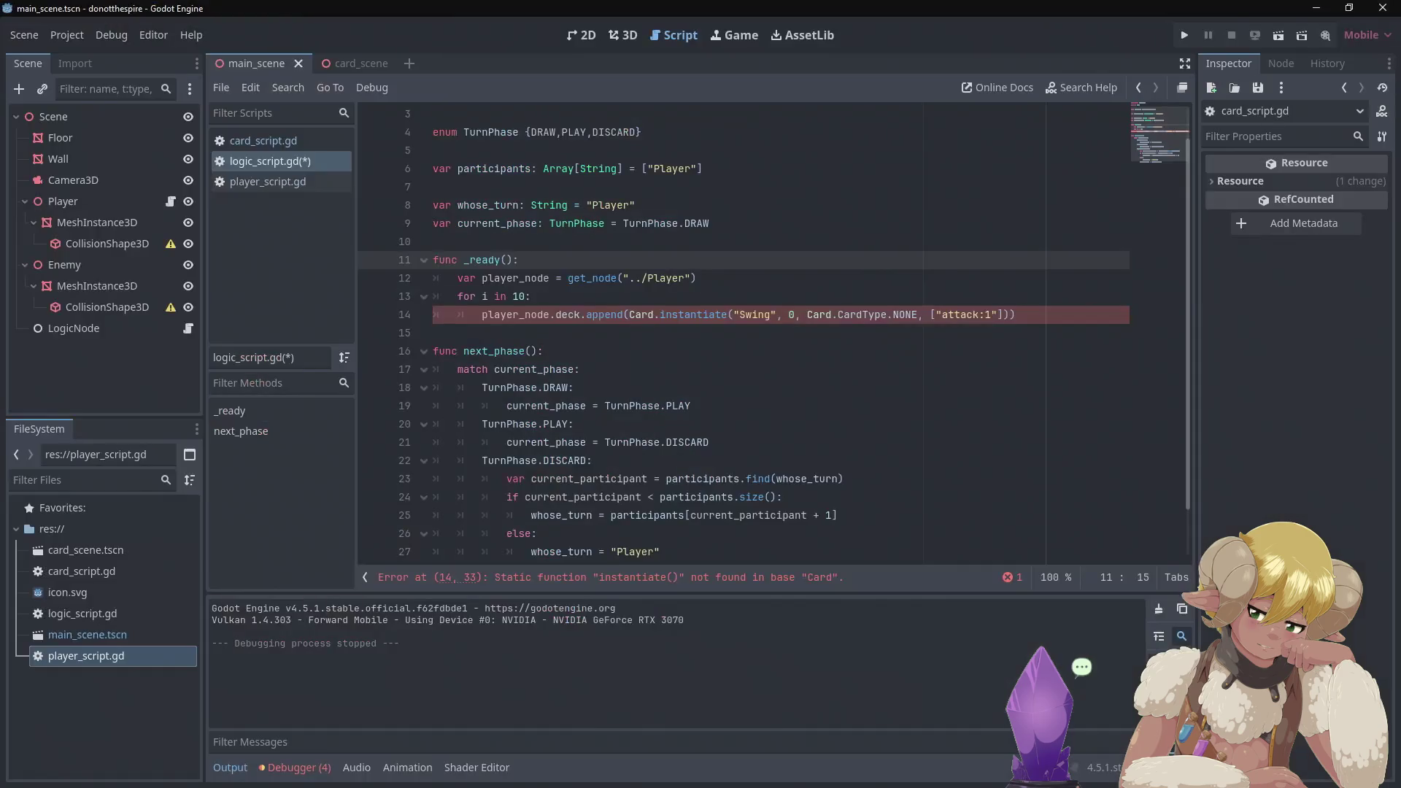
Open card_scene in 3D, select its Card root, add an empty scene, and bring up card_scene's tab menu.
click(605, 32)
click(371, 67)
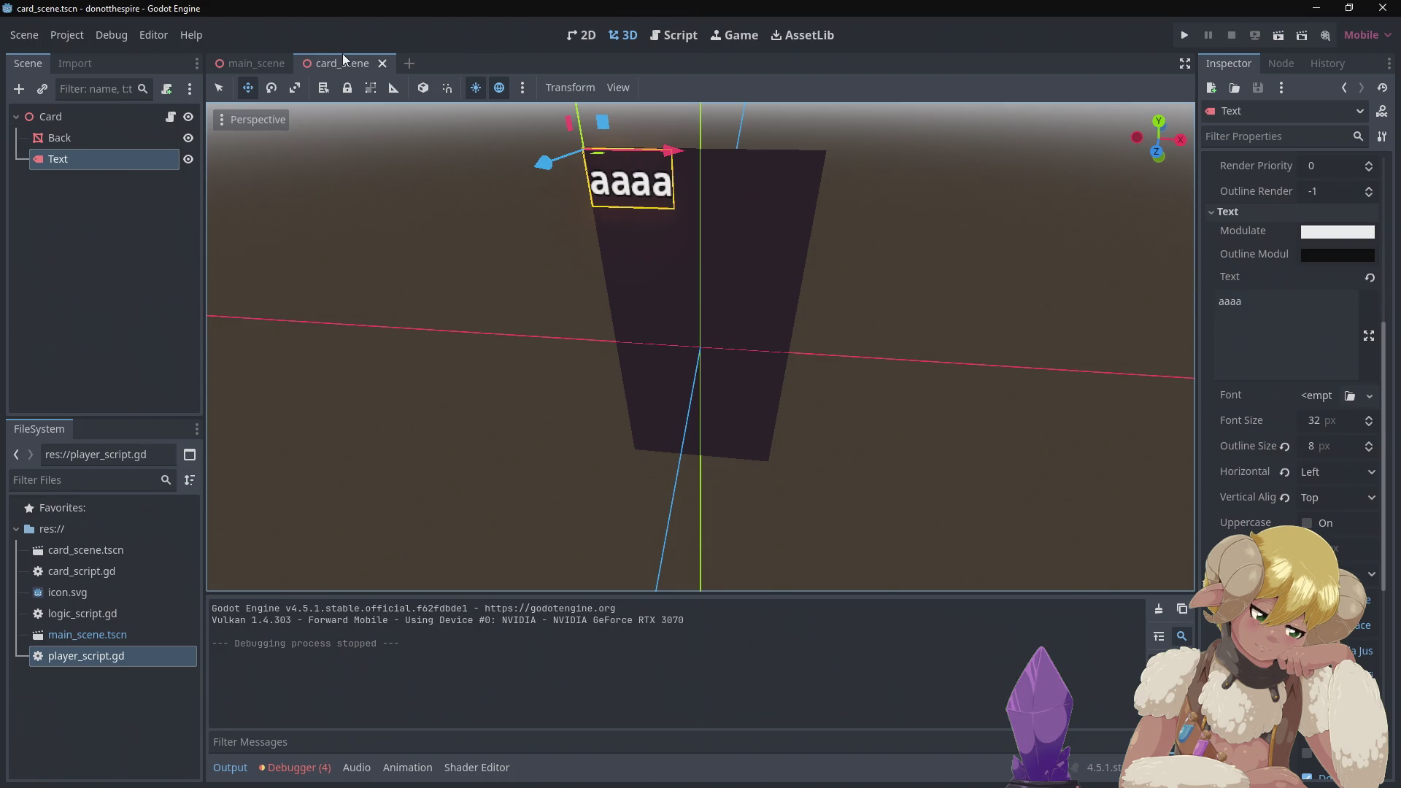
click(102, 119)
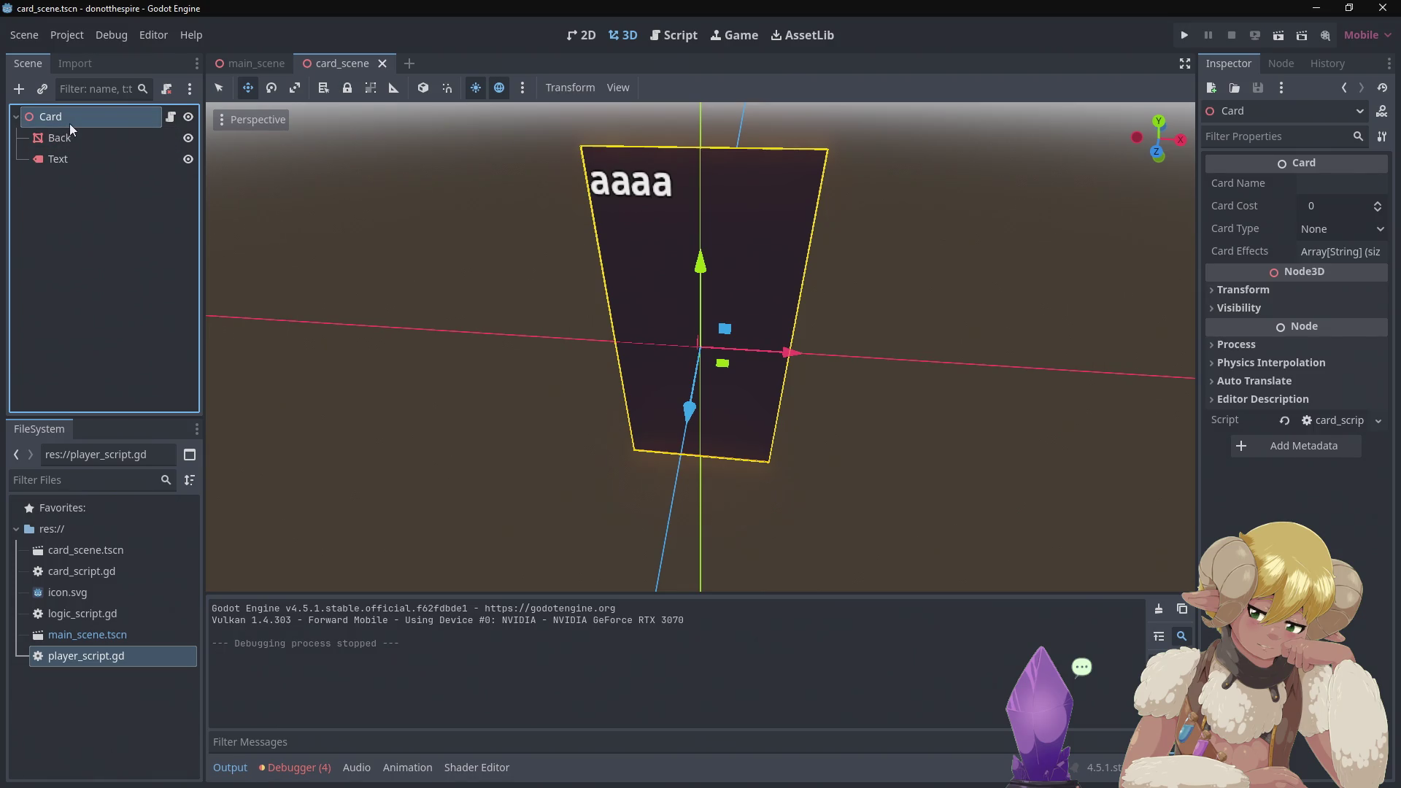
click(349, 62)
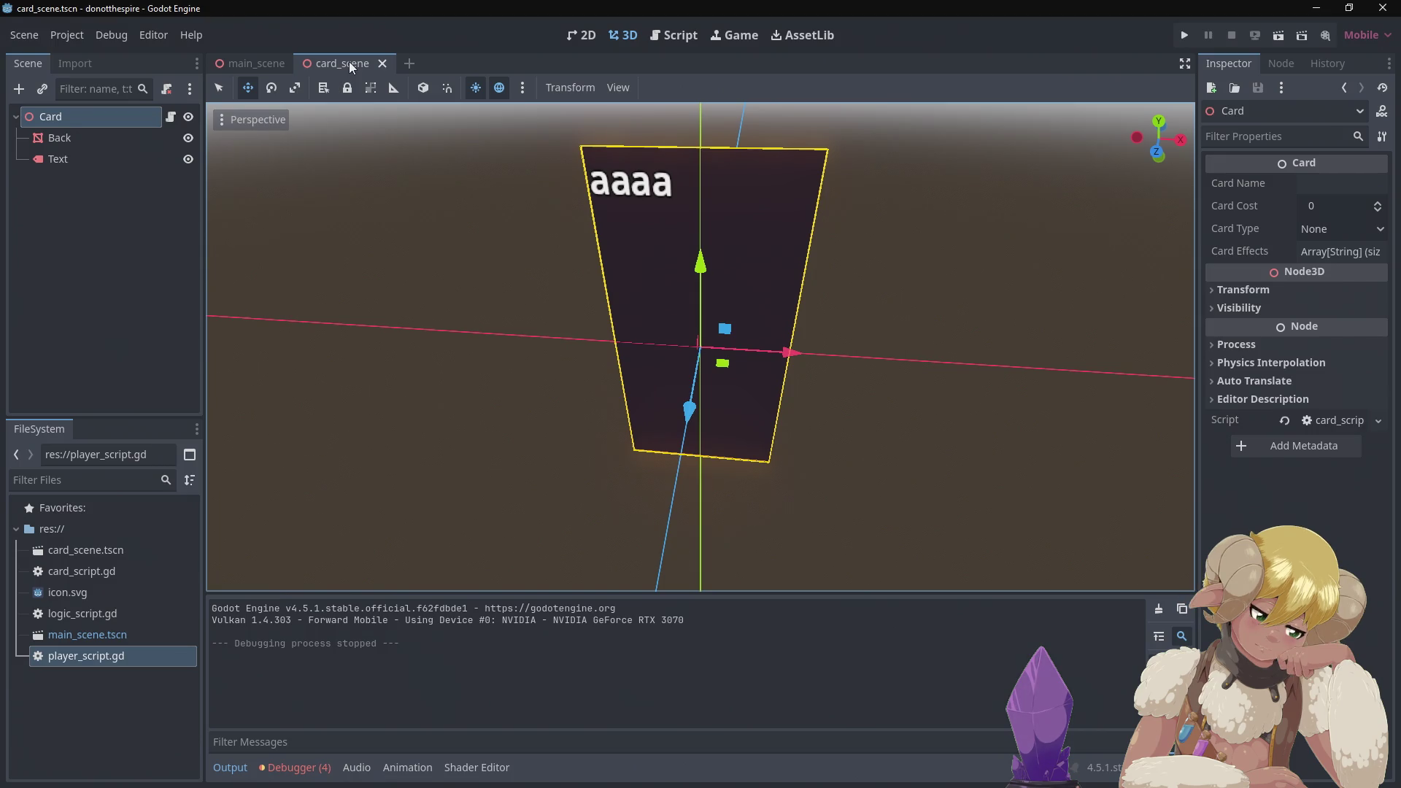
key(ctrl+n)
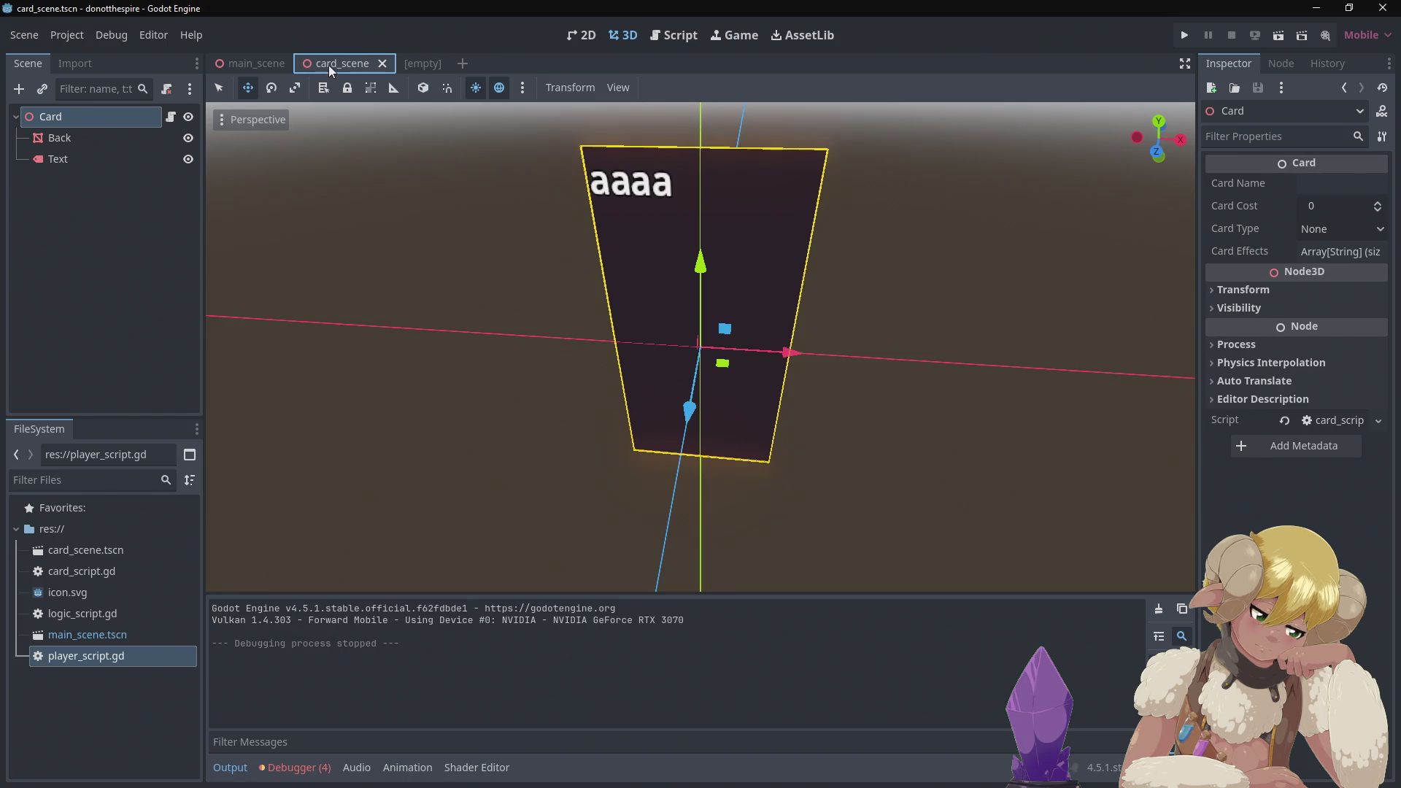
right_click(328, 64)
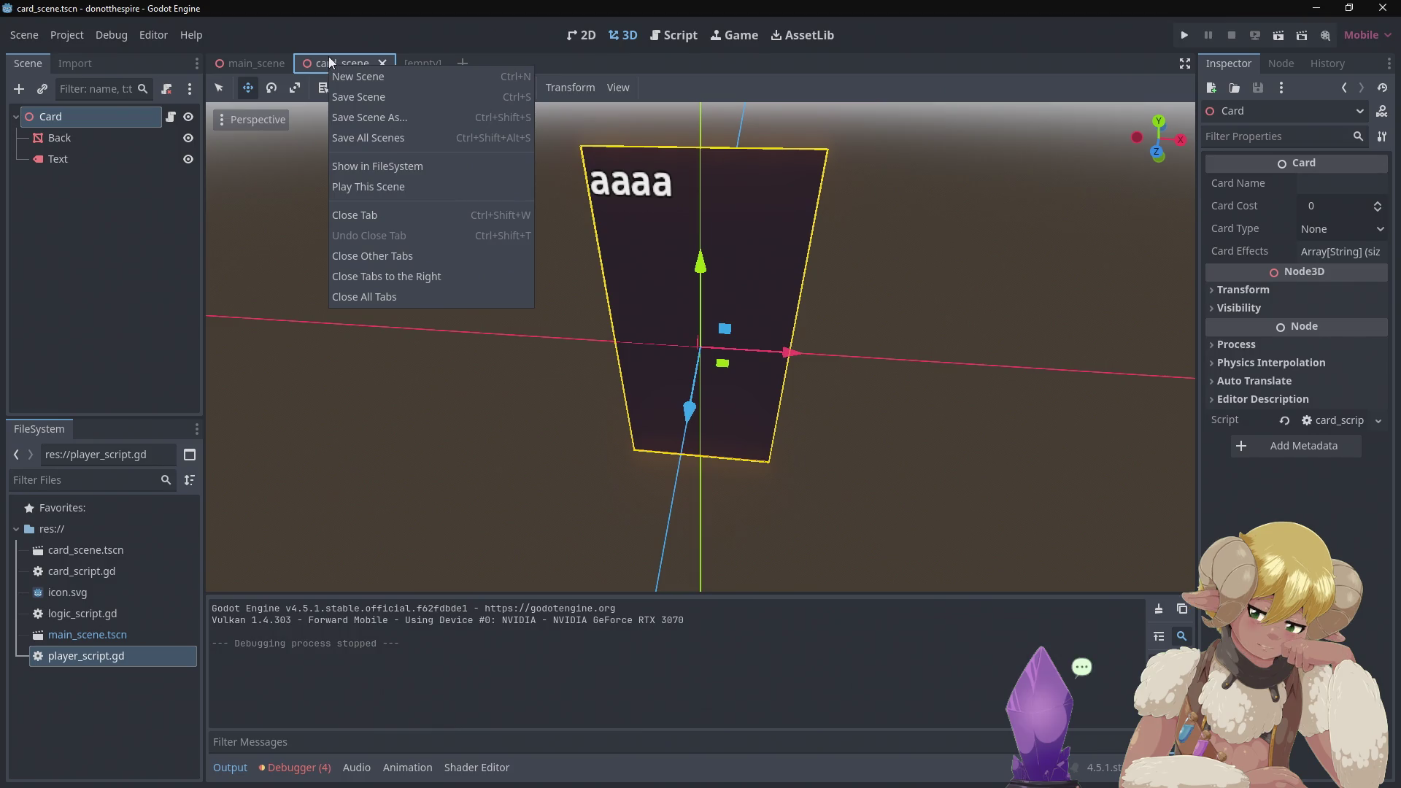
Dismiss the tab menu, close the extra empty scene tab, and return to main_scene's logic_script.gd.
click(329, 47)
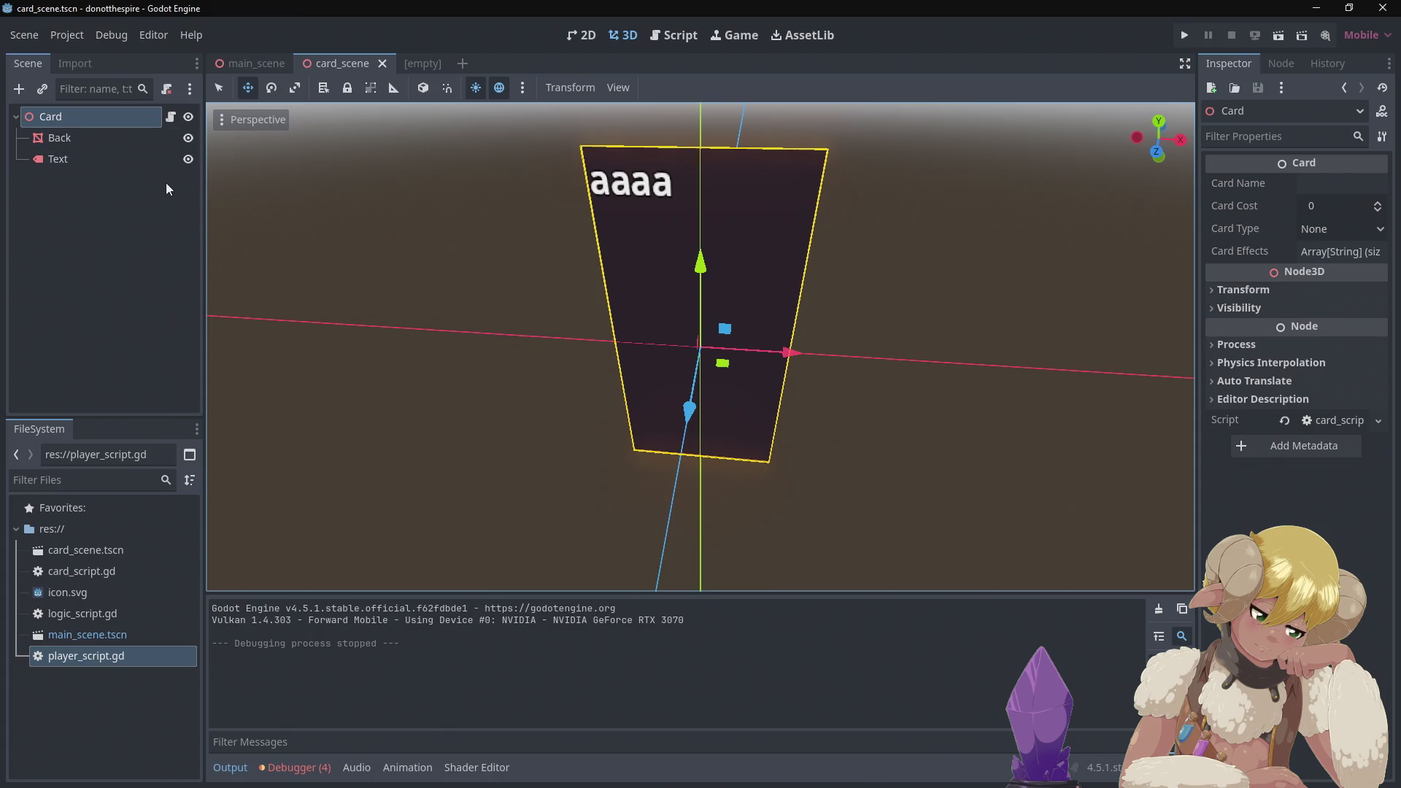
click(232, 63)
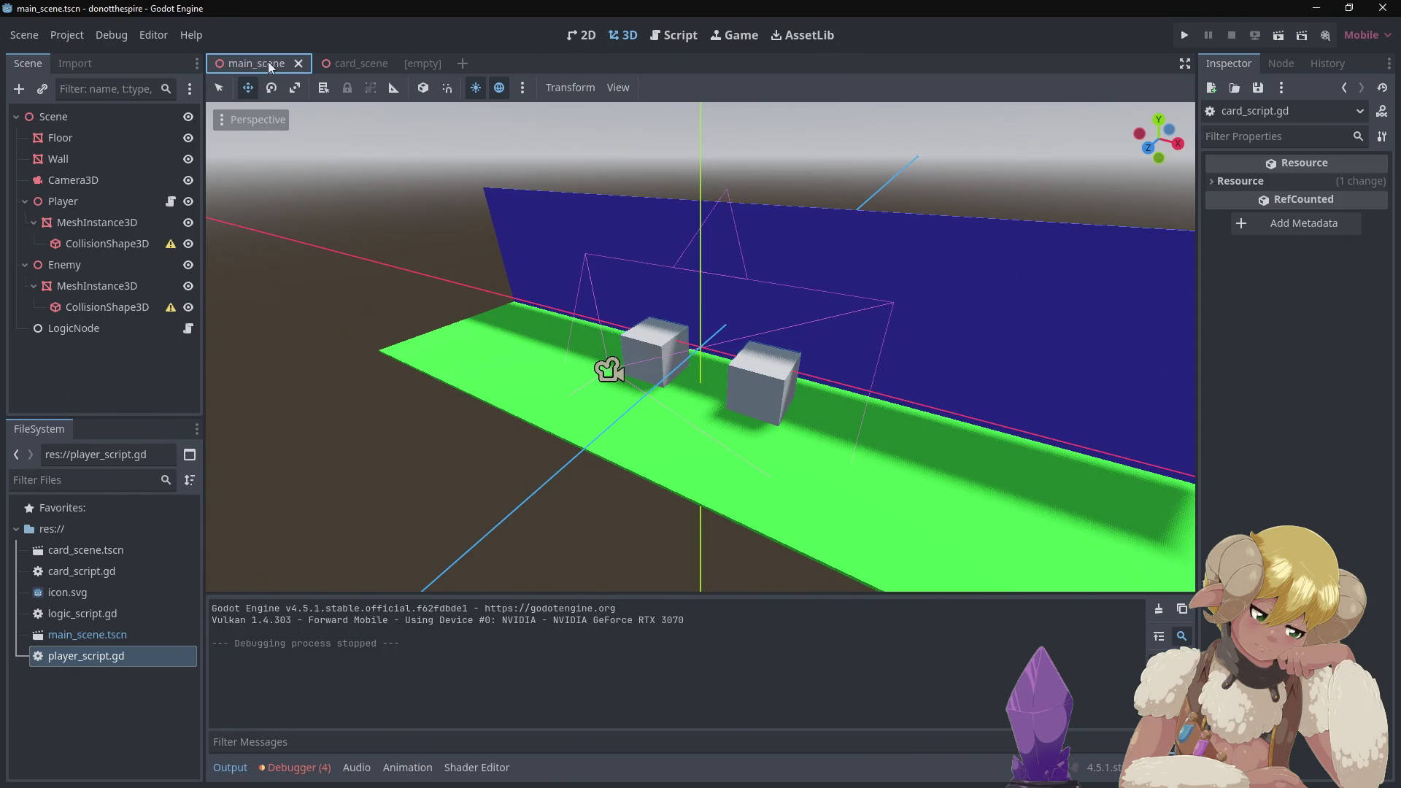
mouse_move(365, 61)
click(425, 64)
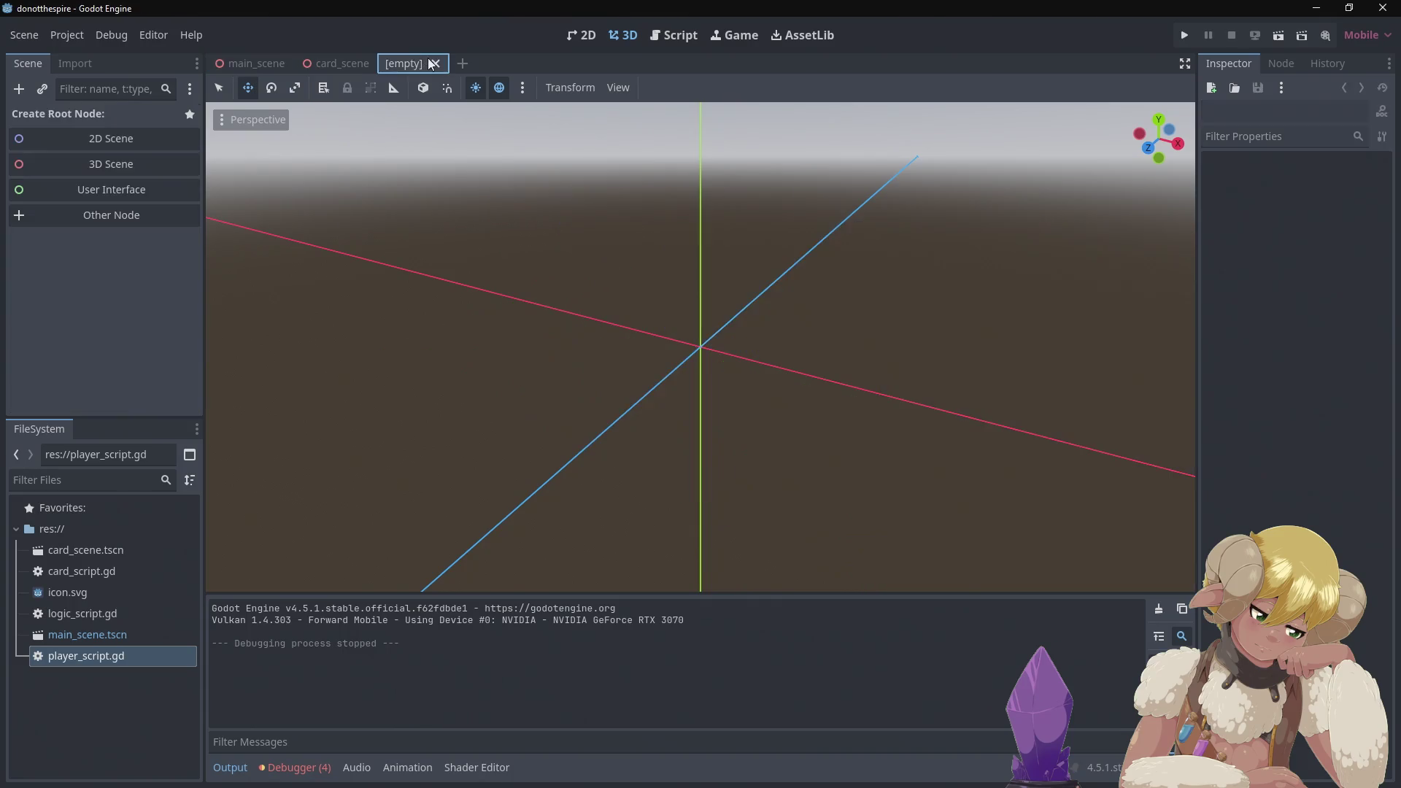
click(446, 64)
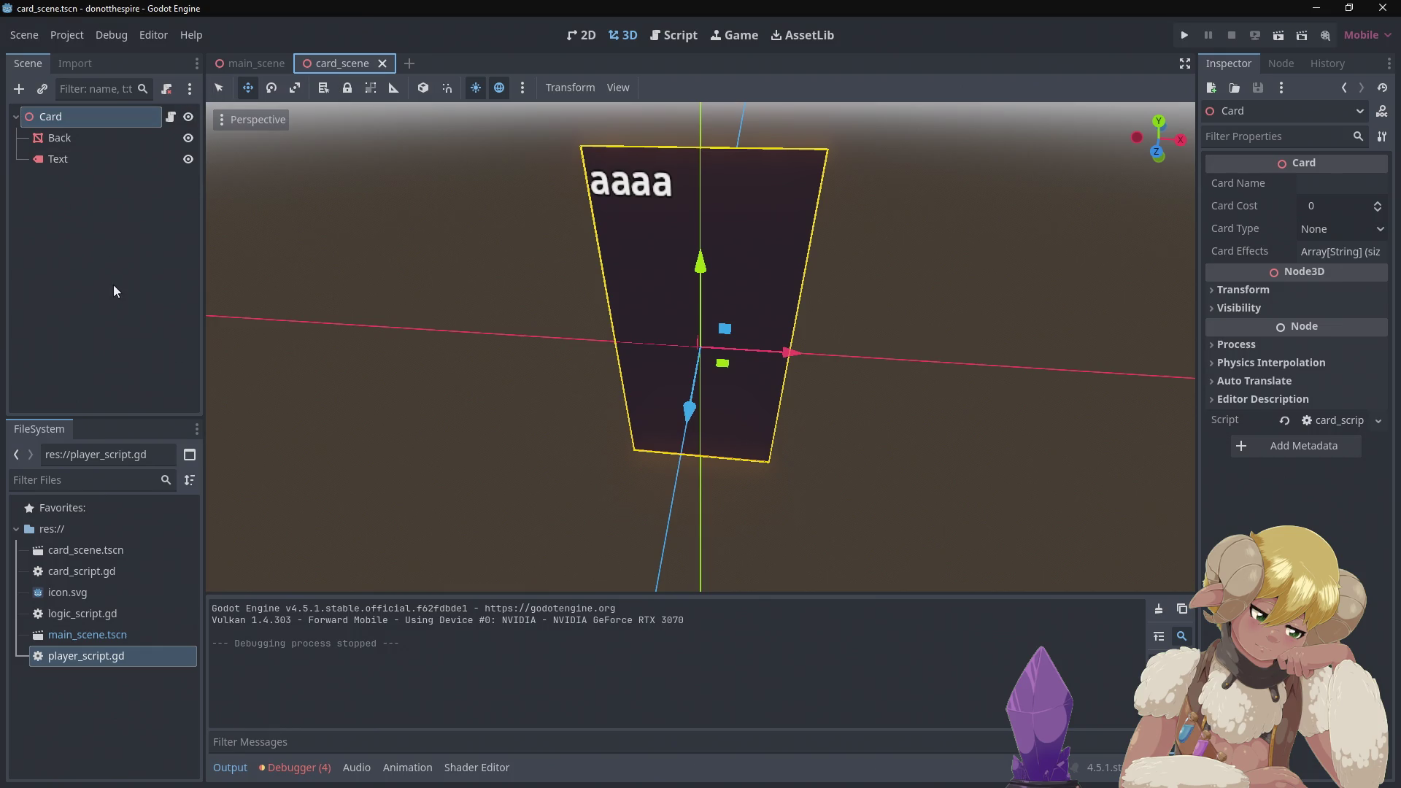
click(235, 66)
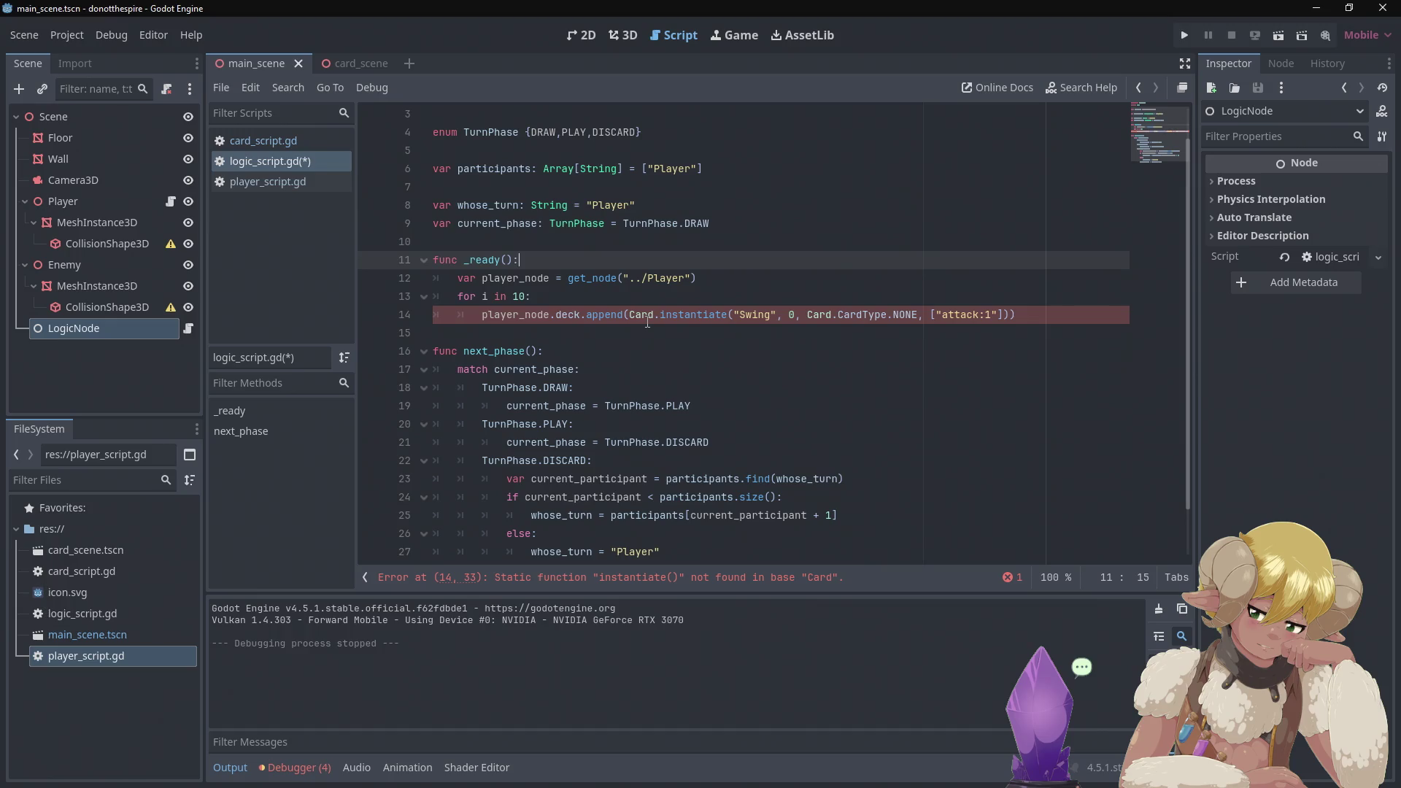
click(653, 308)
click(652, 299)
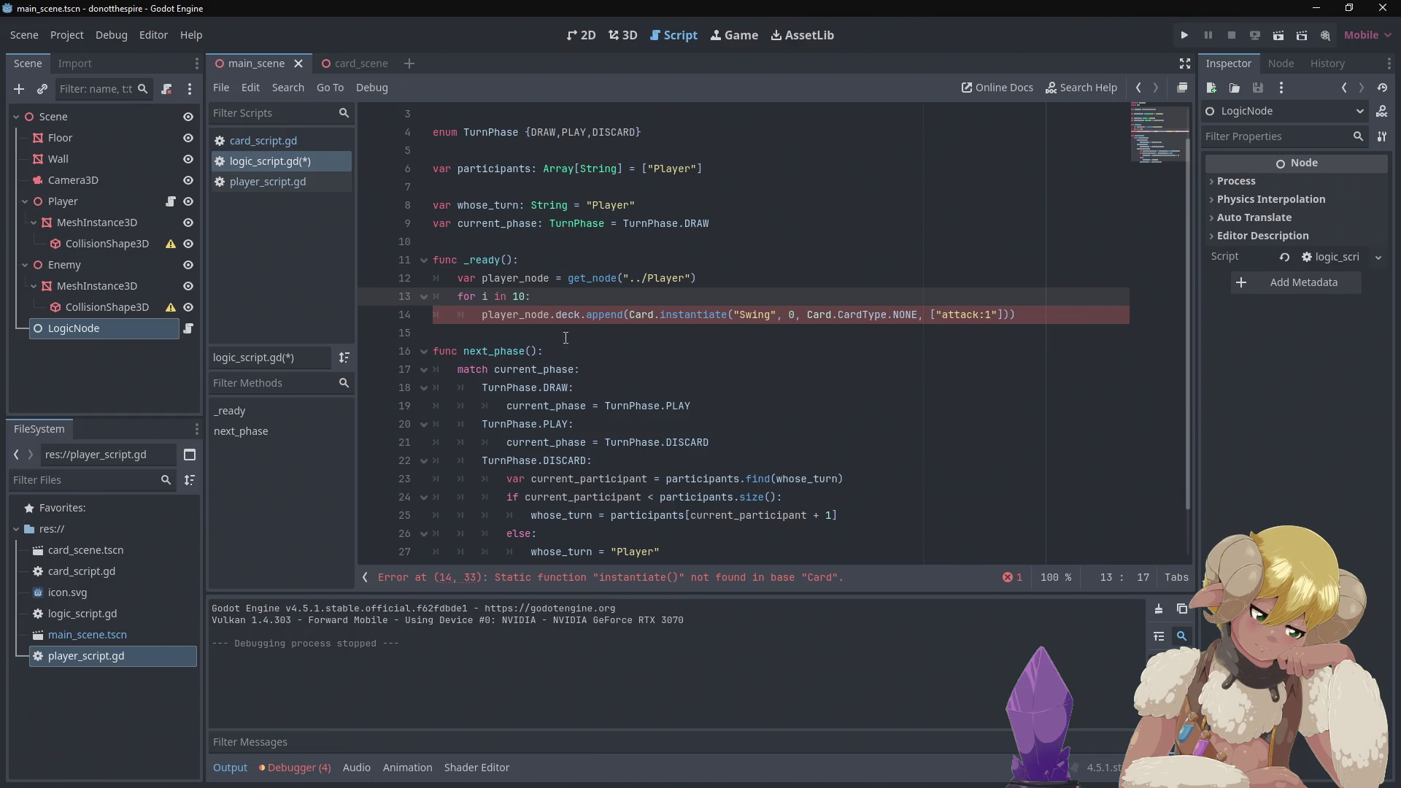
click(646, 316)
triple_click(646, 316)
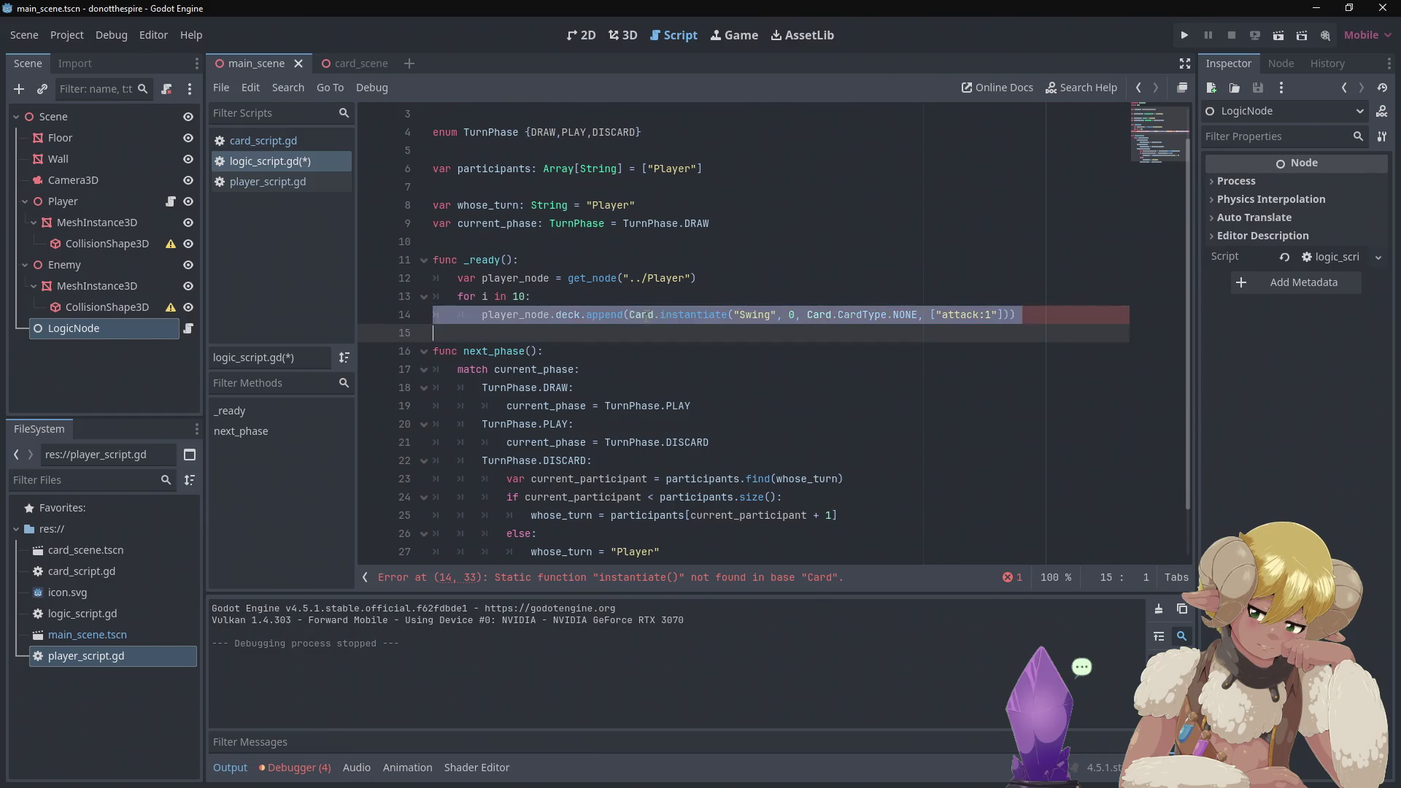
click(632, 315)
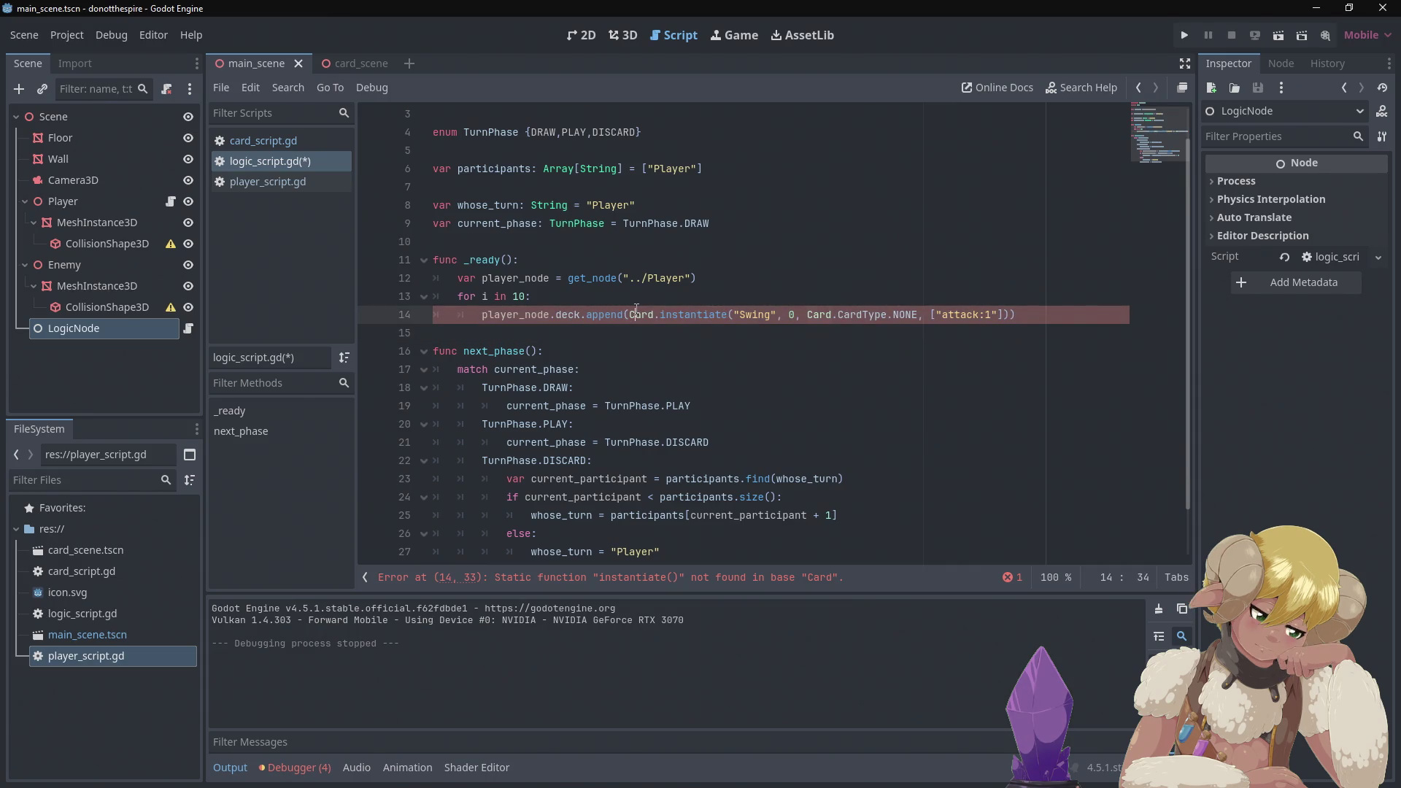
triple_click(636, 315)
click(636, 315)
click(647, 292)
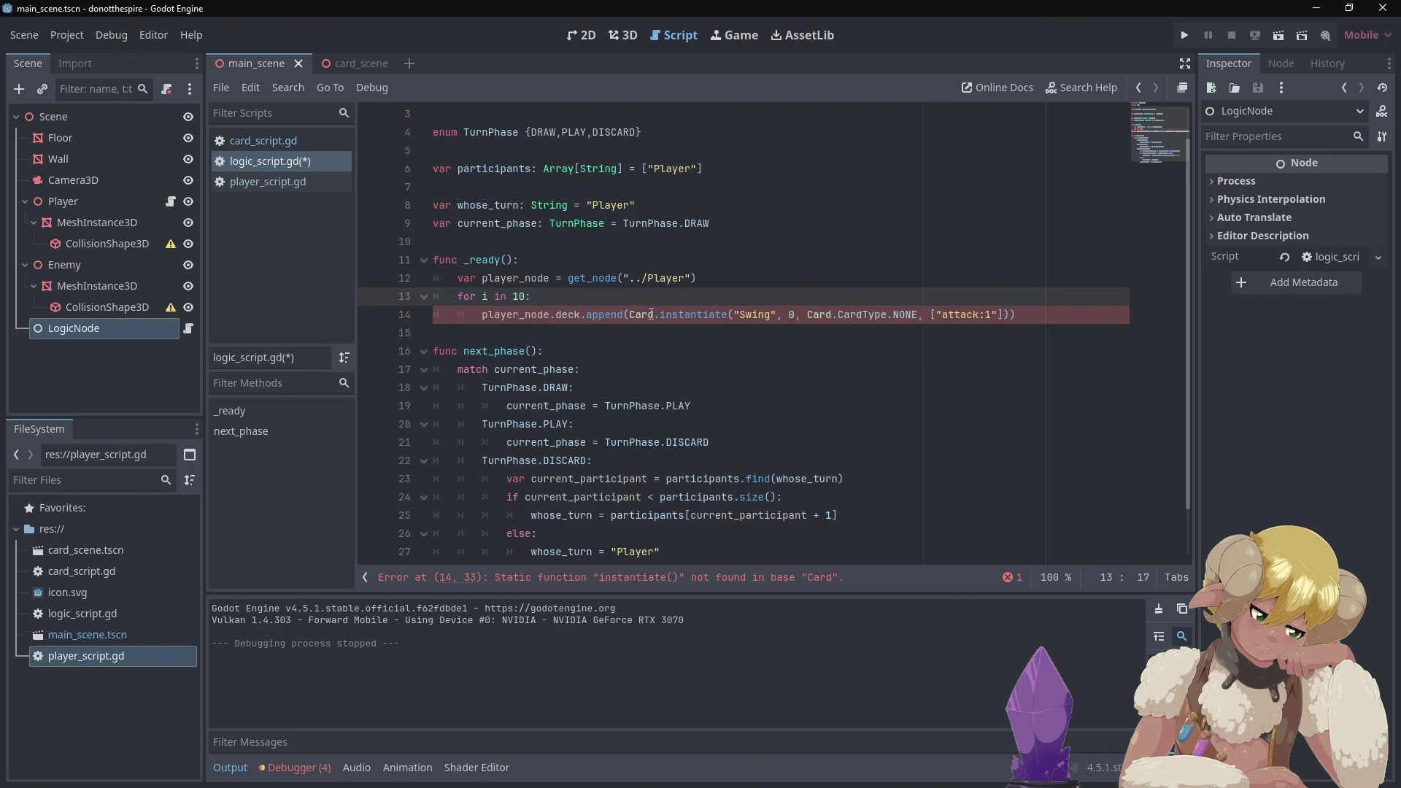
mouse_move(651, 314)
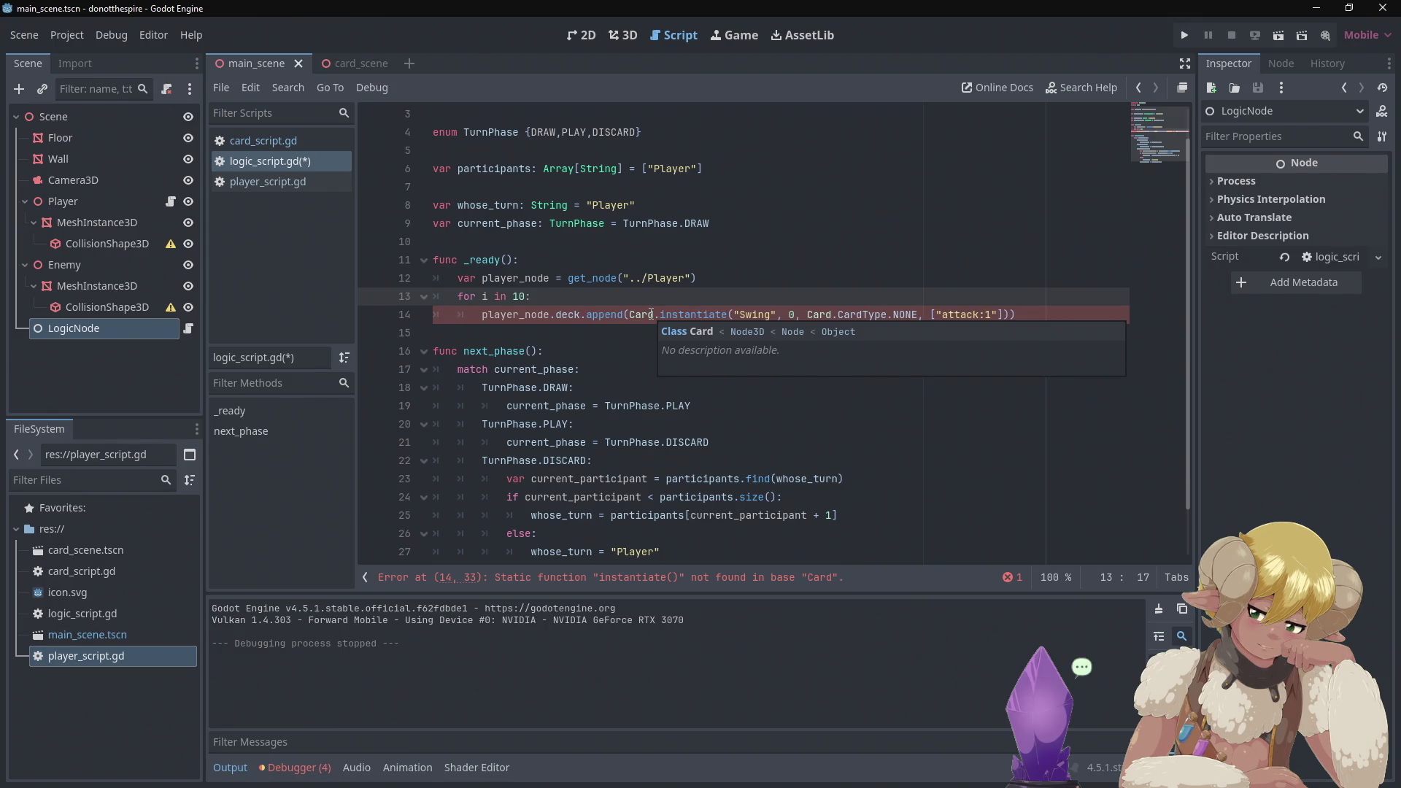
double_click(648, 314)
click(620, 354)
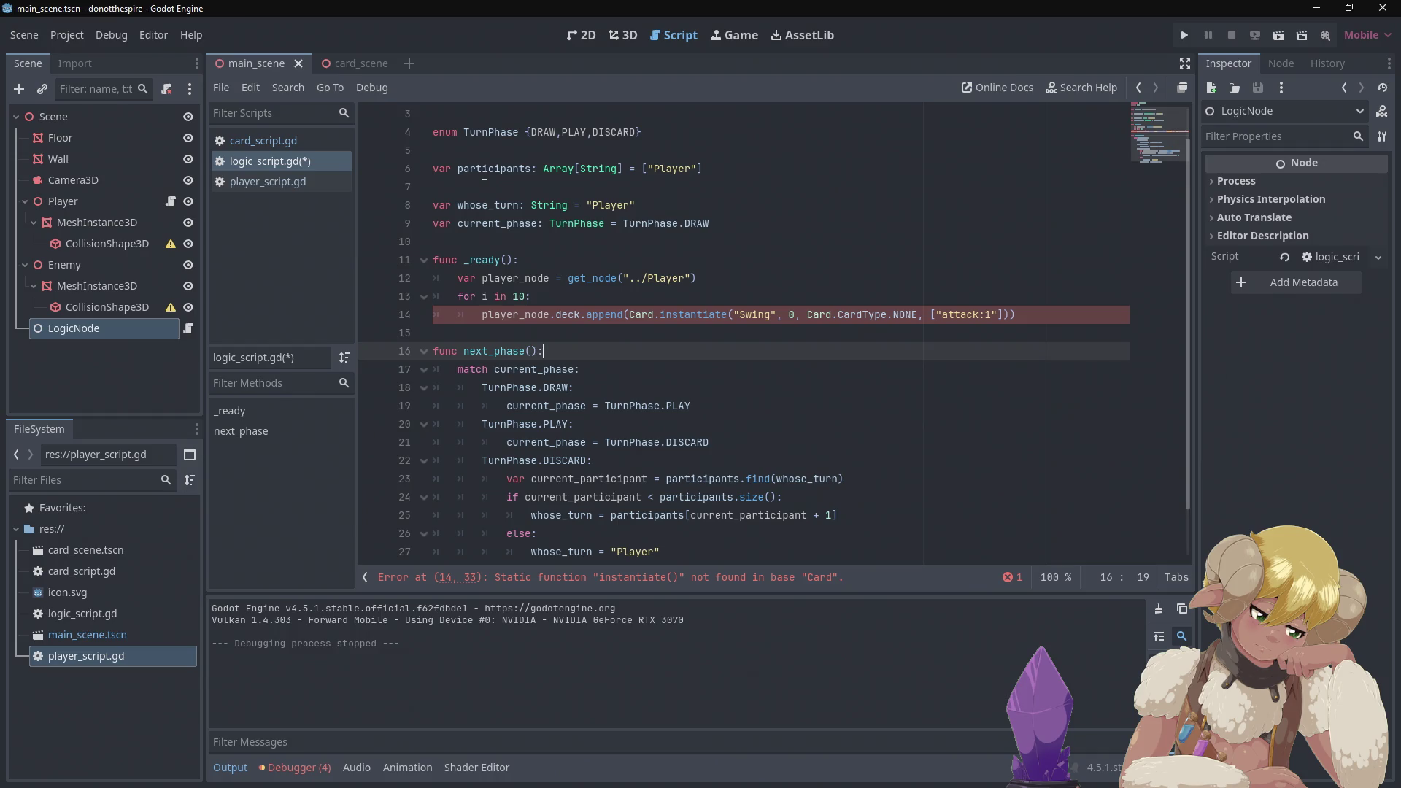
scroll(474, 157, up, 1)
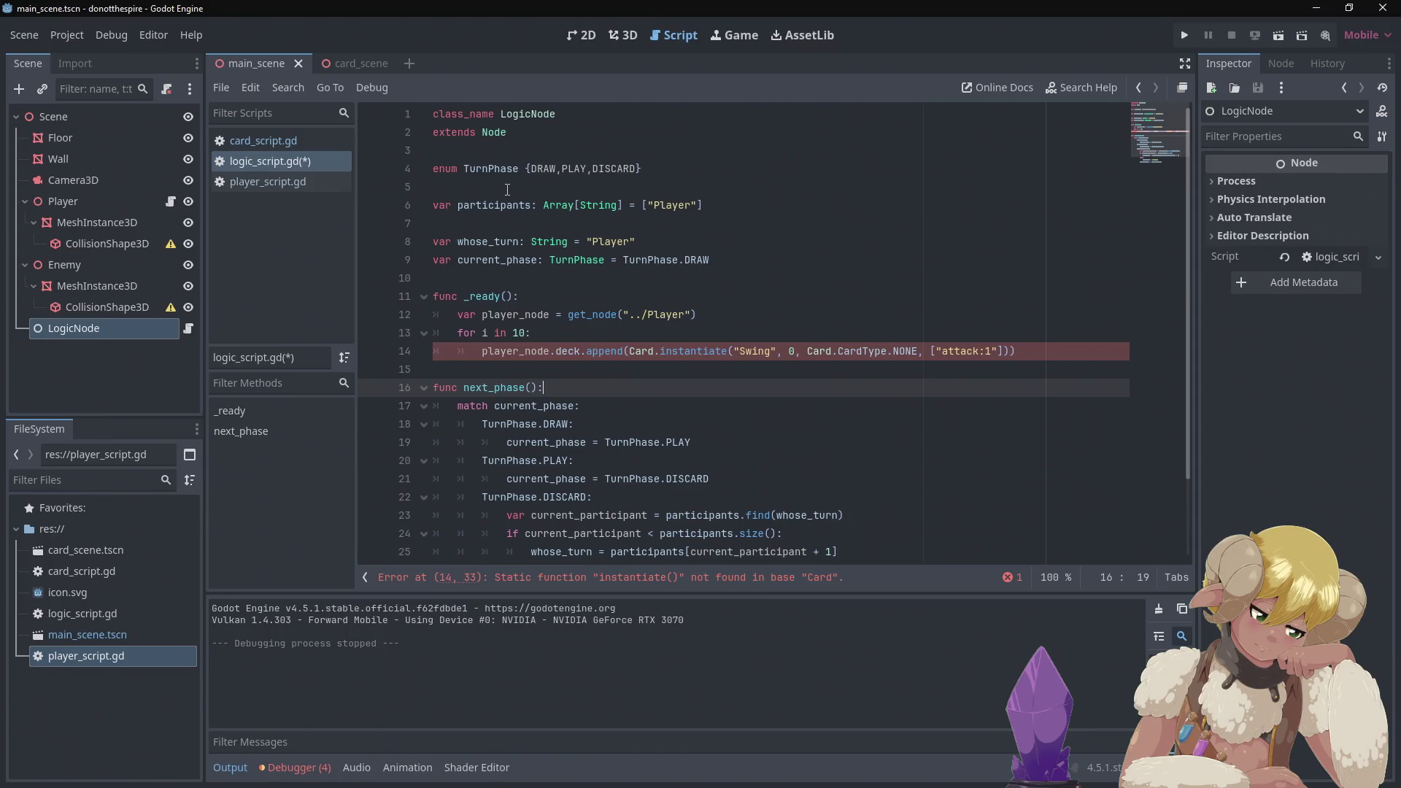
click(464, 187)
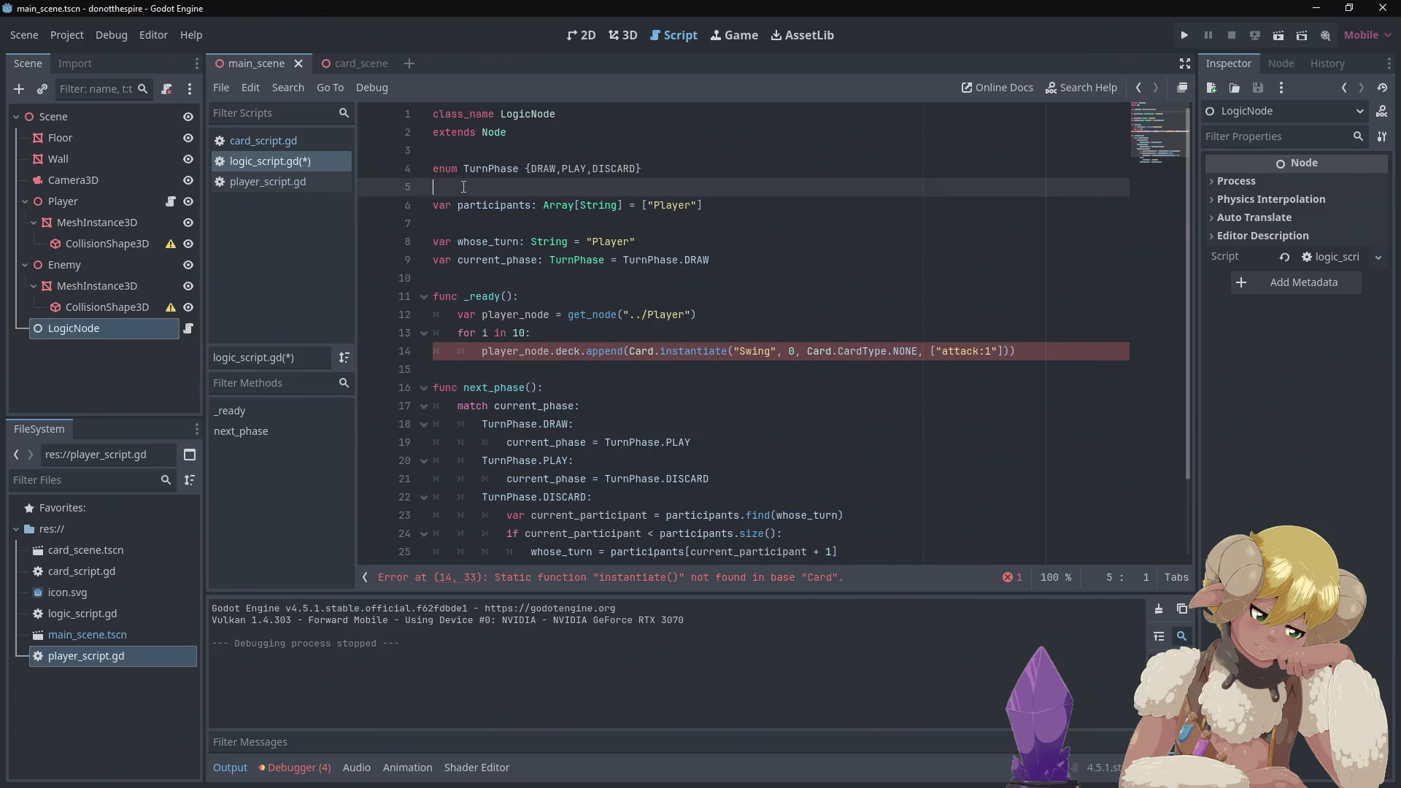
key(Return)
key(Return)
key(Up)
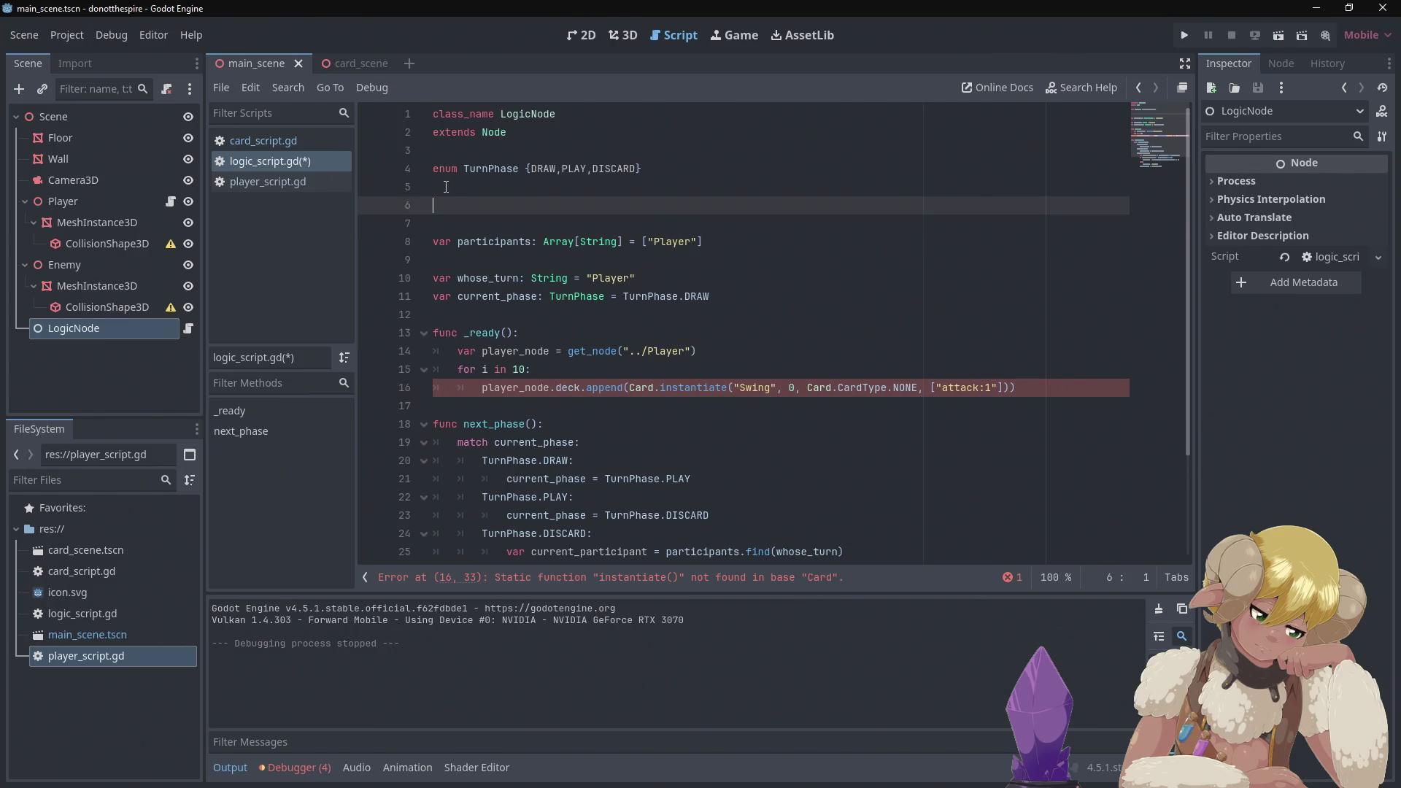
text(@expo)
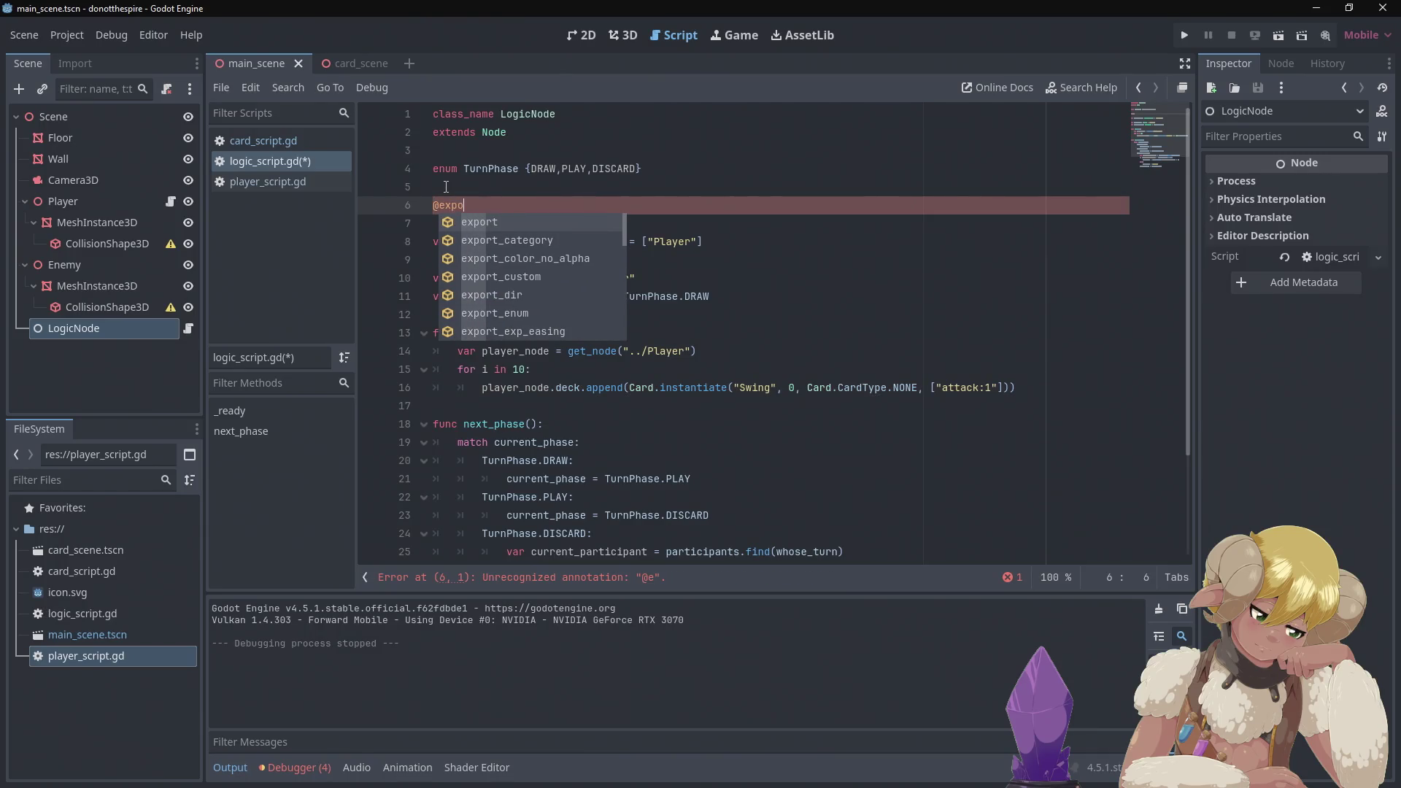
key(Return)
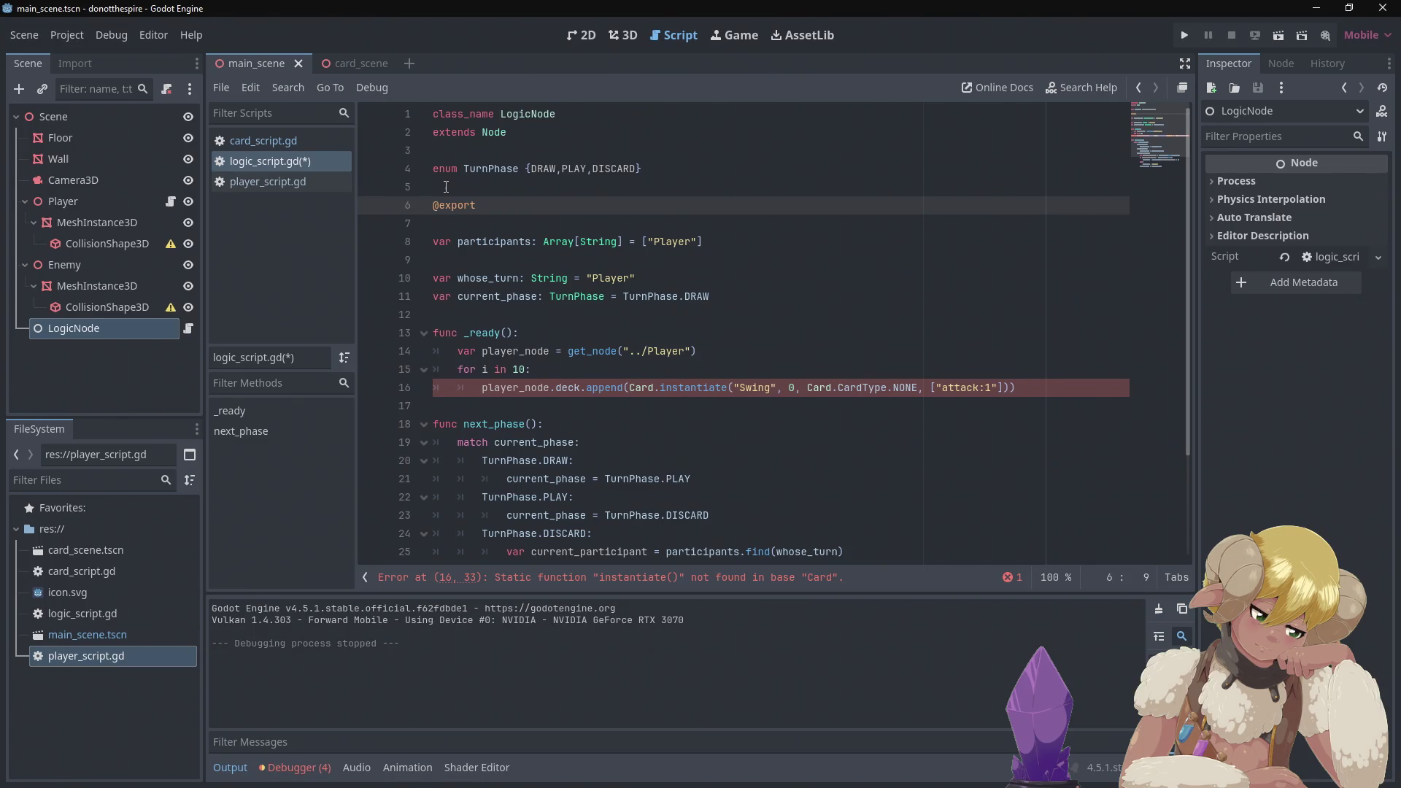
text(car)
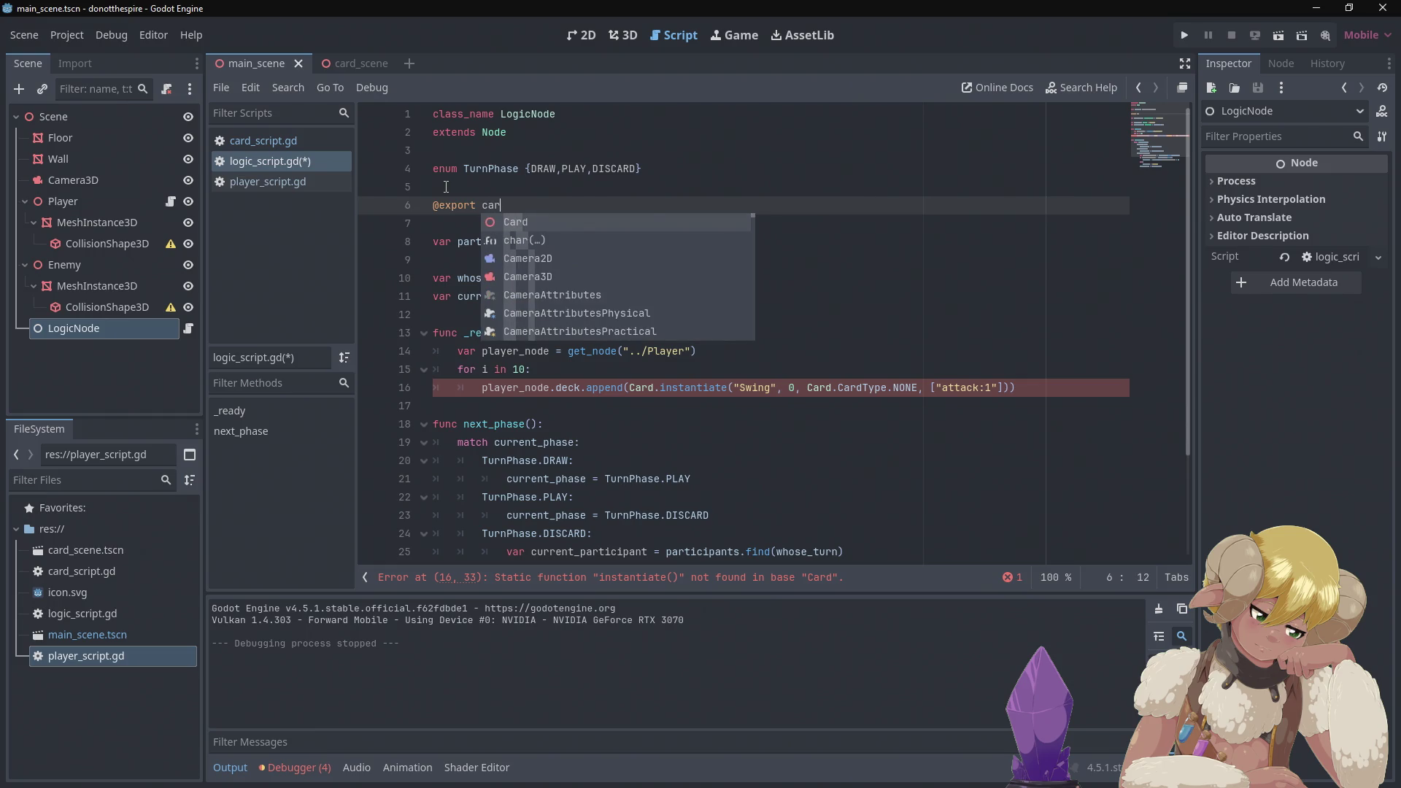
key(BackSpace)
key(BackSpace)
key(BackSpace)
Declare 'var card_package:' on line 6, trying then erasing a partial type name.
text(var card_)
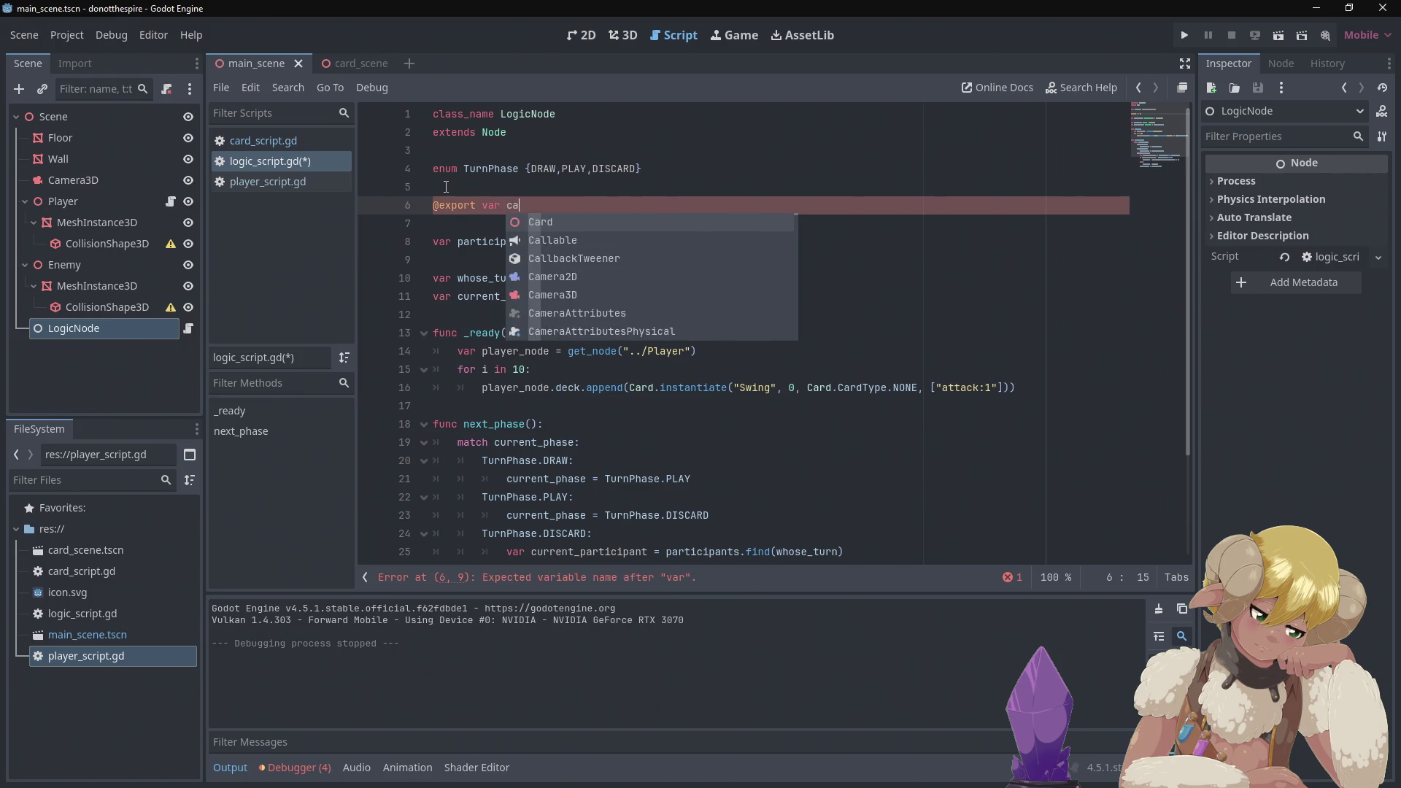
text(prea)
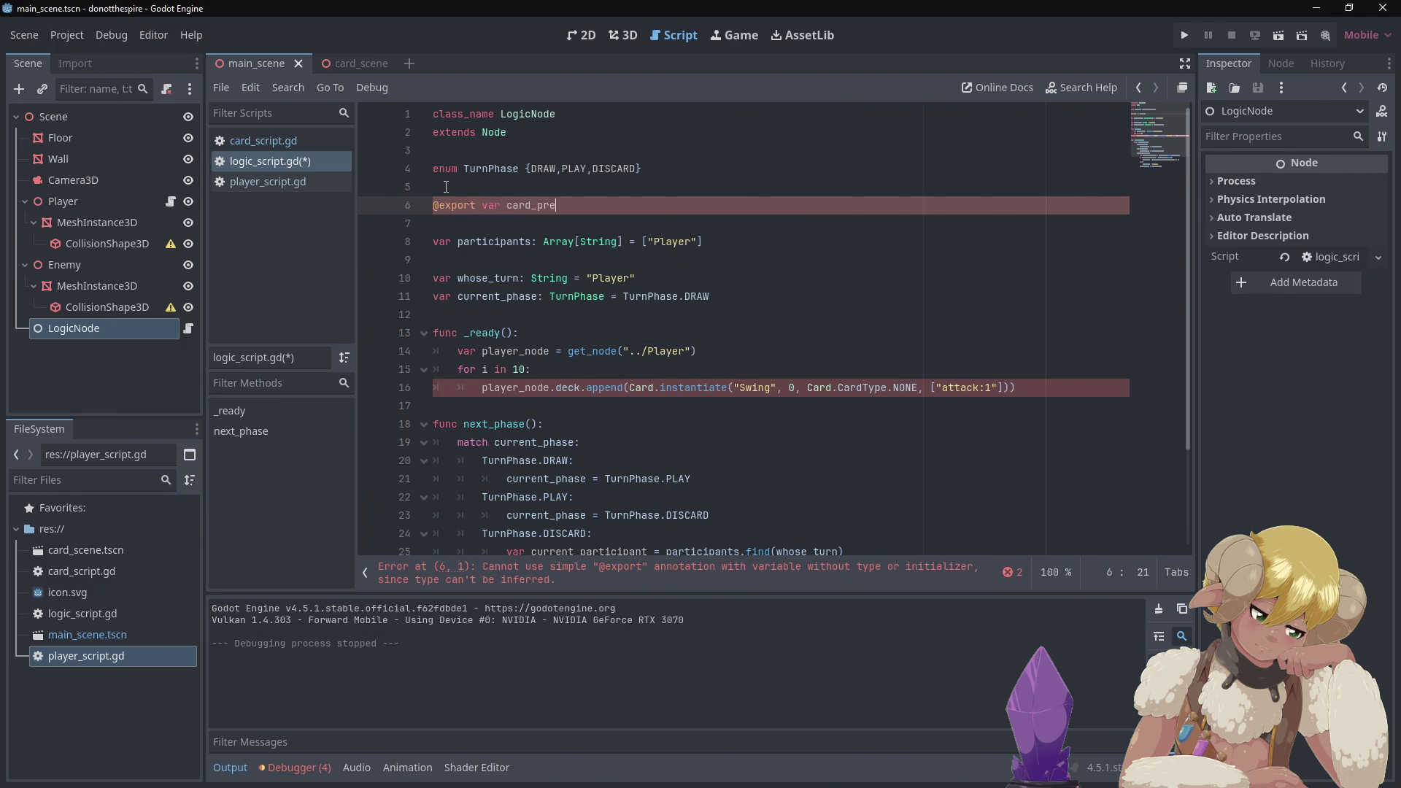
key(BackSpace)
key(BackSpace)
key(BackSpace)
text(package: )
text(pac)
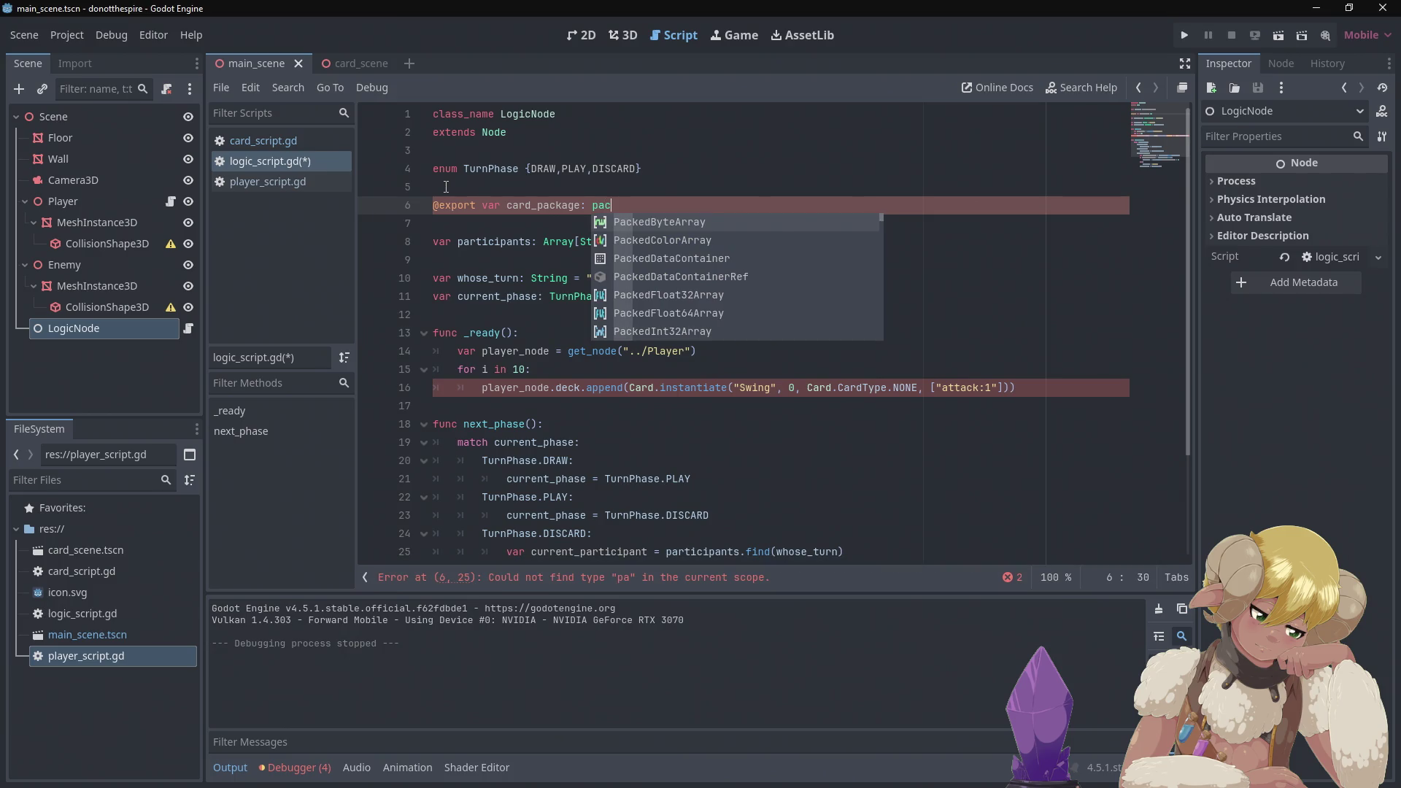
text(kag)
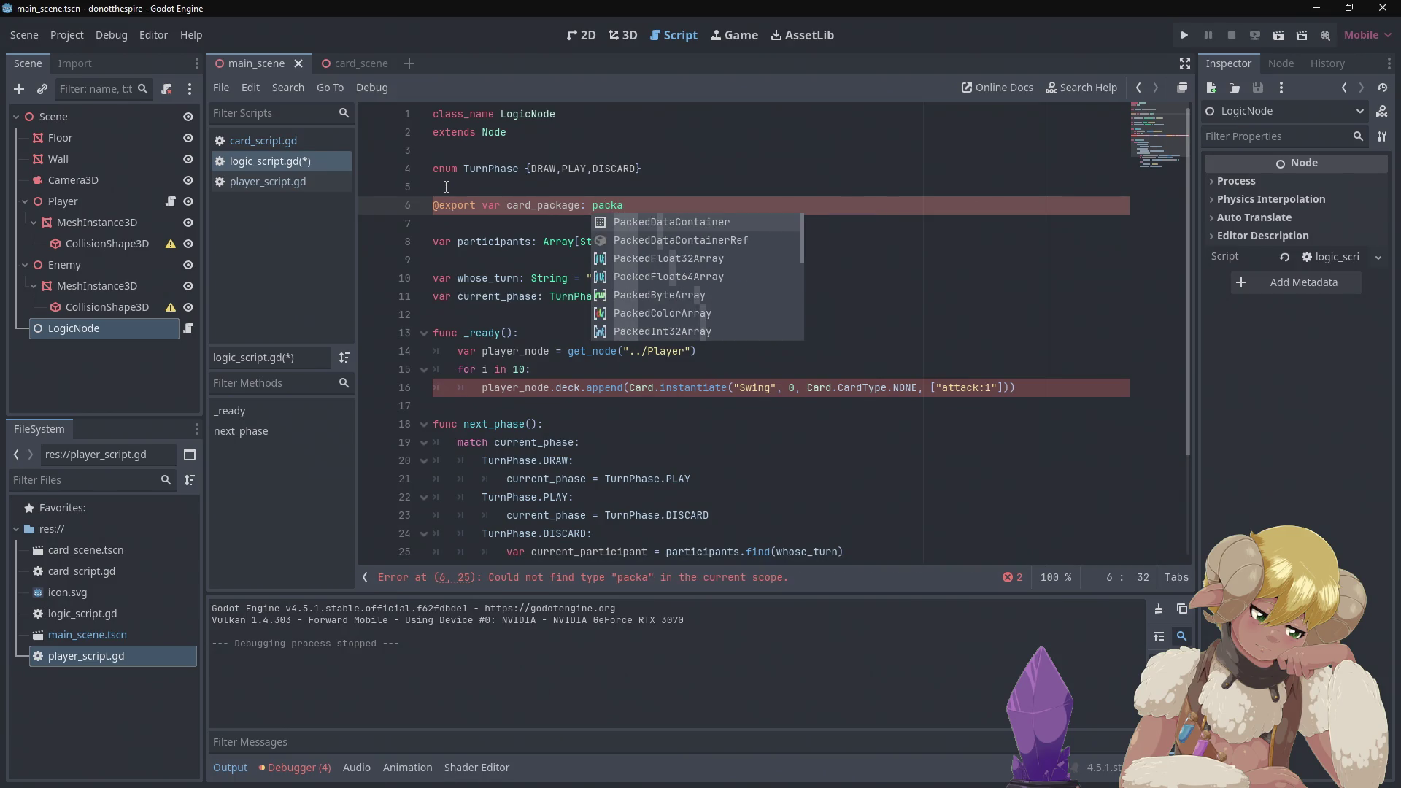
key(BackSpace)
key(BackSpace)
key(BackSpace)
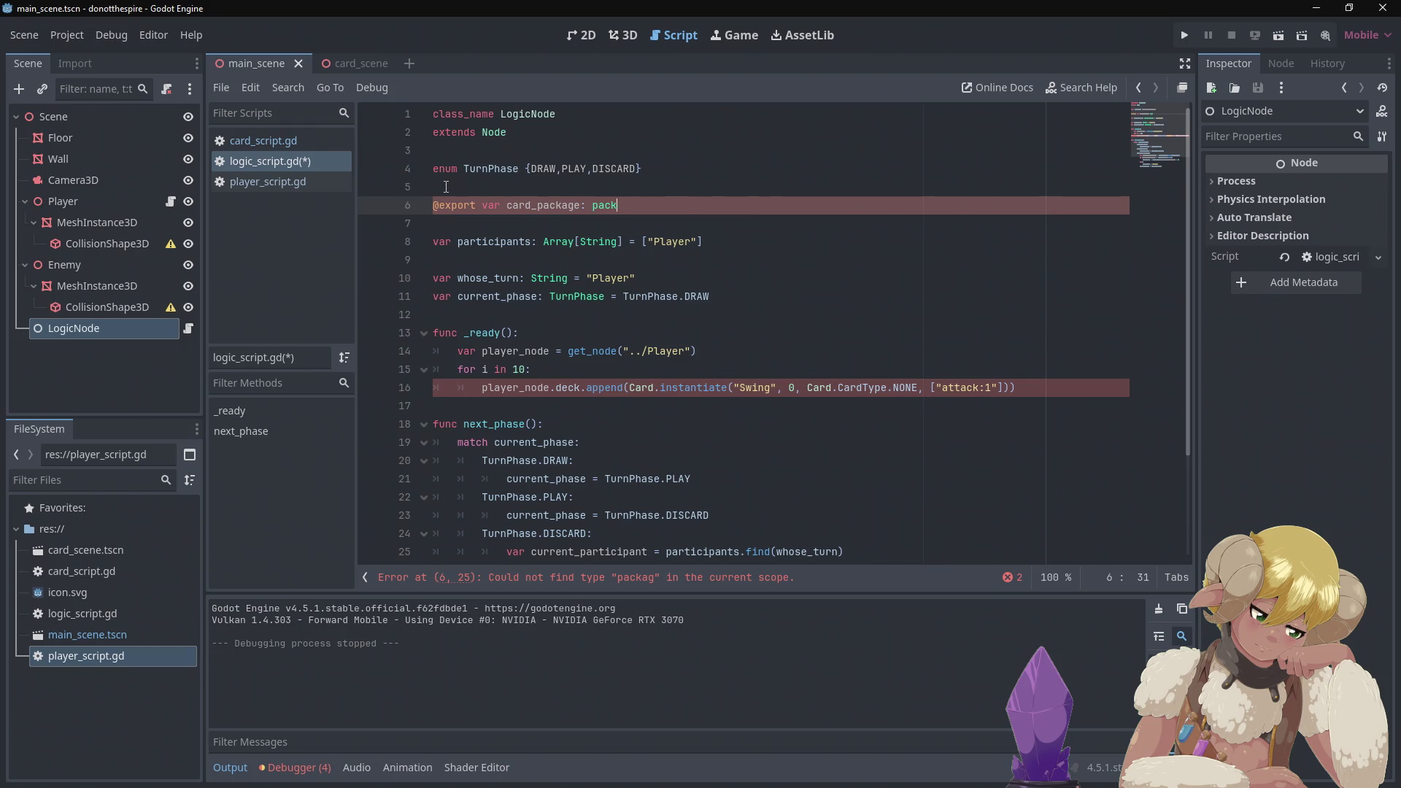
key(BackSpace)
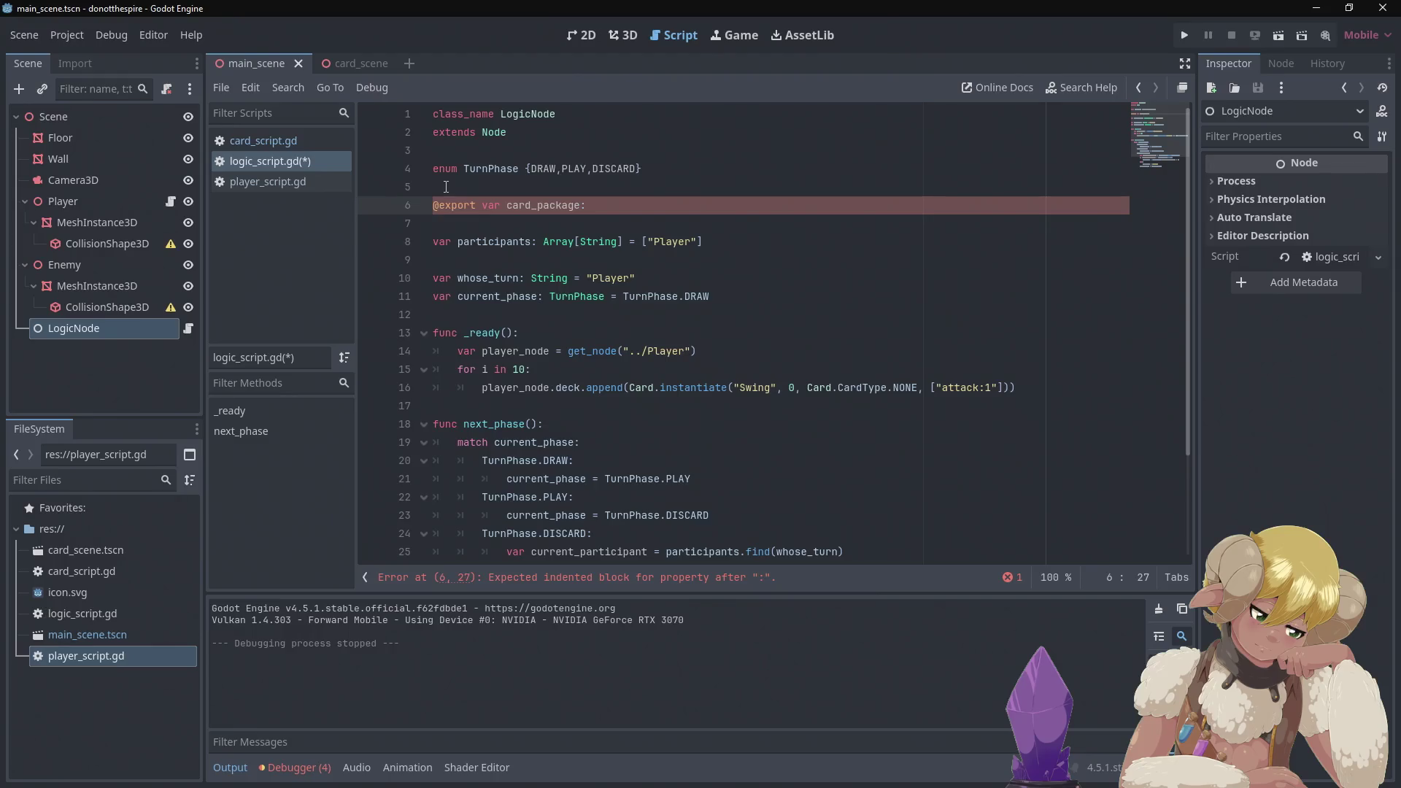
text(pa)
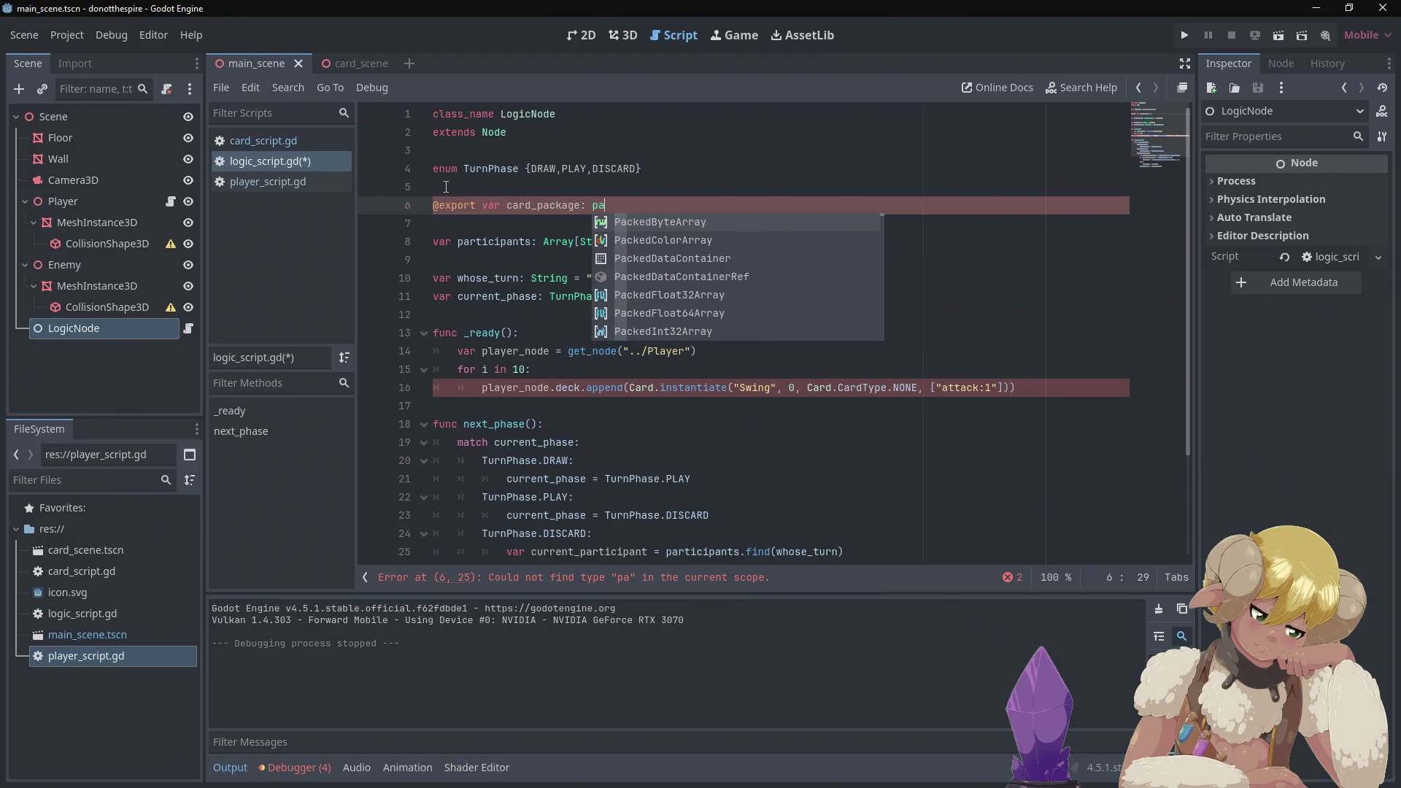
text(ck)
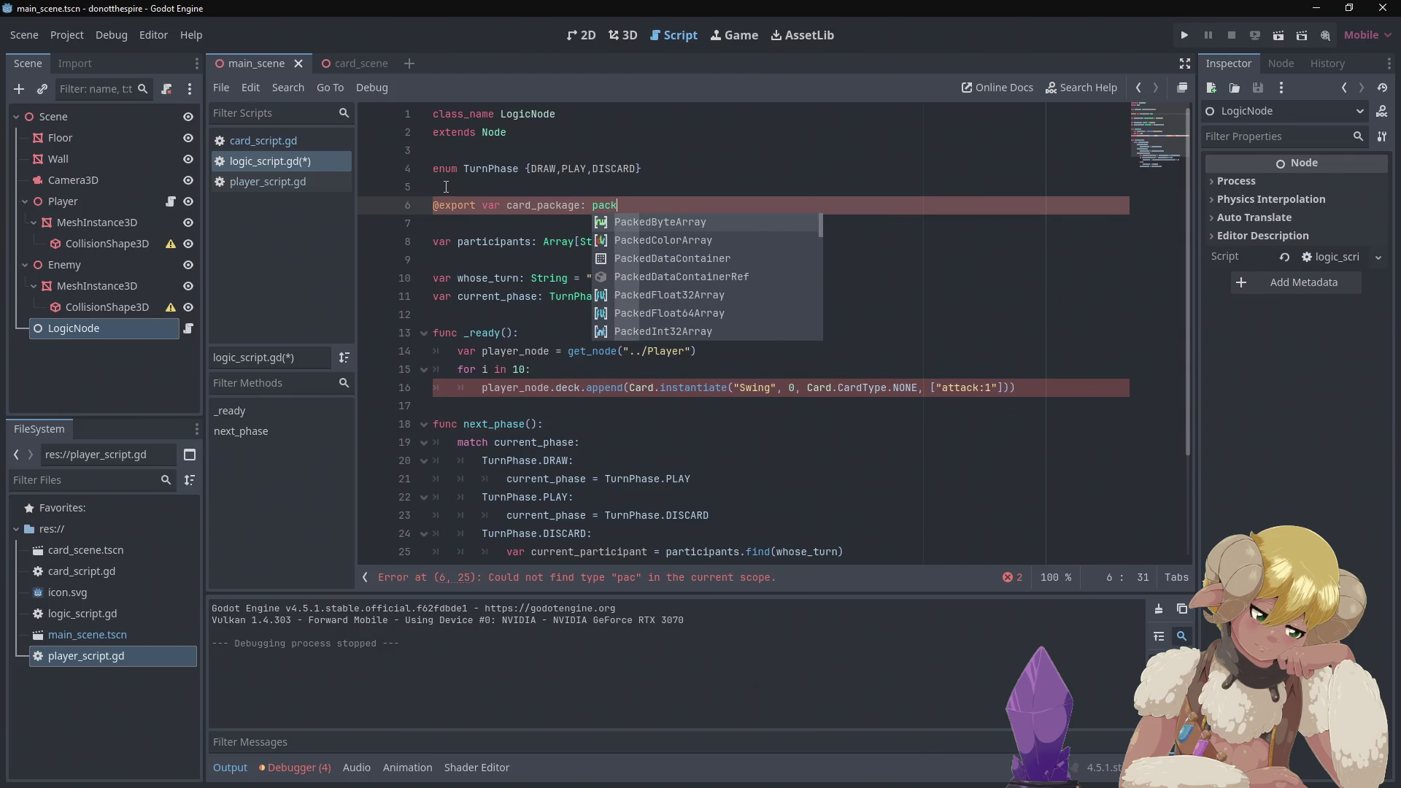
text(a)
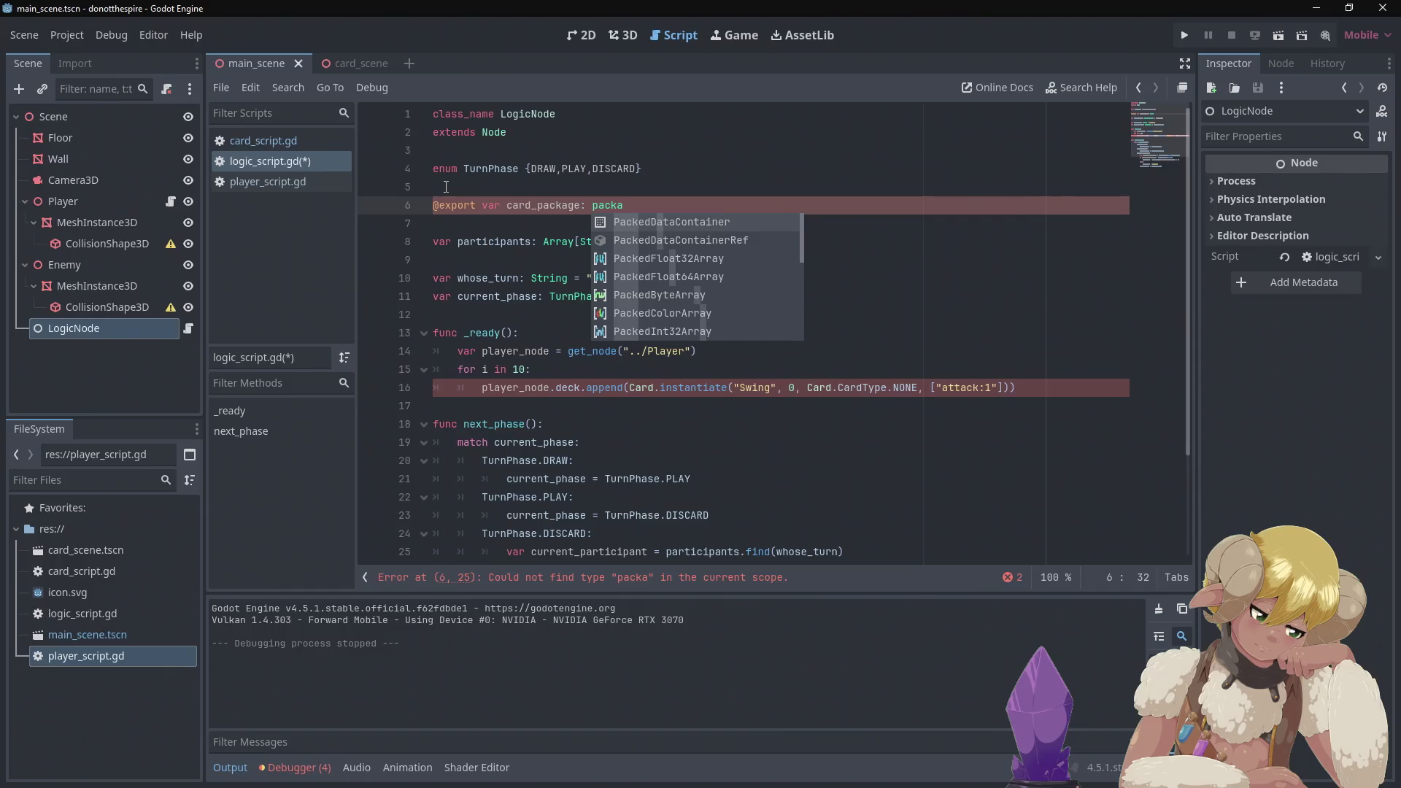
key(BackSpace)
key(BackSpace)
key(BackSpace)
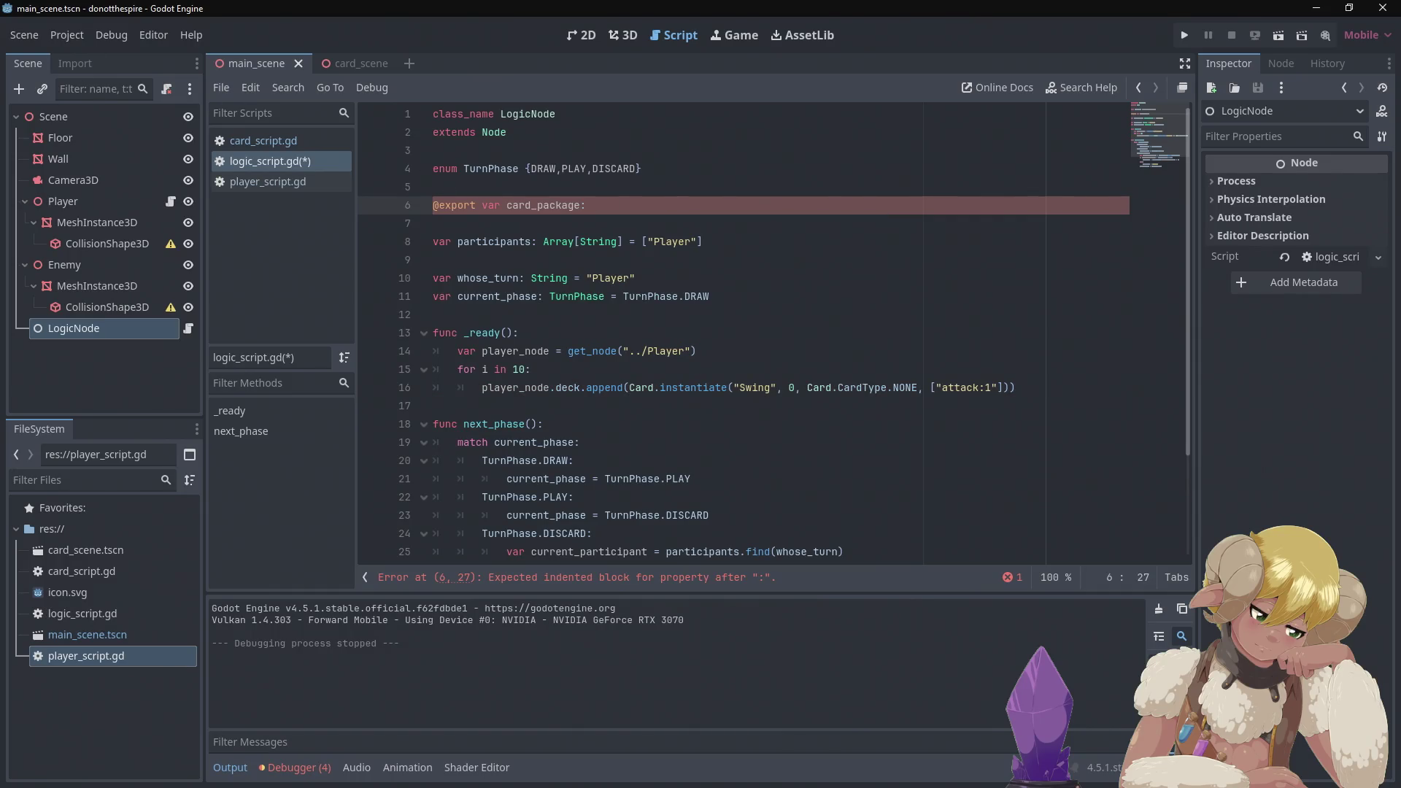
key(alt+Tab)
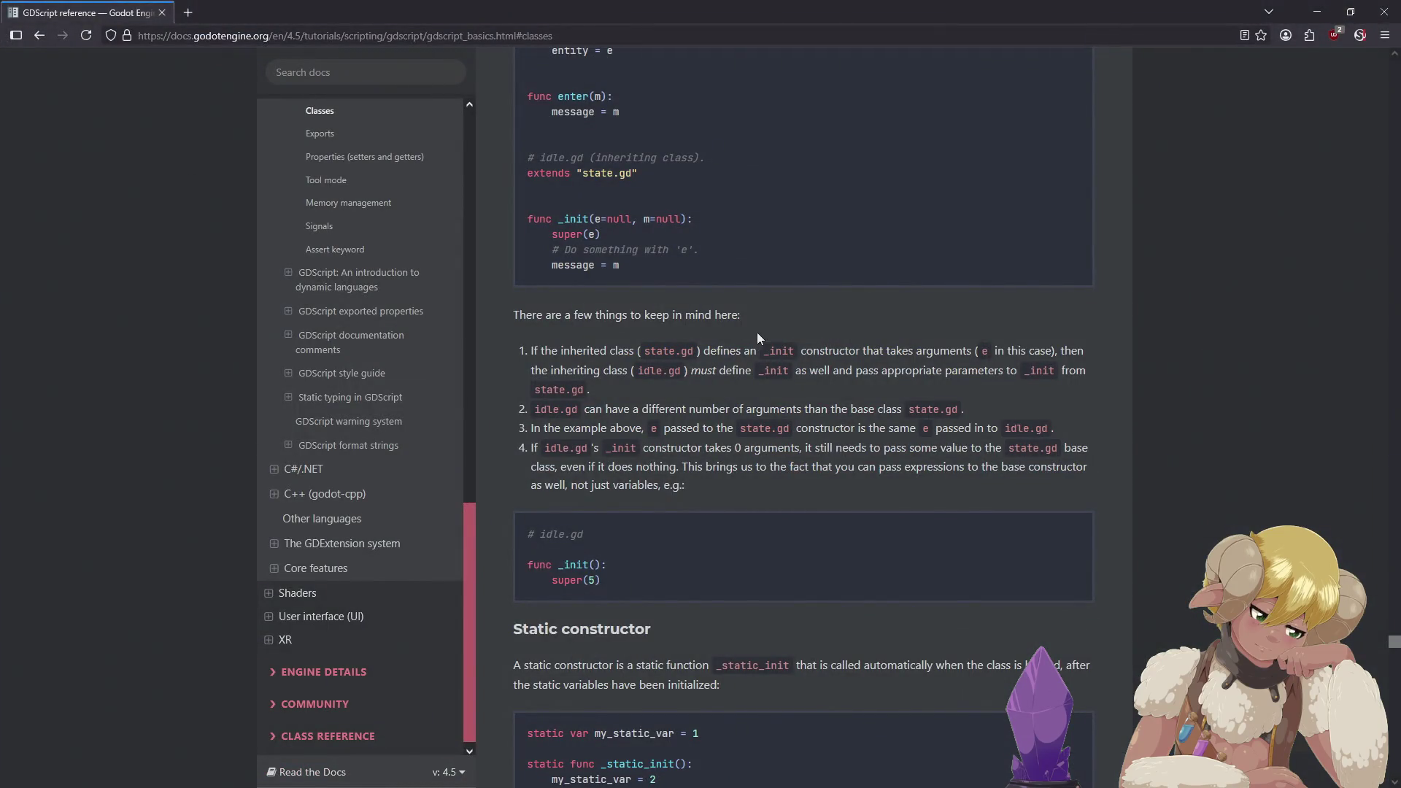
key(alt+Left)
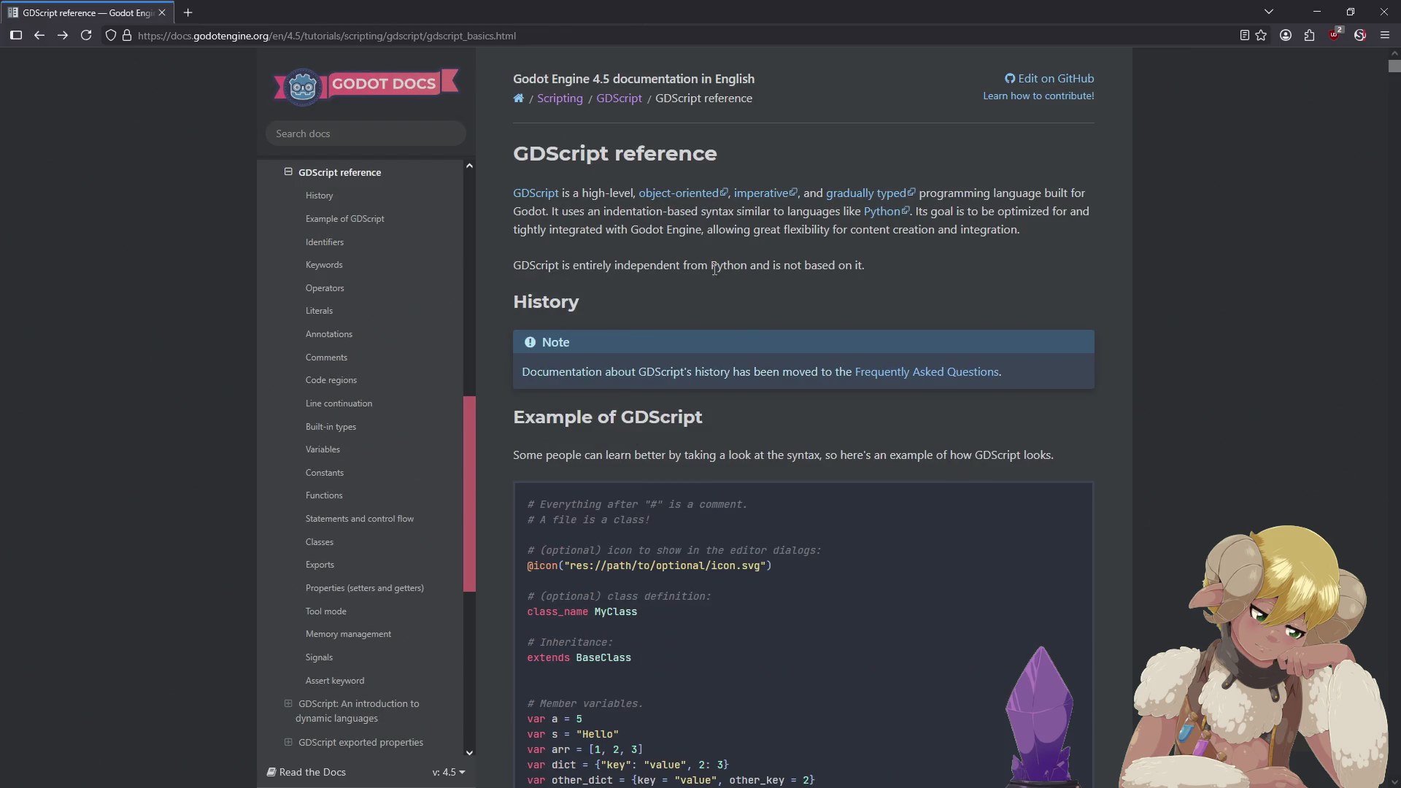
key(alt+Left)
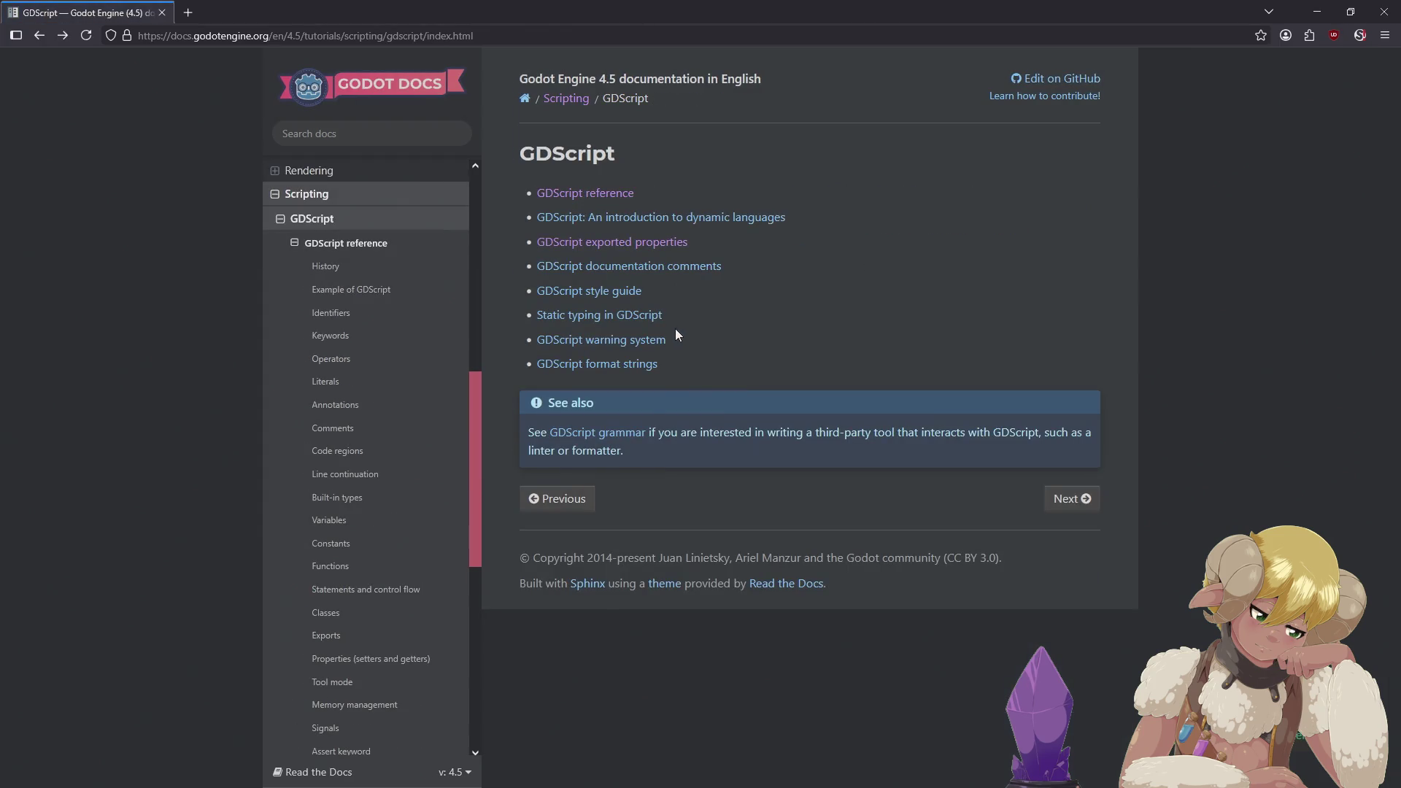
key(alt+Left)
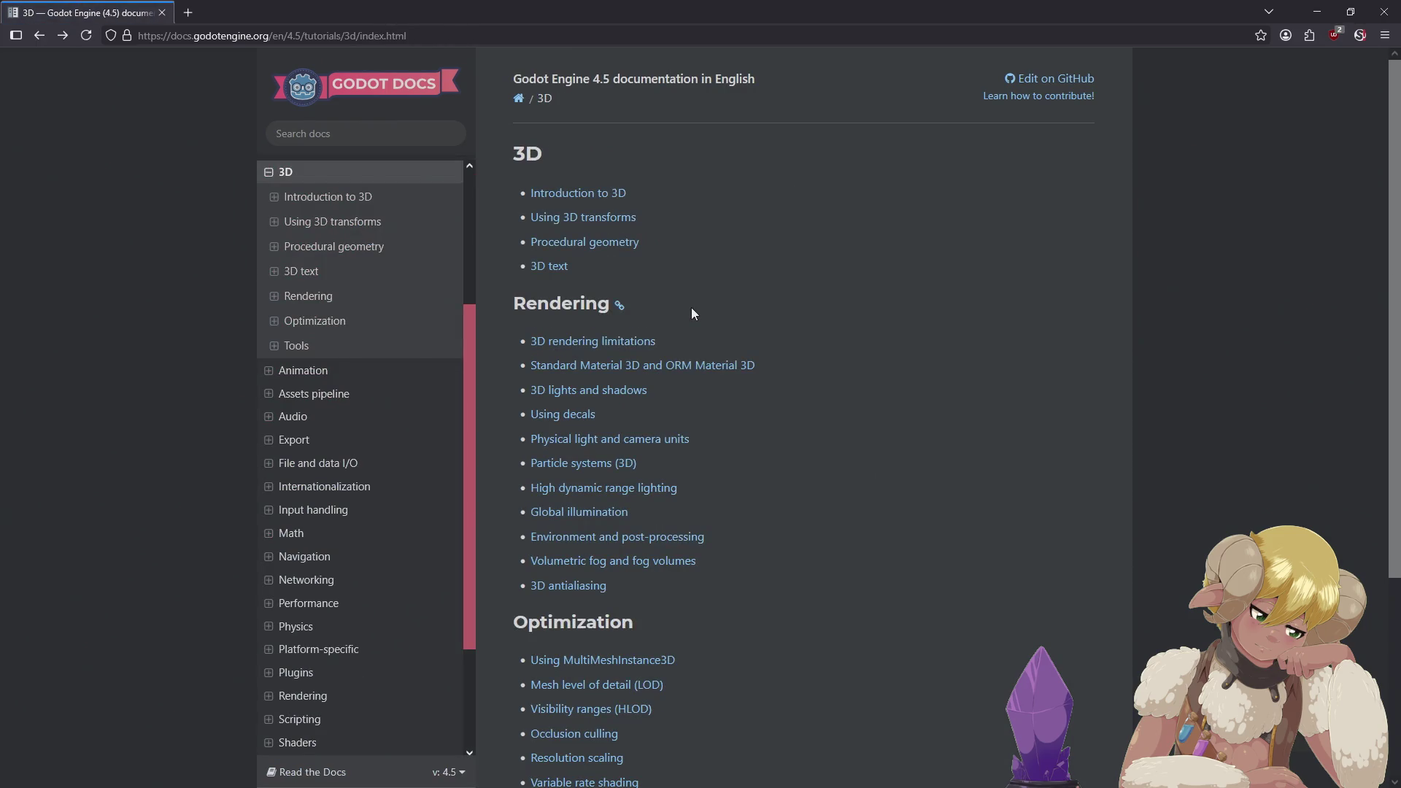
key(alt+Left)
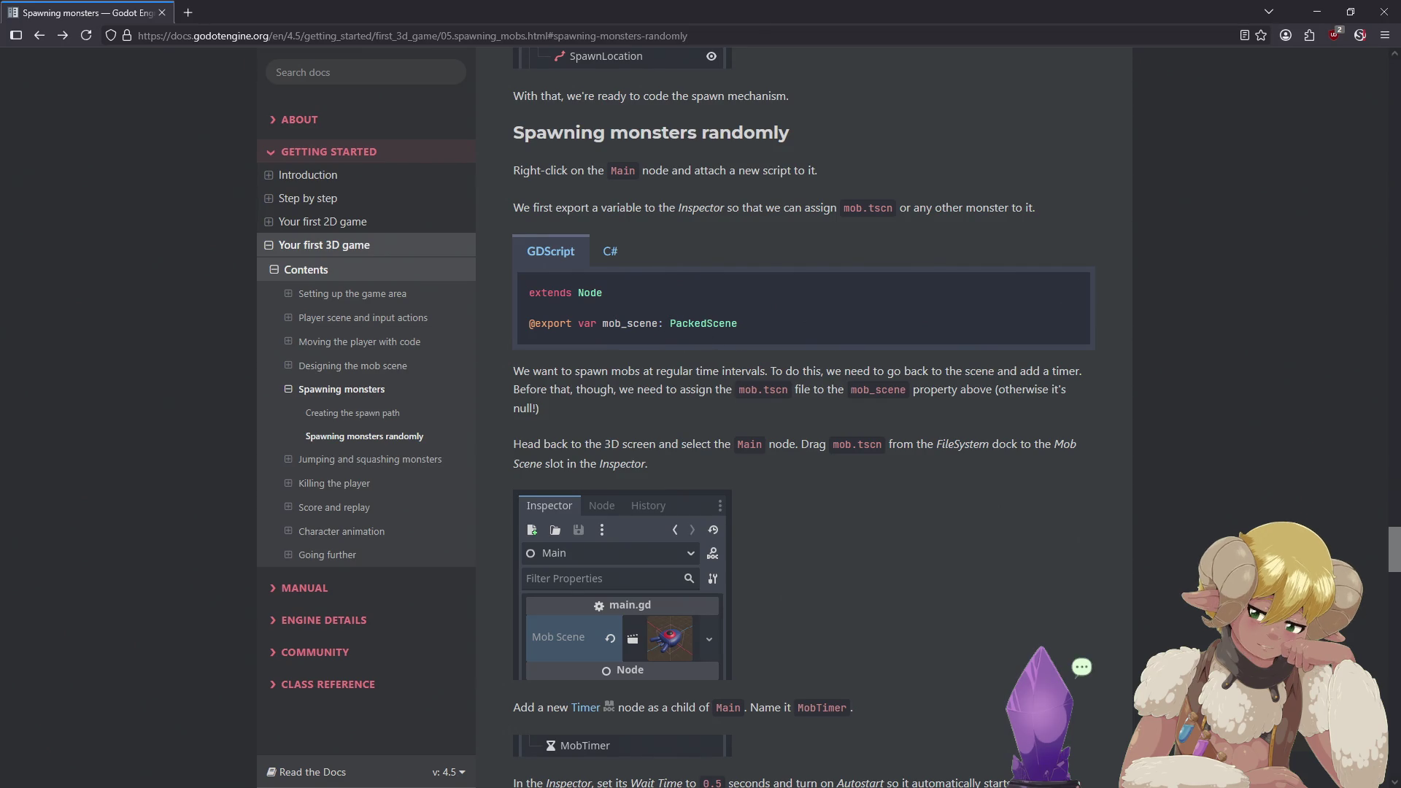
key(alt+Tab)
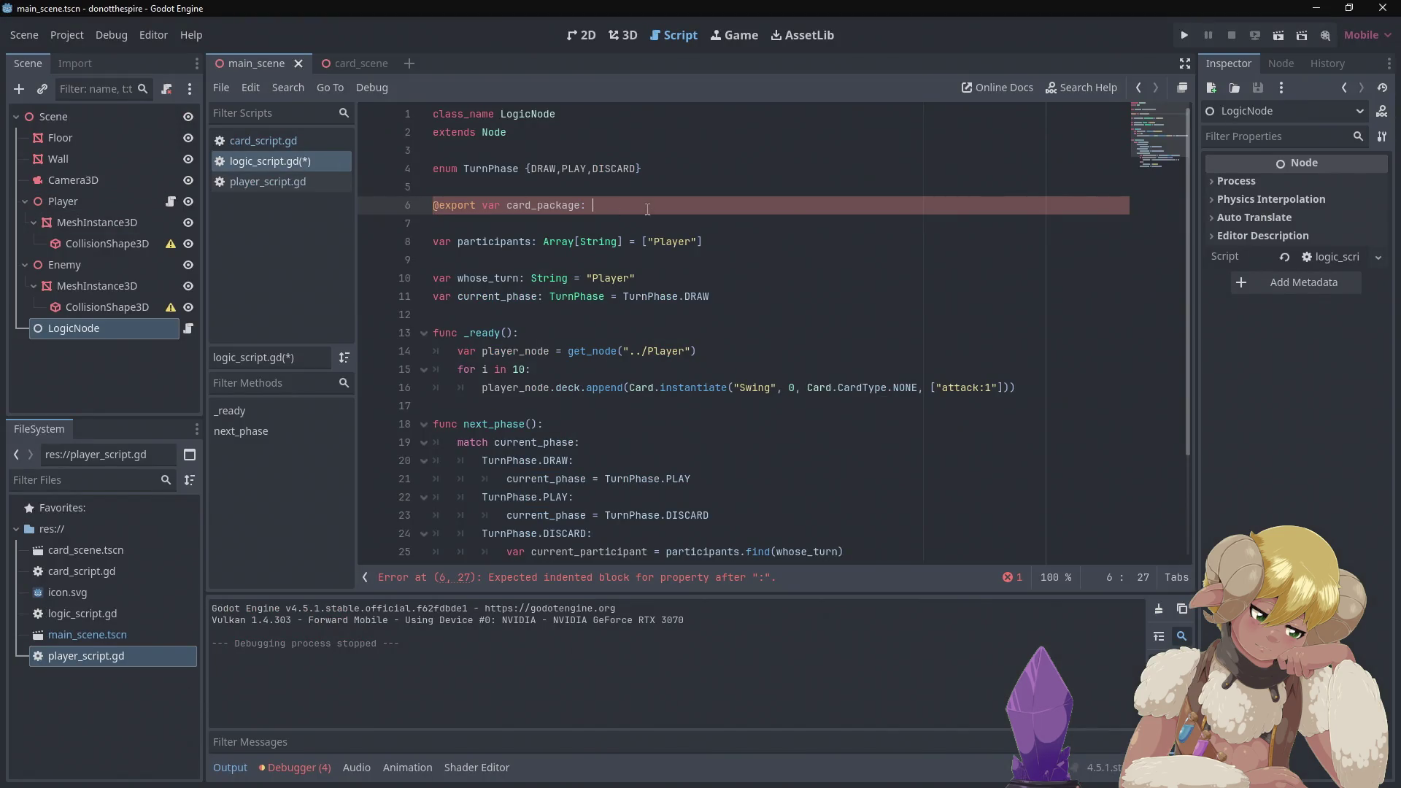
Type card_package as PackedScene, briefly swapping var for const before restoring var.
text(Packed)
text(Scene)
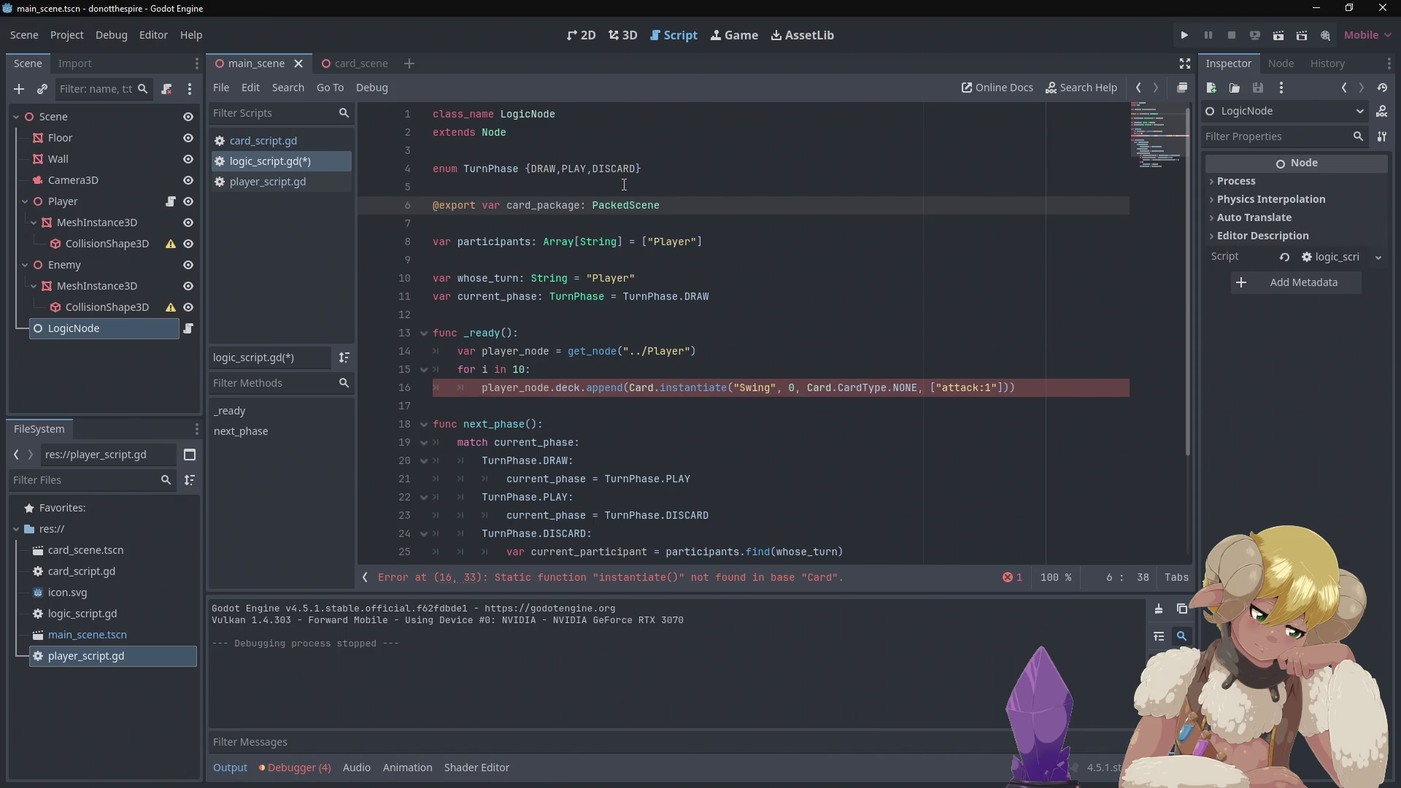
key(Left)
key(Left)
key(Left)
key(BackSpace)
key(BackSpace)
key(BackSpace)
text(const)
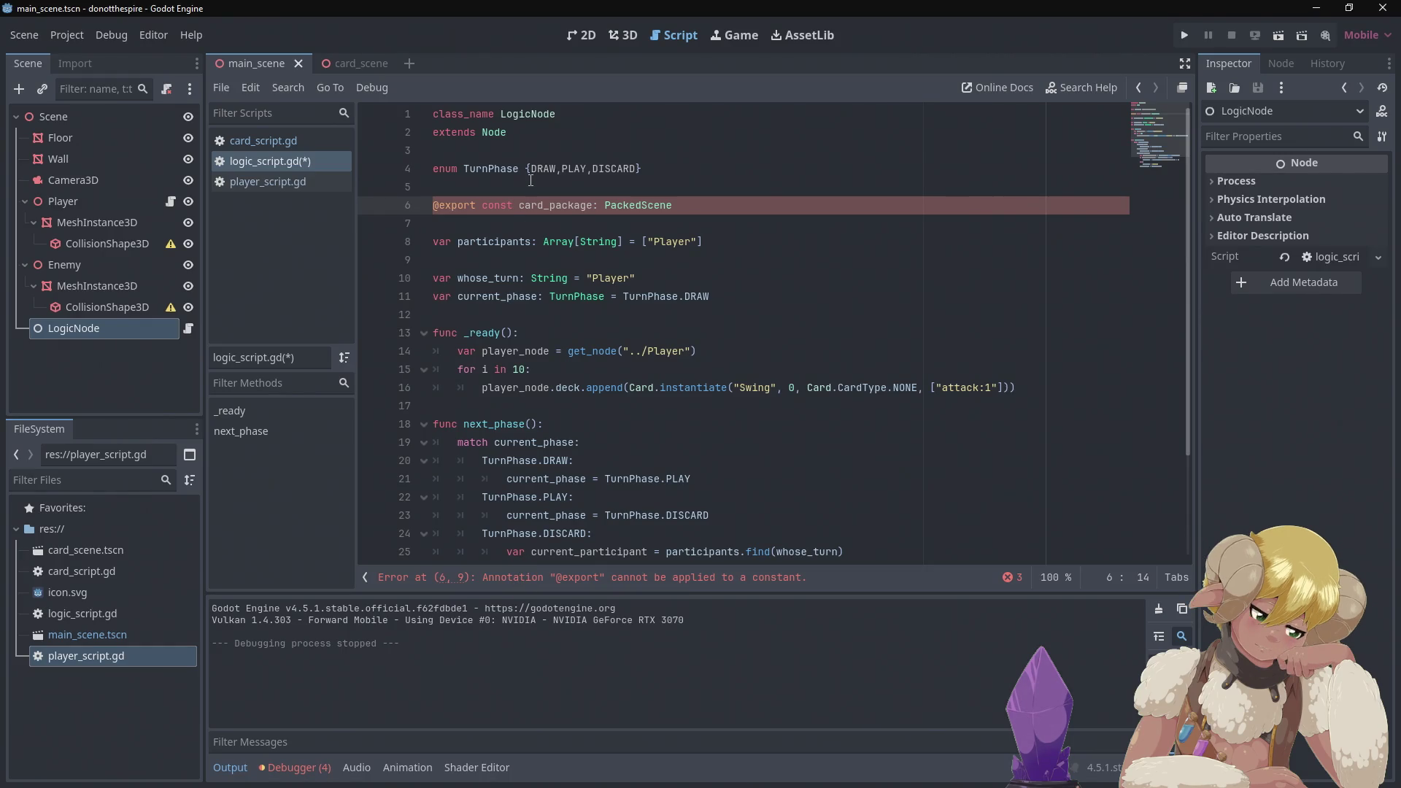
key(BackSpace)
key(BackSpace)
key(BackSpace)
text(car)
key(BackSpace)
key(BackSpace)
key(BackSpace)
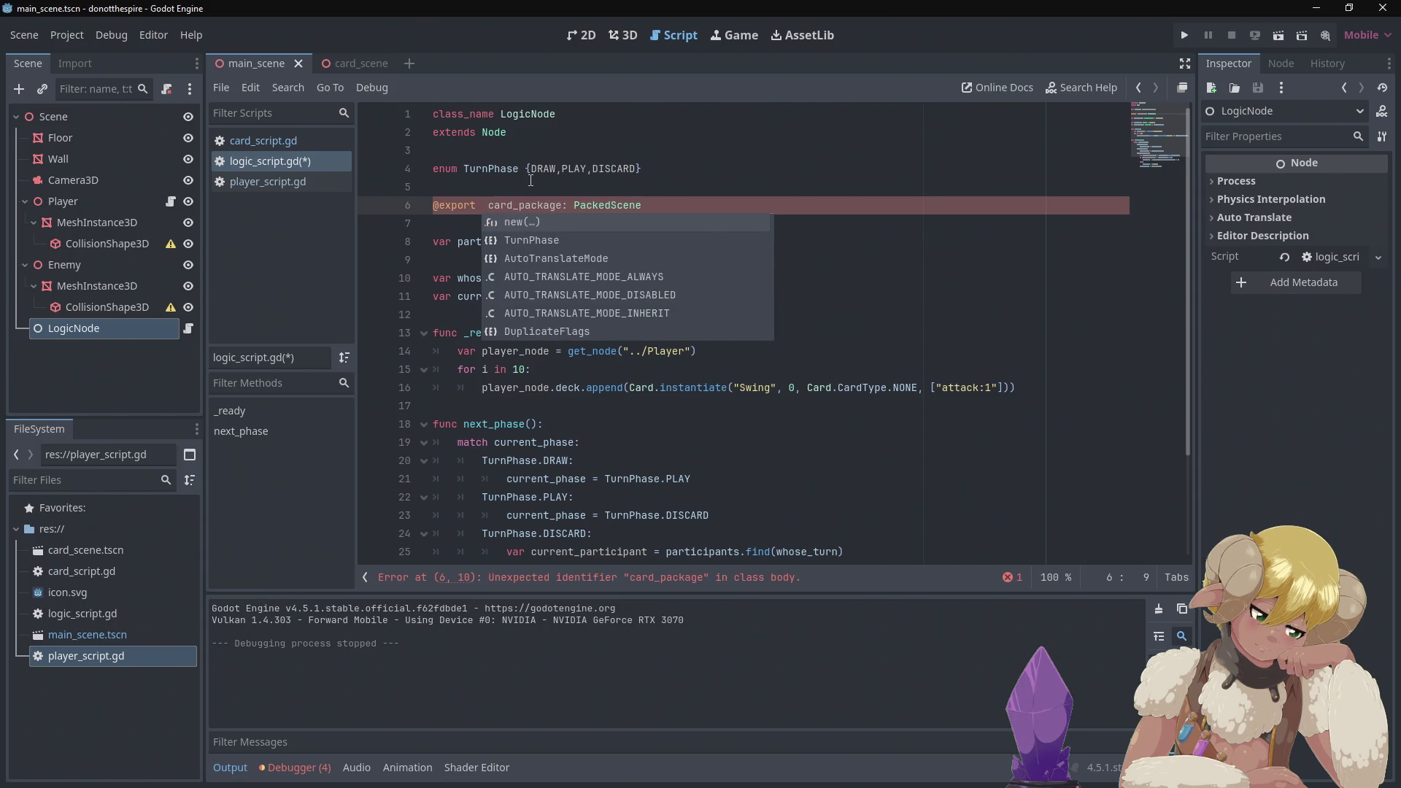
text(var)
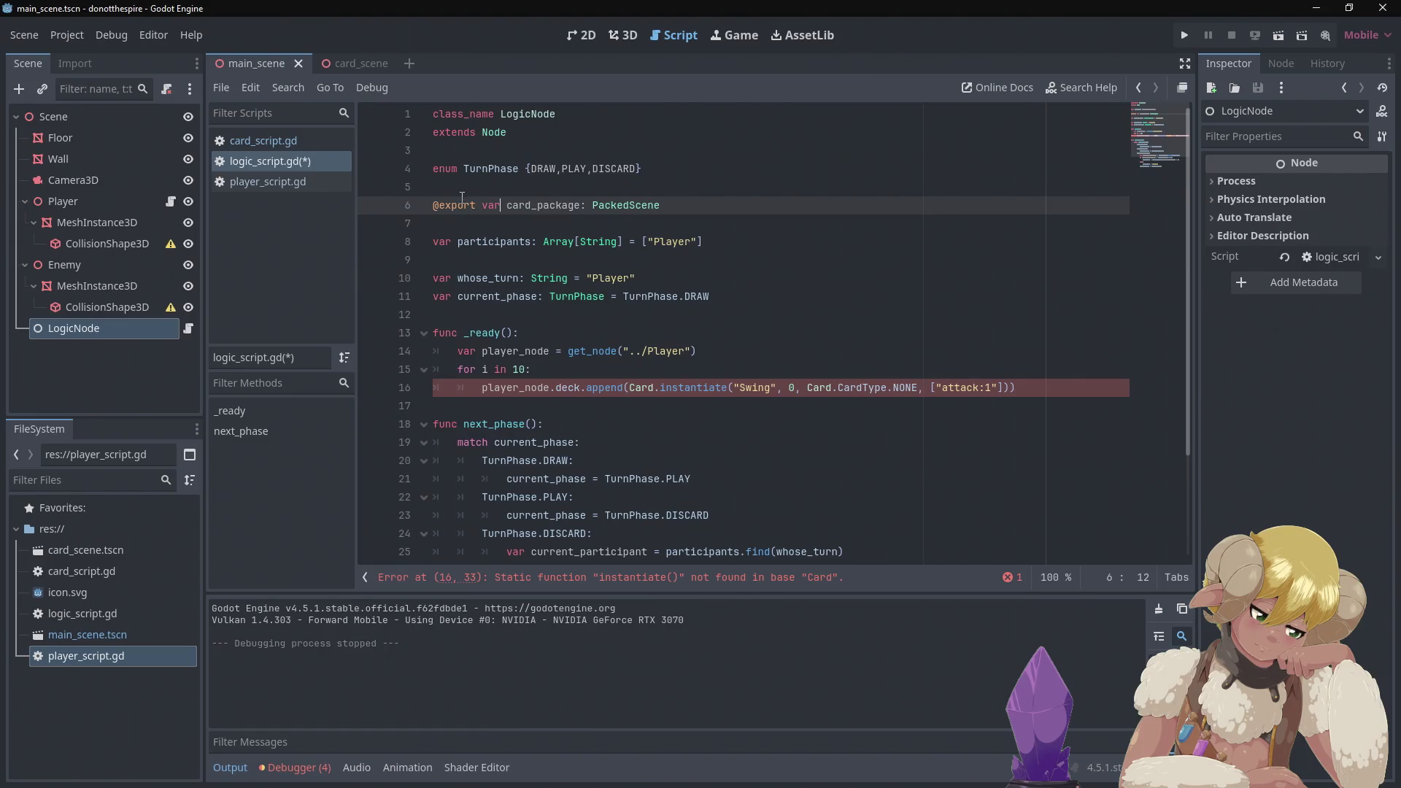
mouse_move(469, 202)
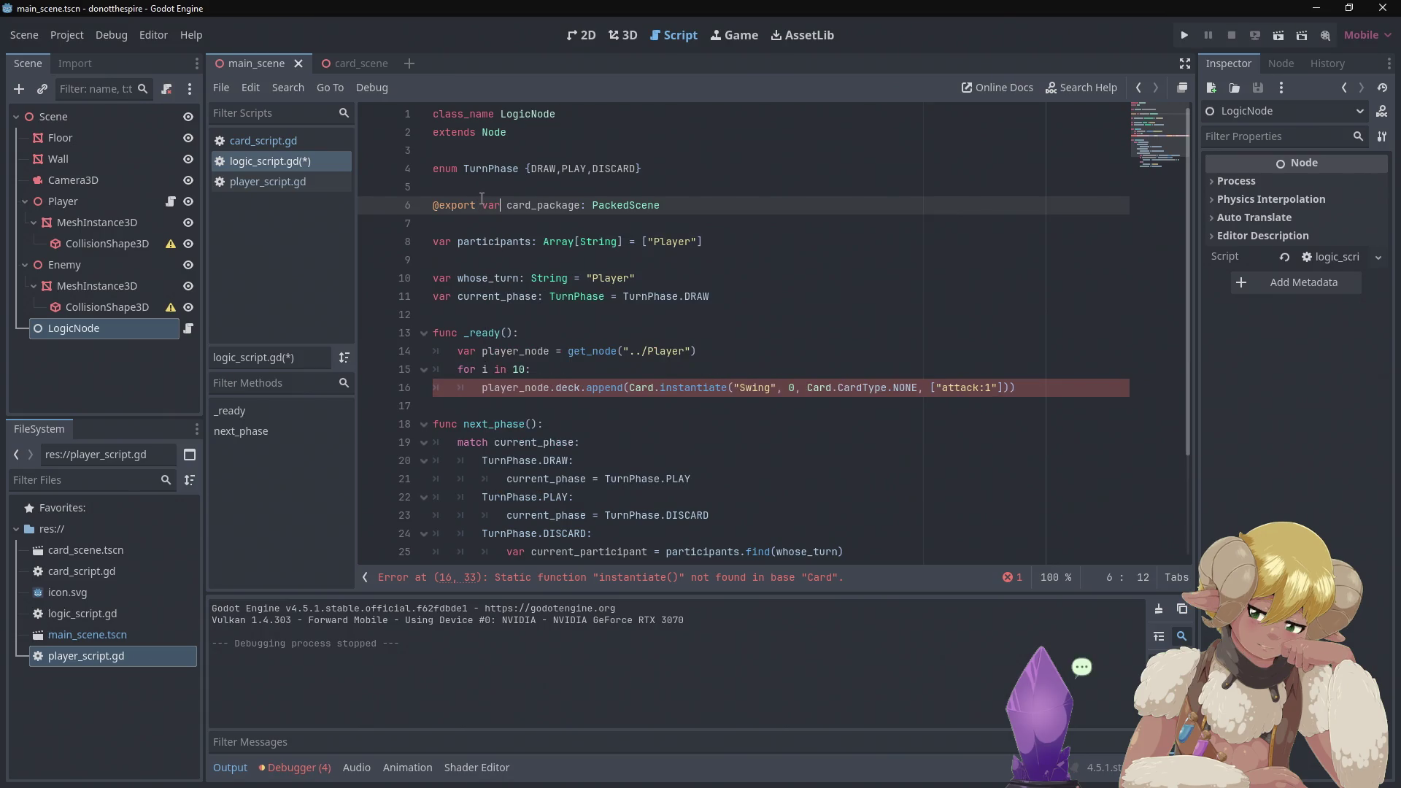
click(479, 205)
text(_)
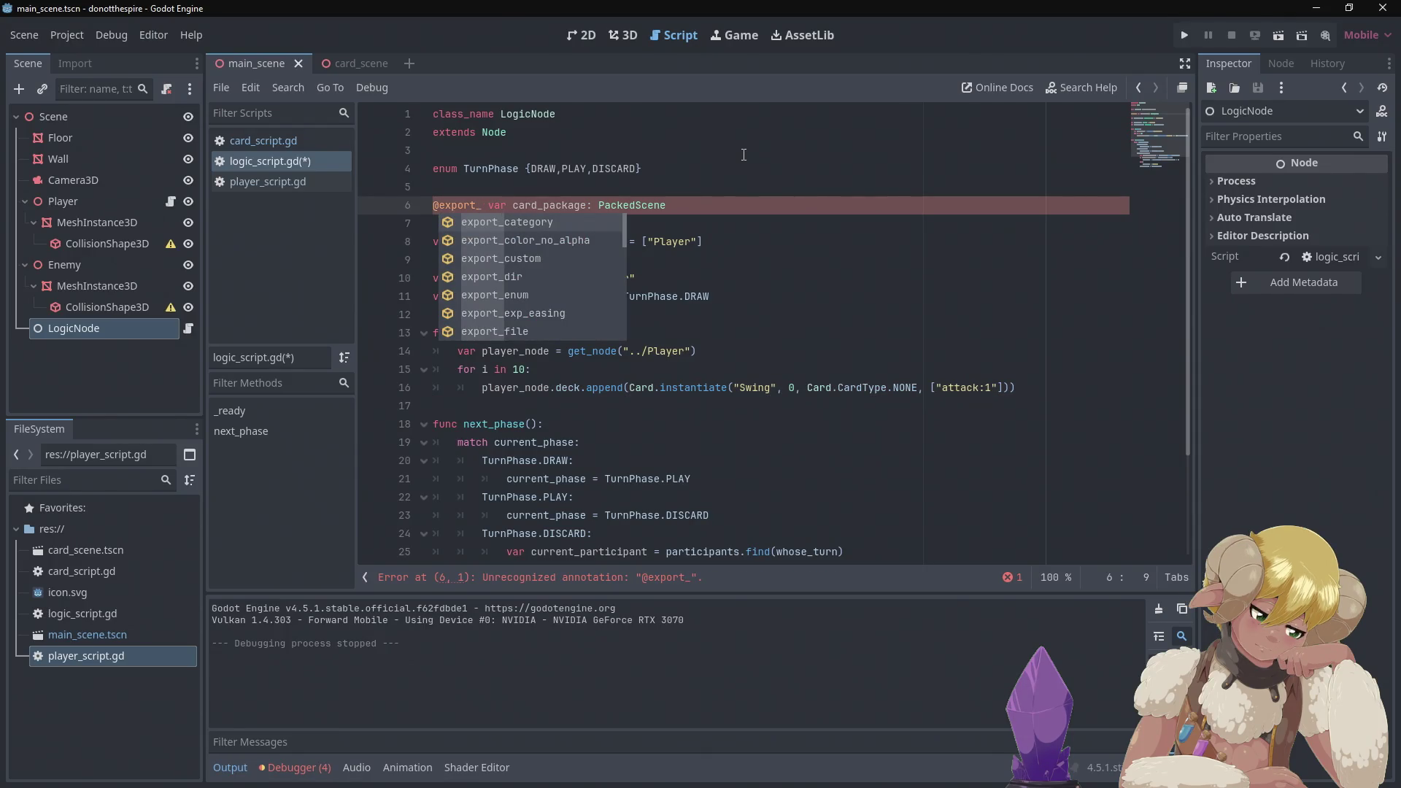
key(Down)
key(Down)
key(Down)
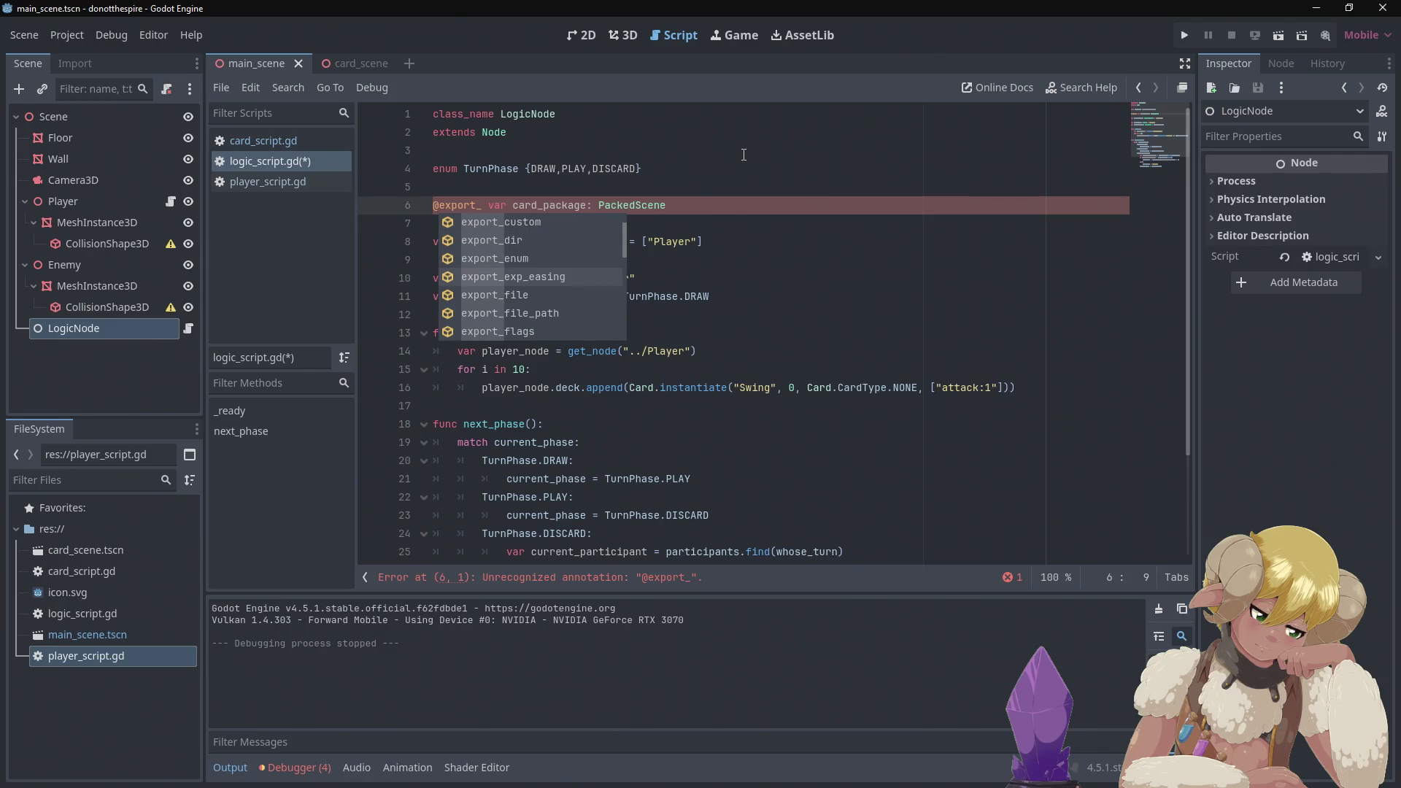
key(Down)
key(Down)
key(Down)
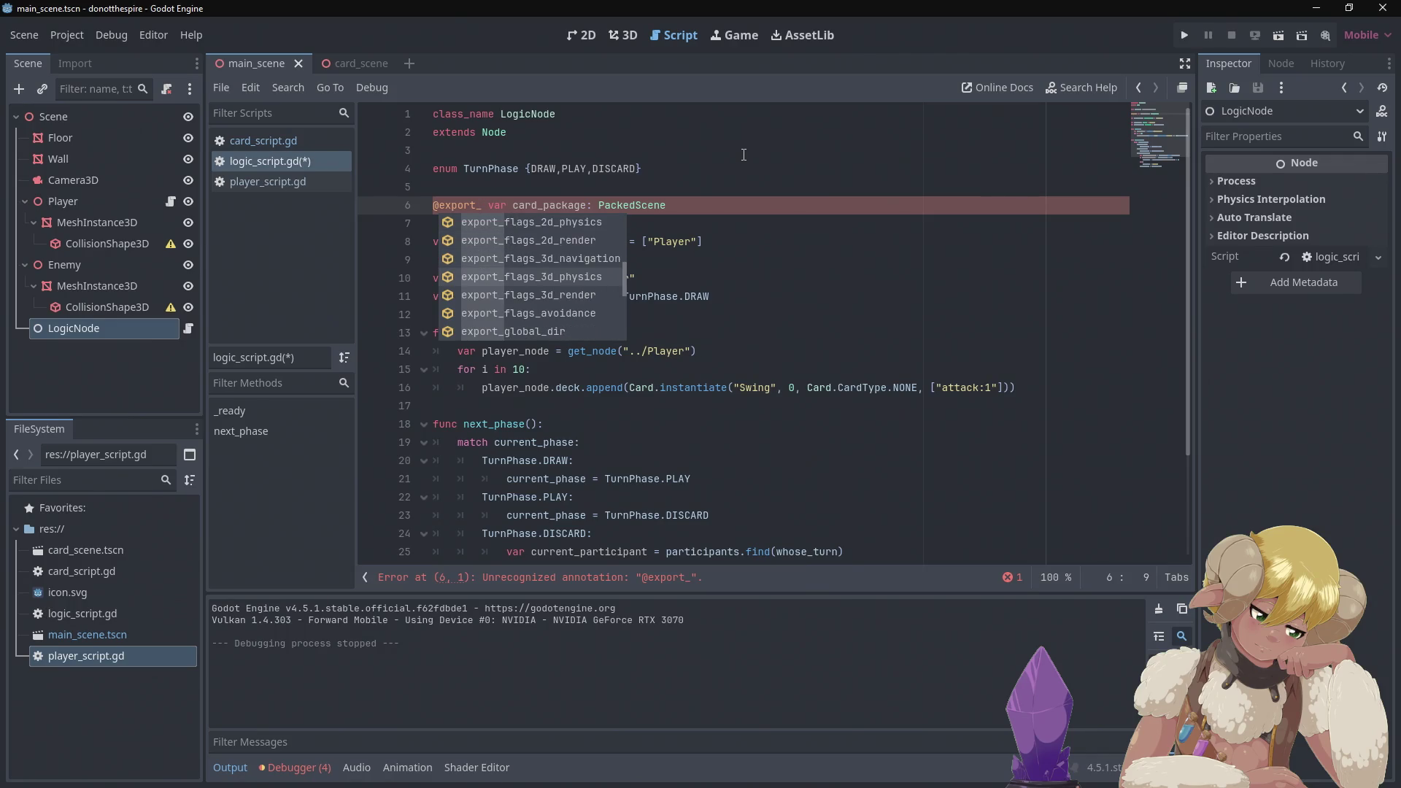
key(Down)
key(Down)
key(Down)
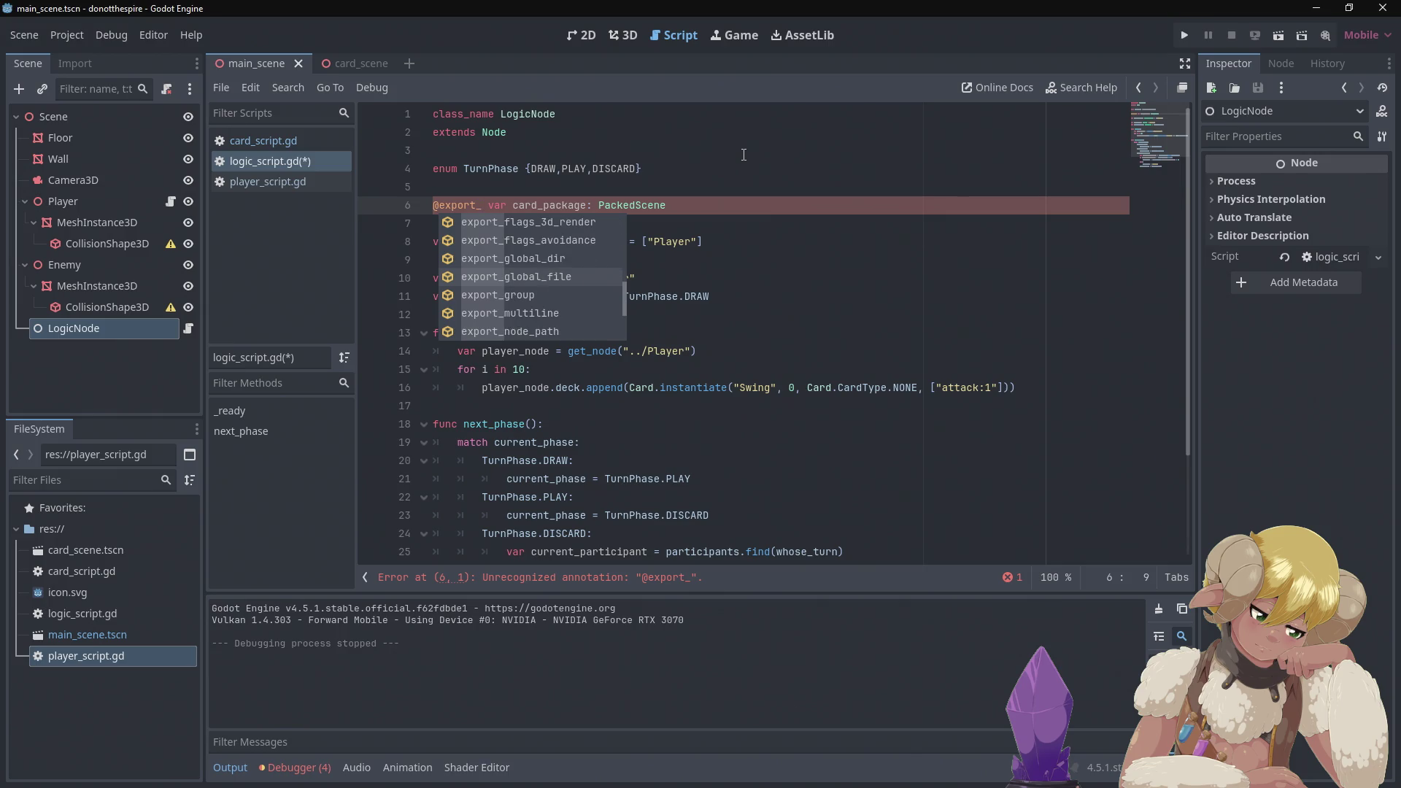
key(Down)
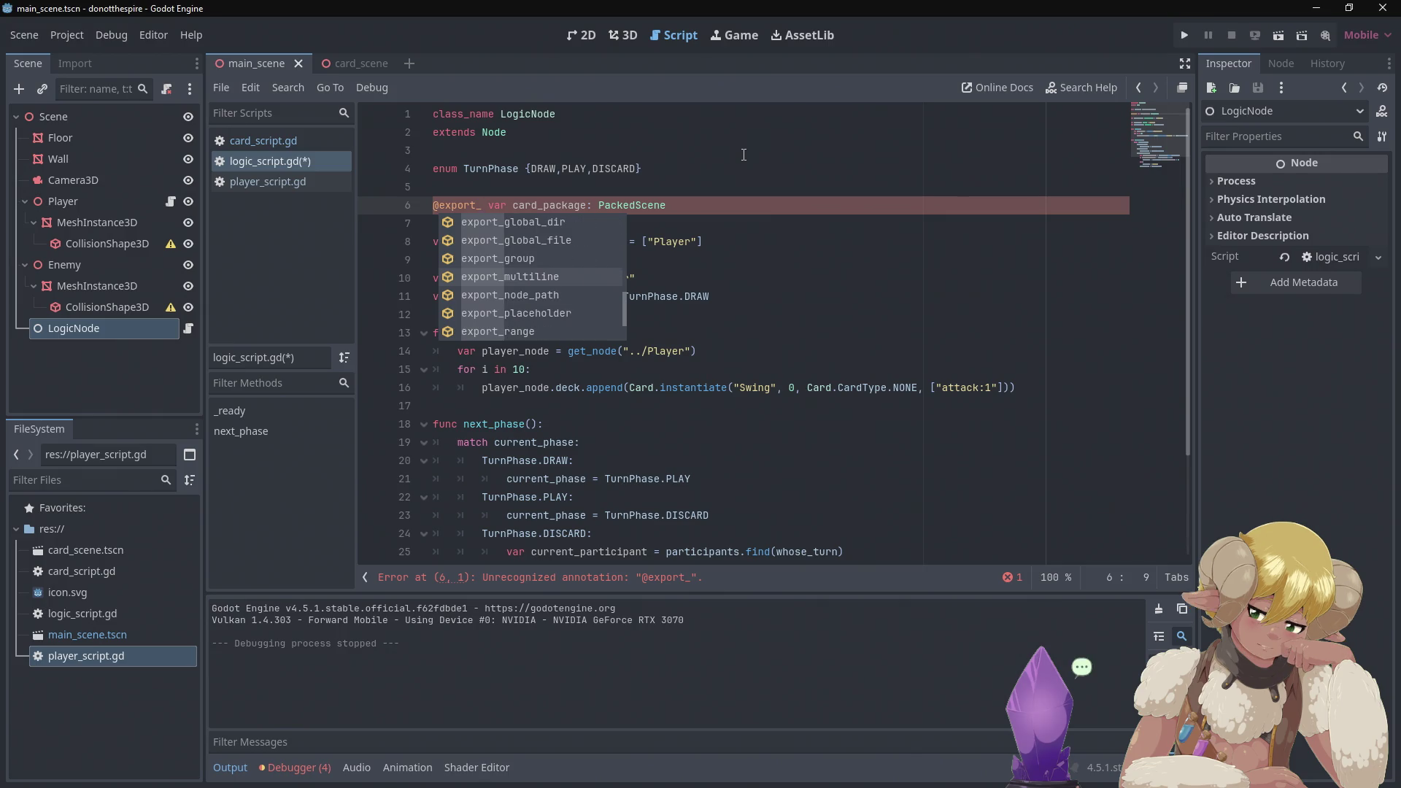
key(Down)
key(Down)
key(Down)
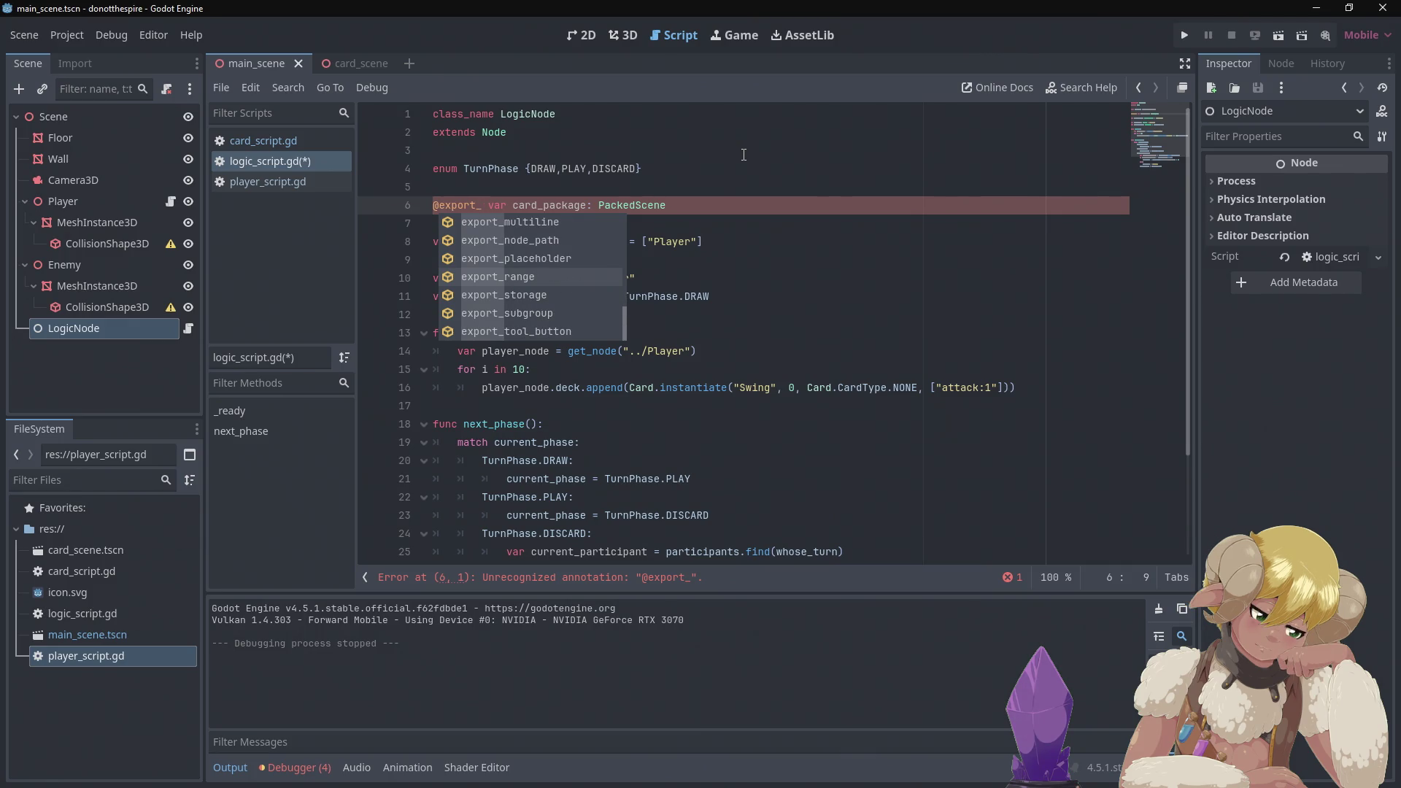
key(Down)
key(Down)
key(Down)
key(Down)
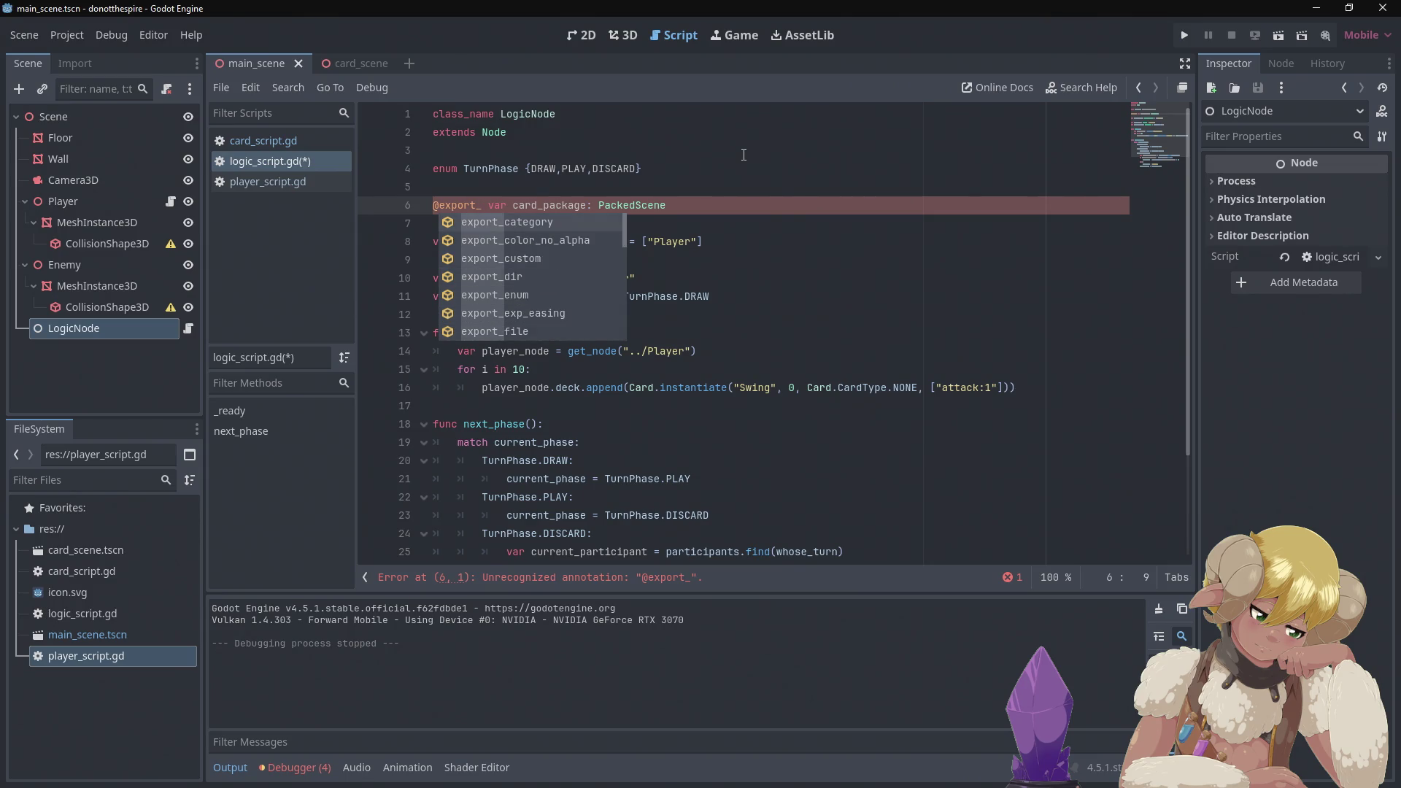
key(BackSpace)
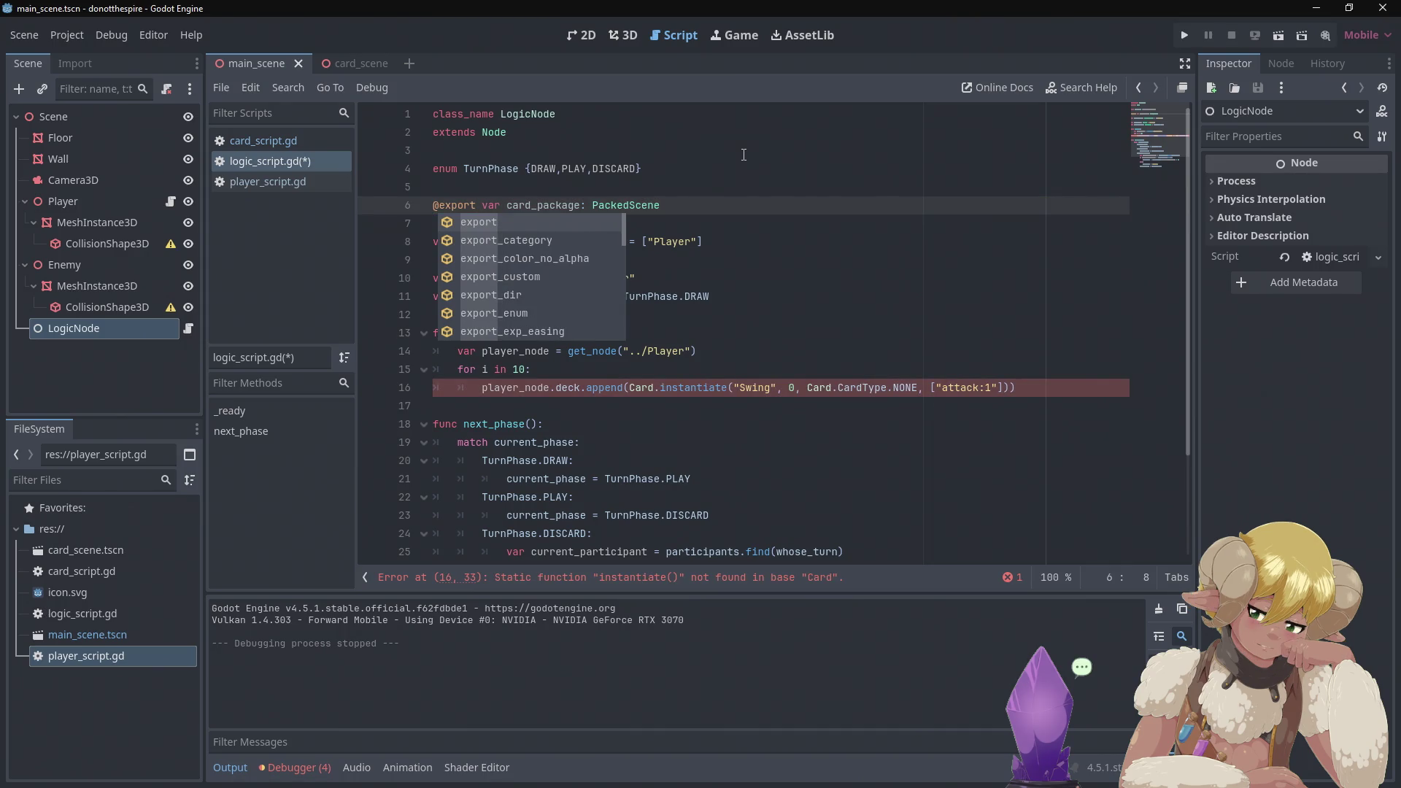
key(Up)
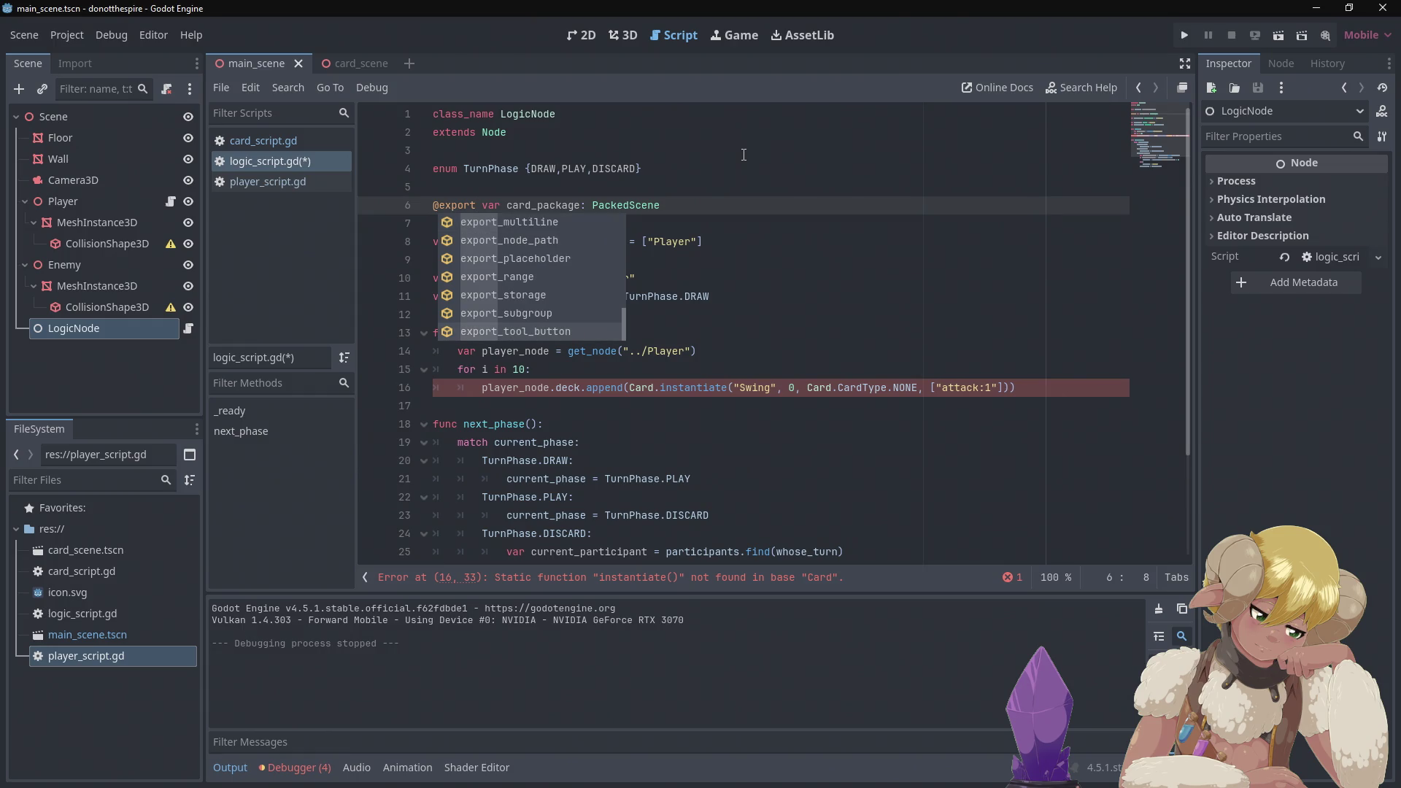
key(Down)
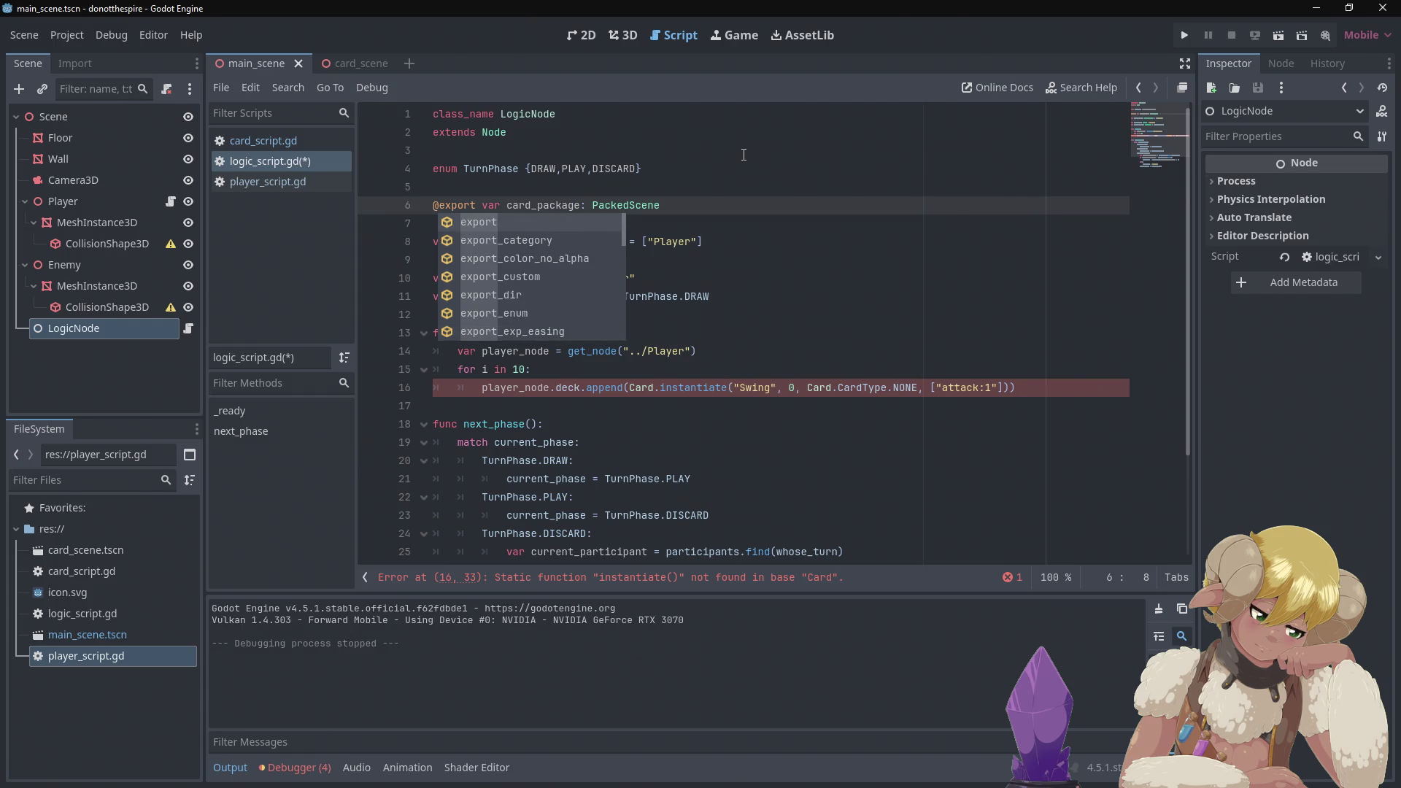
click(708, 193)
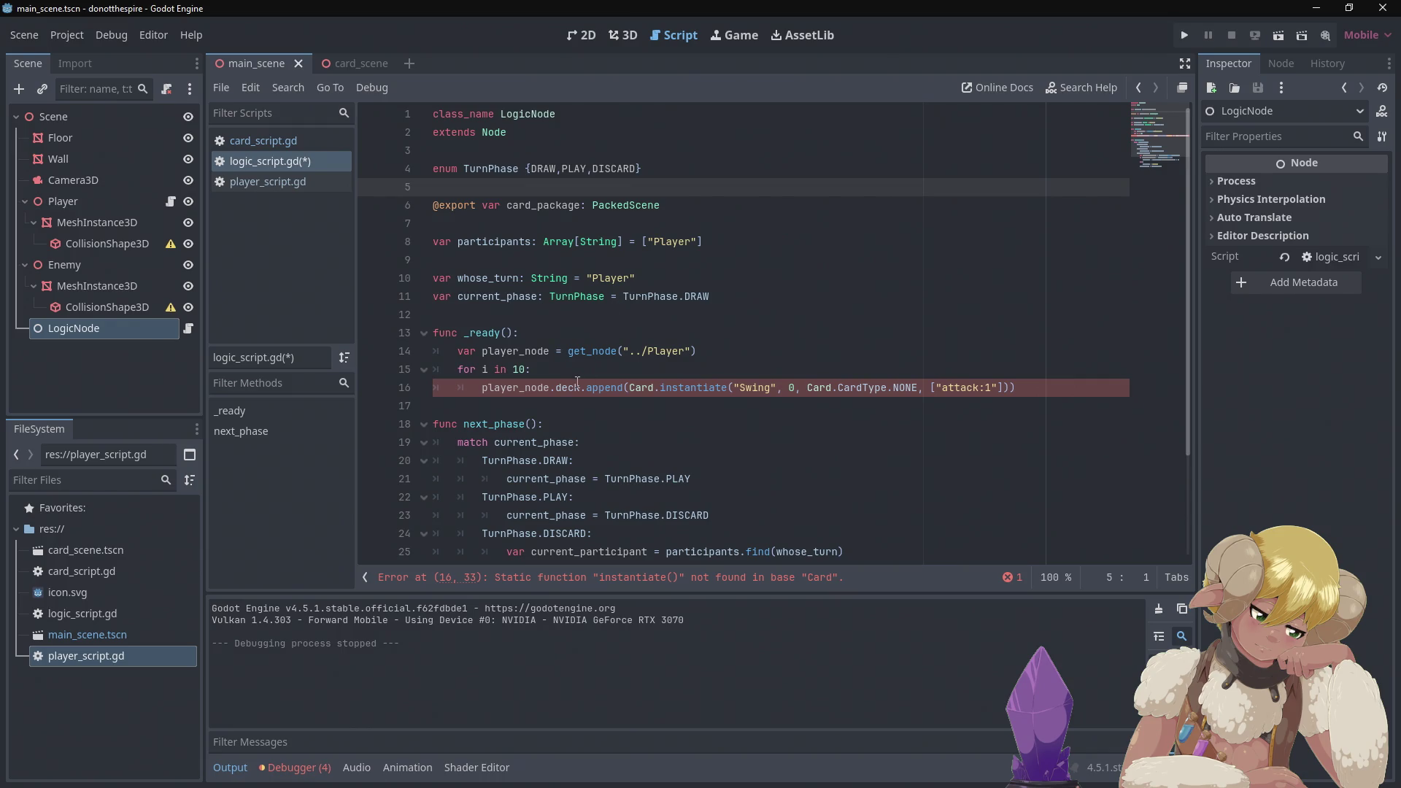
Change Card.instantiate back to Card.new on line 16 and save logic_script.gd.
click(710, 385)
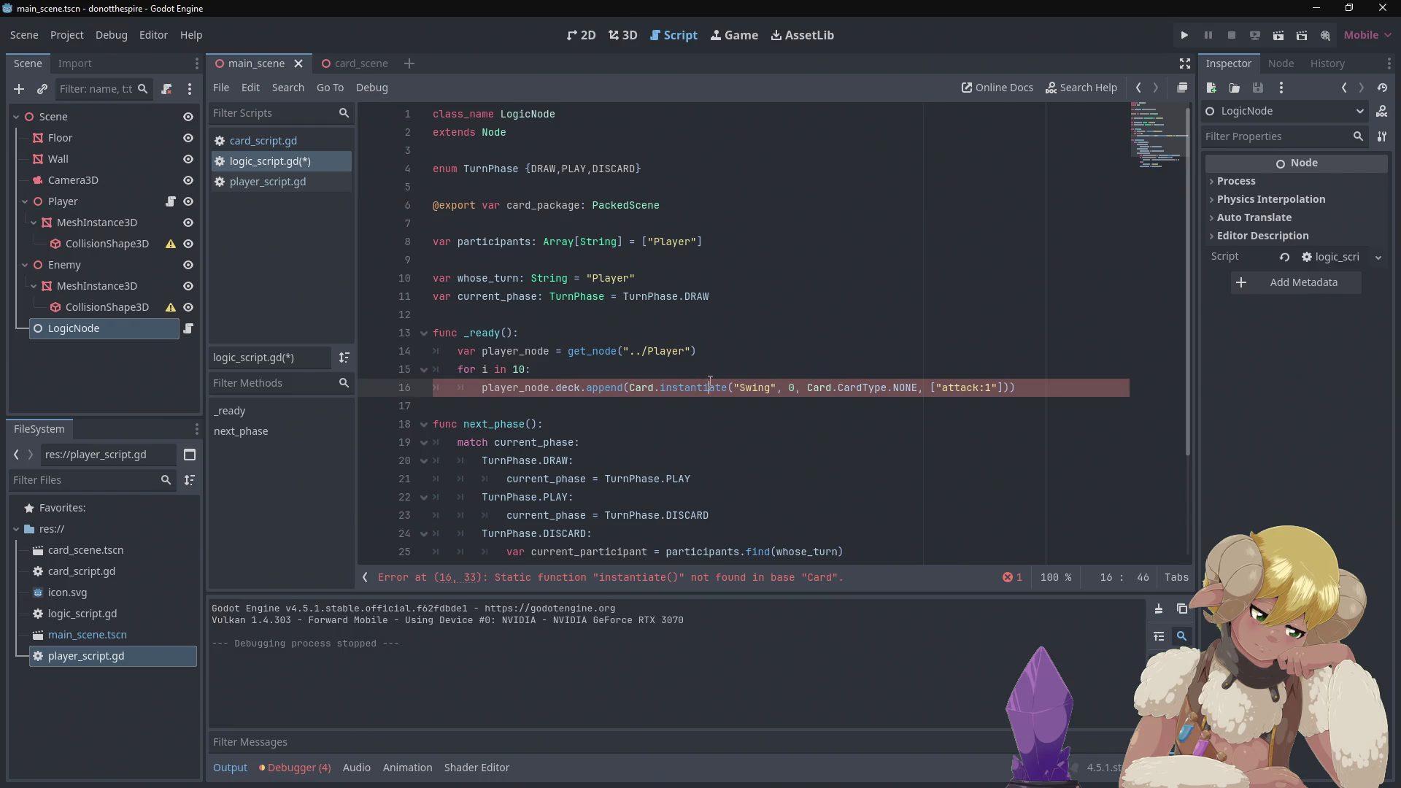
double_click(710, 385)
text(new)
click(697, 366)
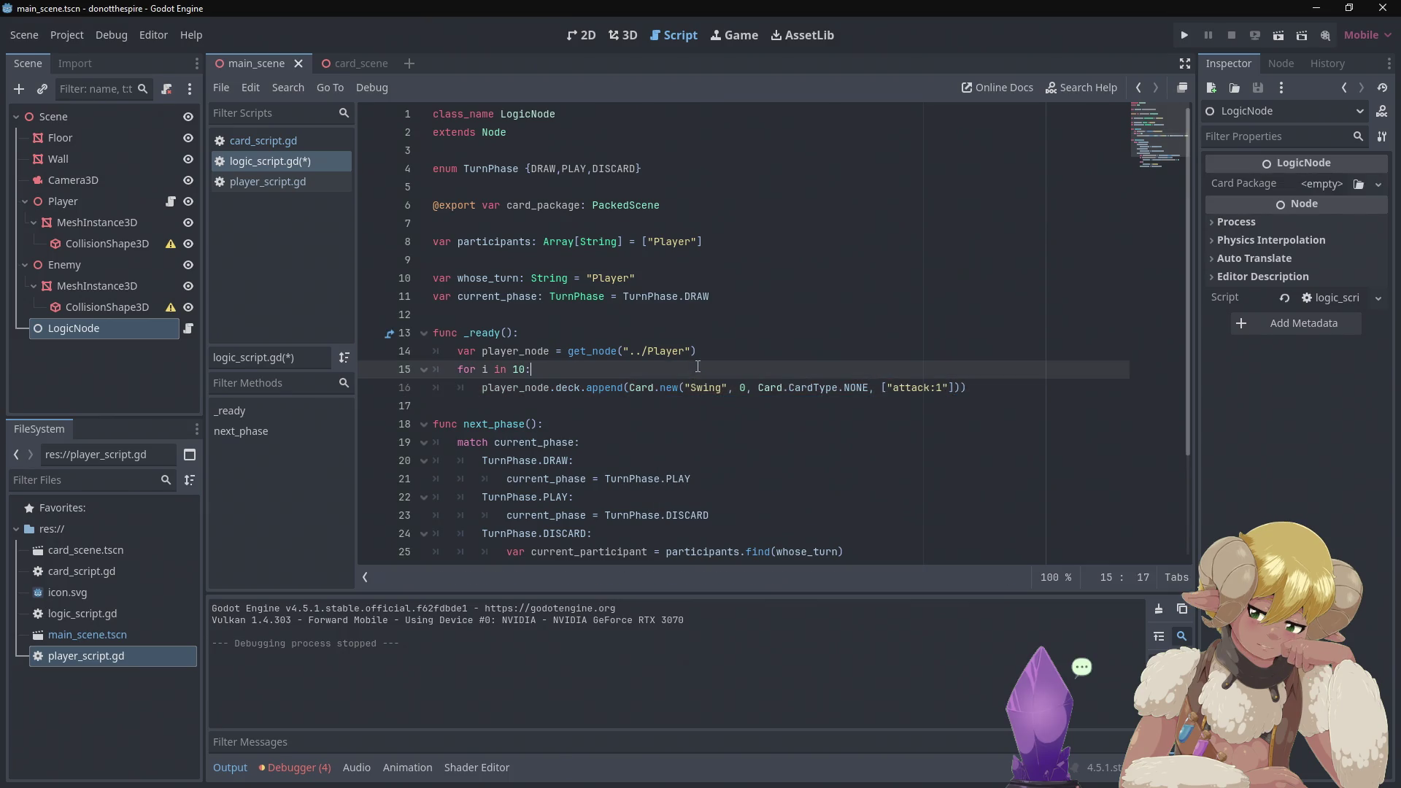
key(ctrl+s)
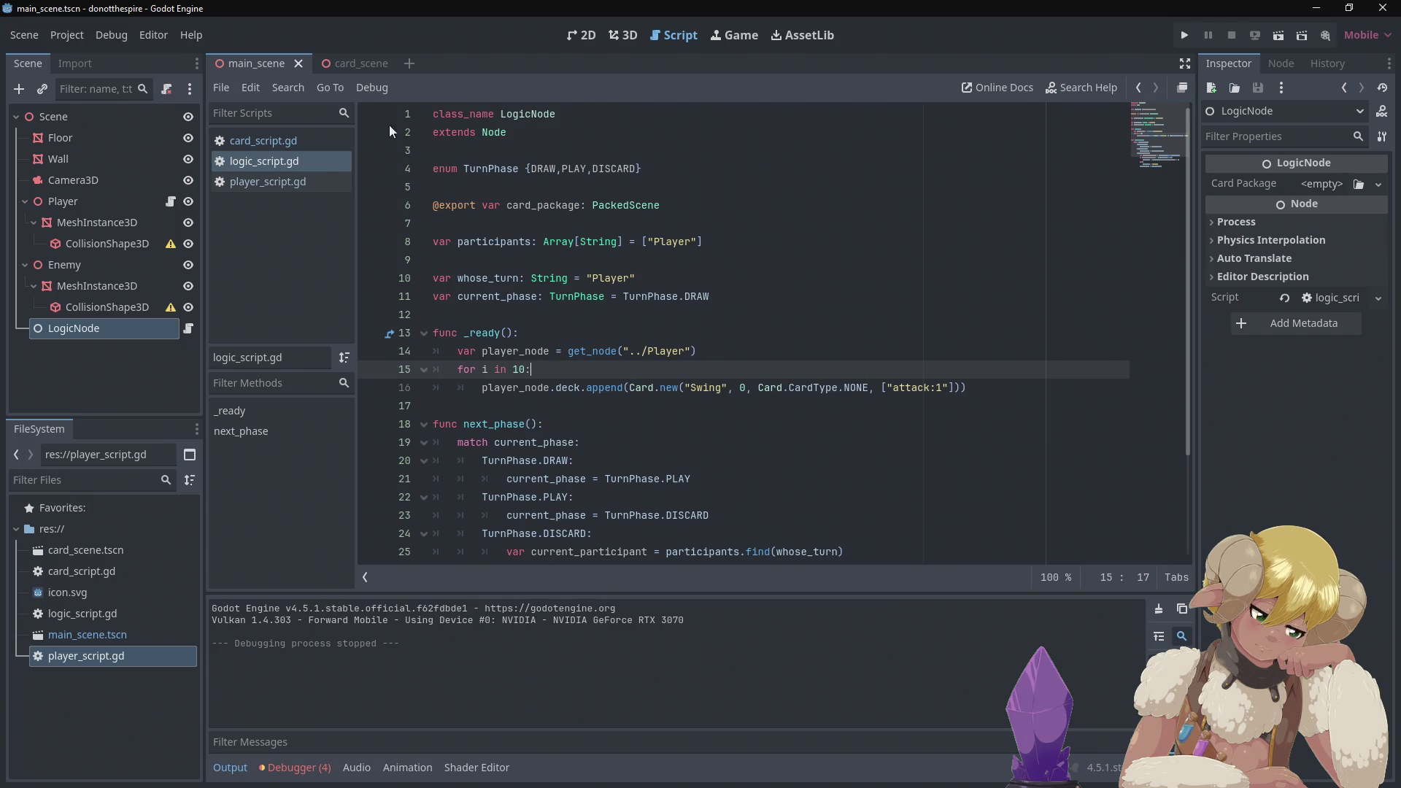
click(629, 40)
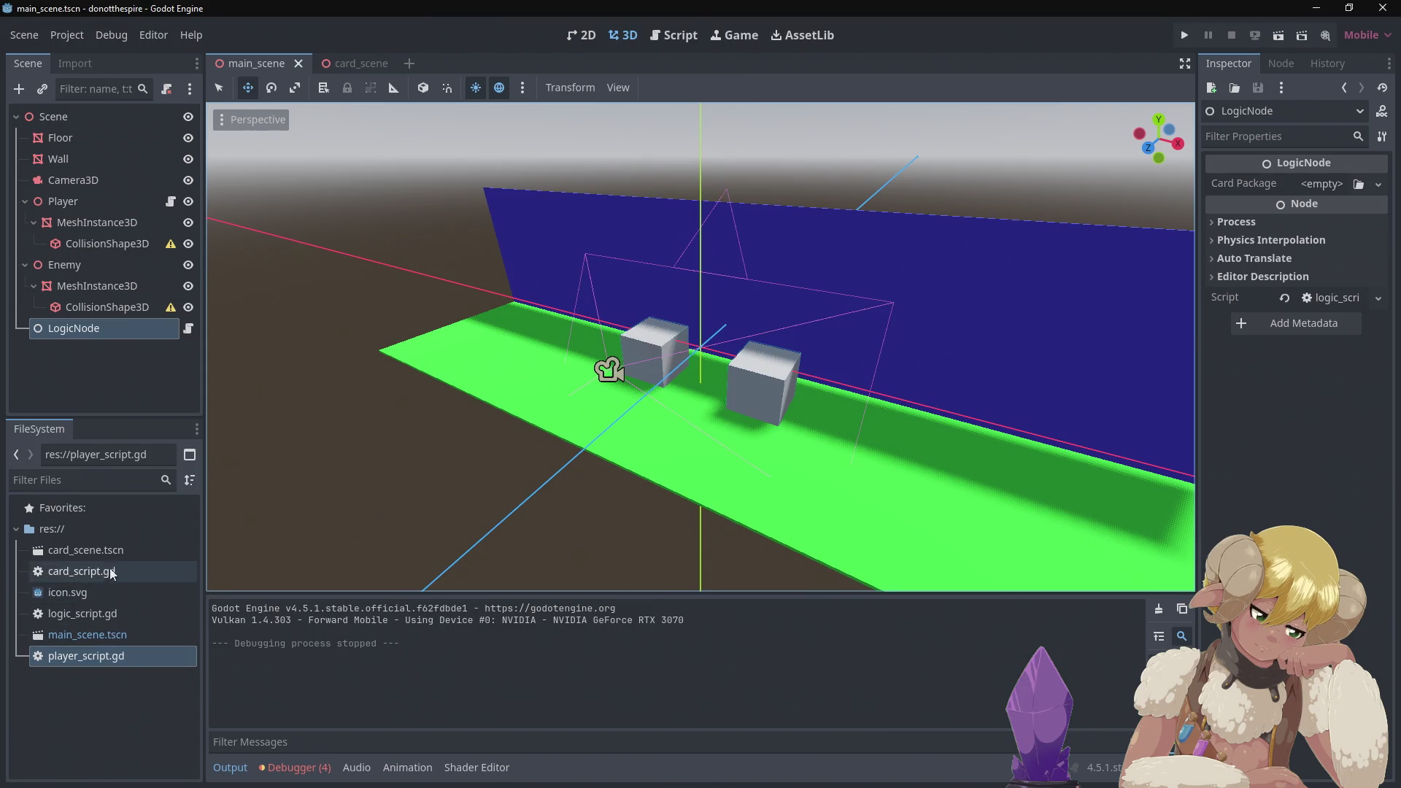
Drag card_scene.tscn from FileSystem into LogicNode's Card Package property in the Inspector.
mouse_move(103, 550)
mouse_down()
mouse_move(1083, 274)
mouse_move(1226, 184)
mouse_move(1328, 190)
mouse_up()
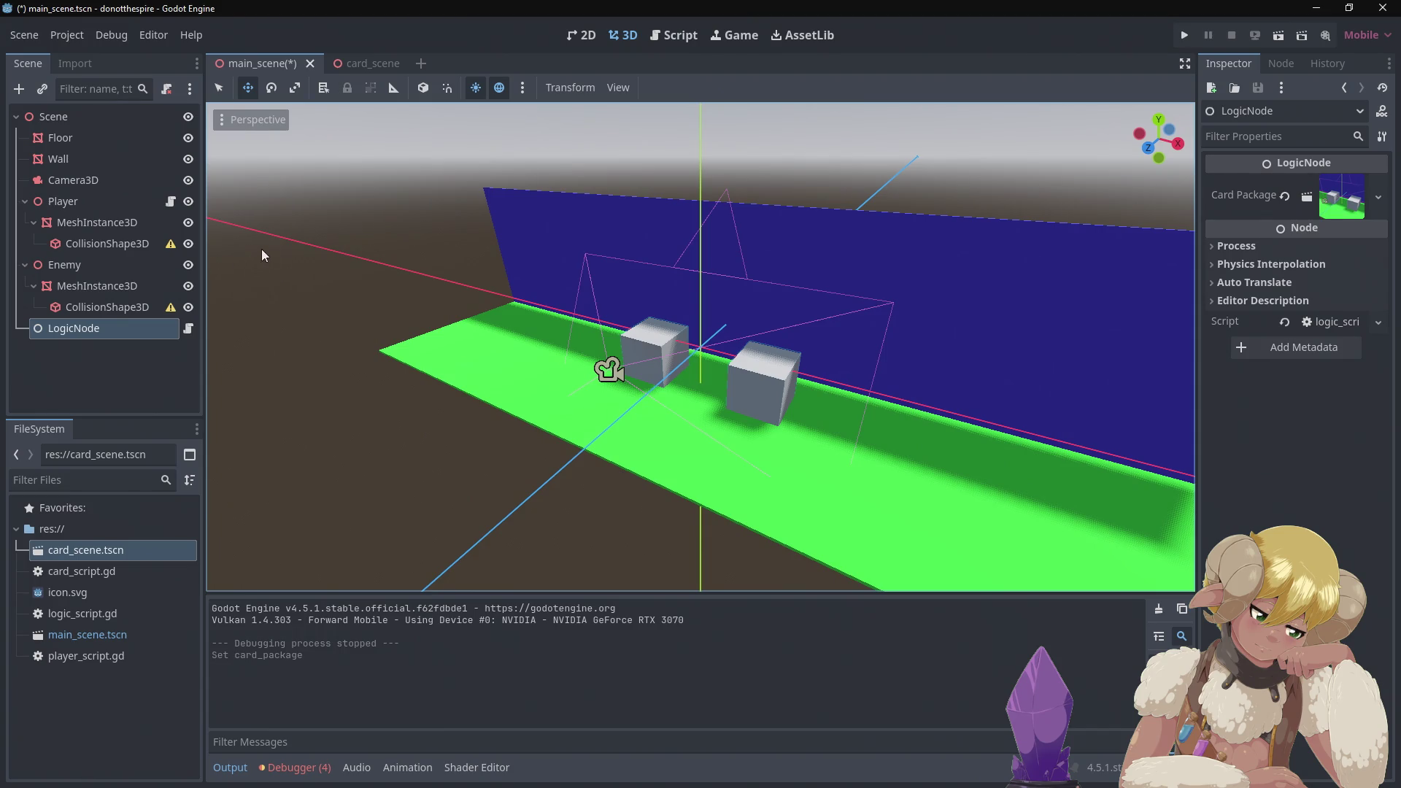
click(660, 34)
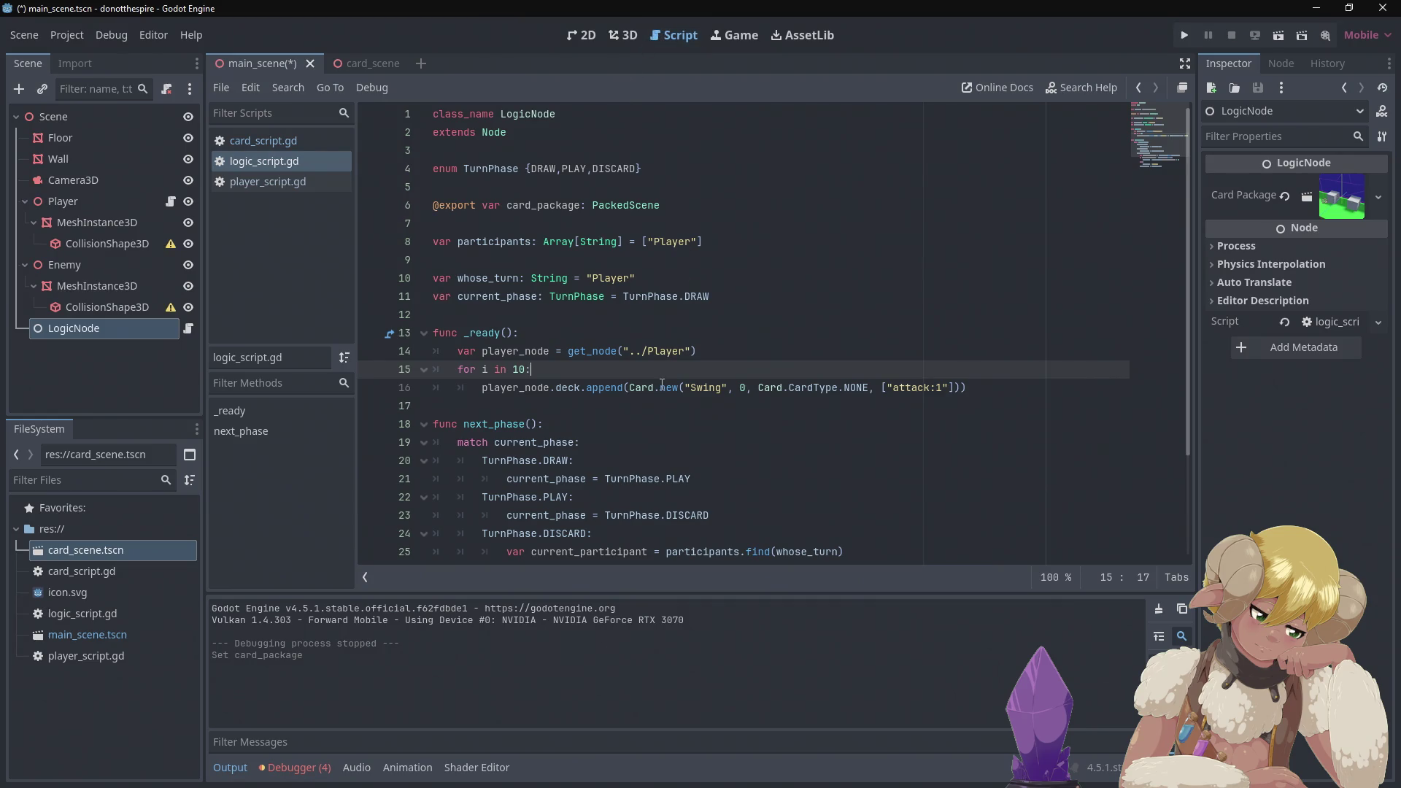
Replace Card.new on line 16 with card_package.instantiate using autocomplete.
mouse_move(661, 392)
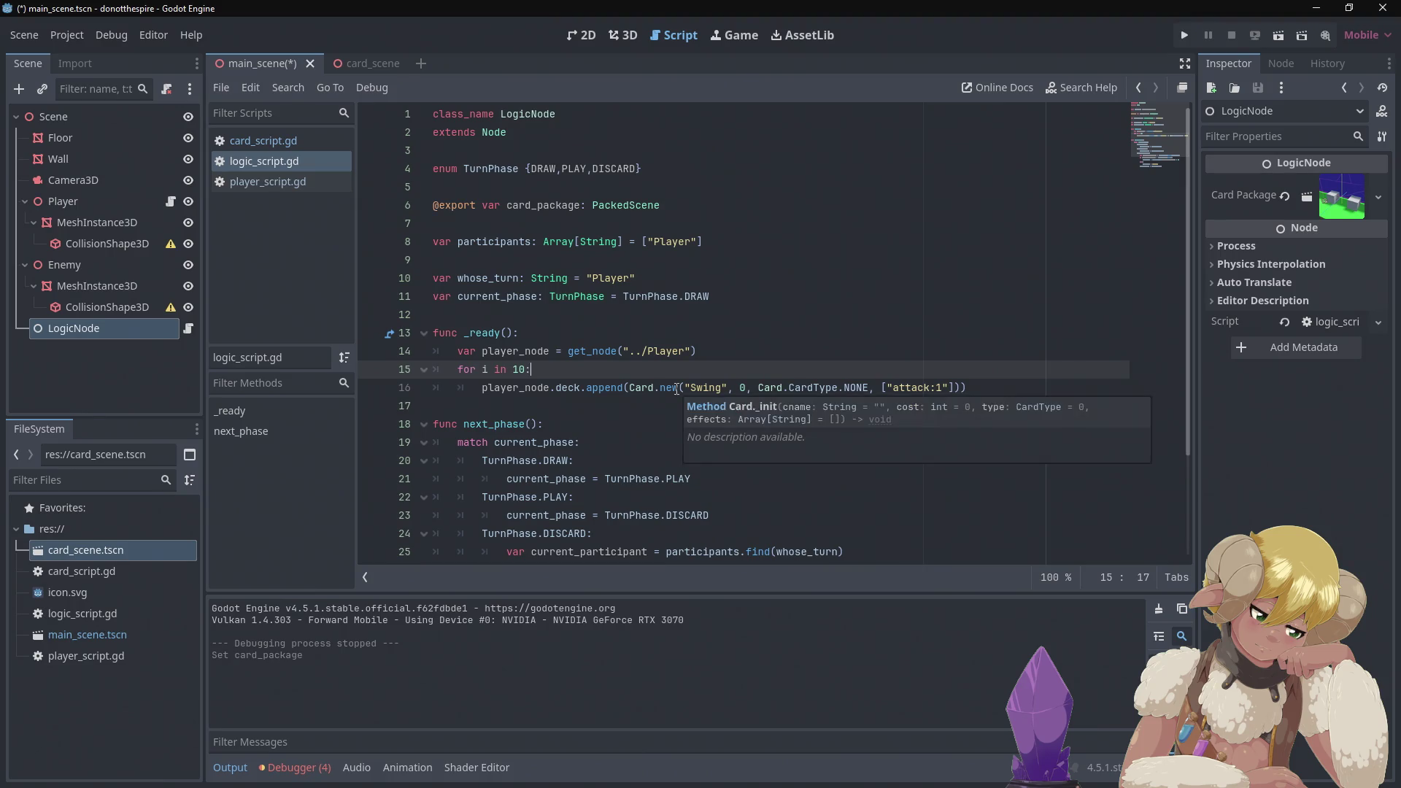
click(678, 386)
drag(678, 385, 631, 386)
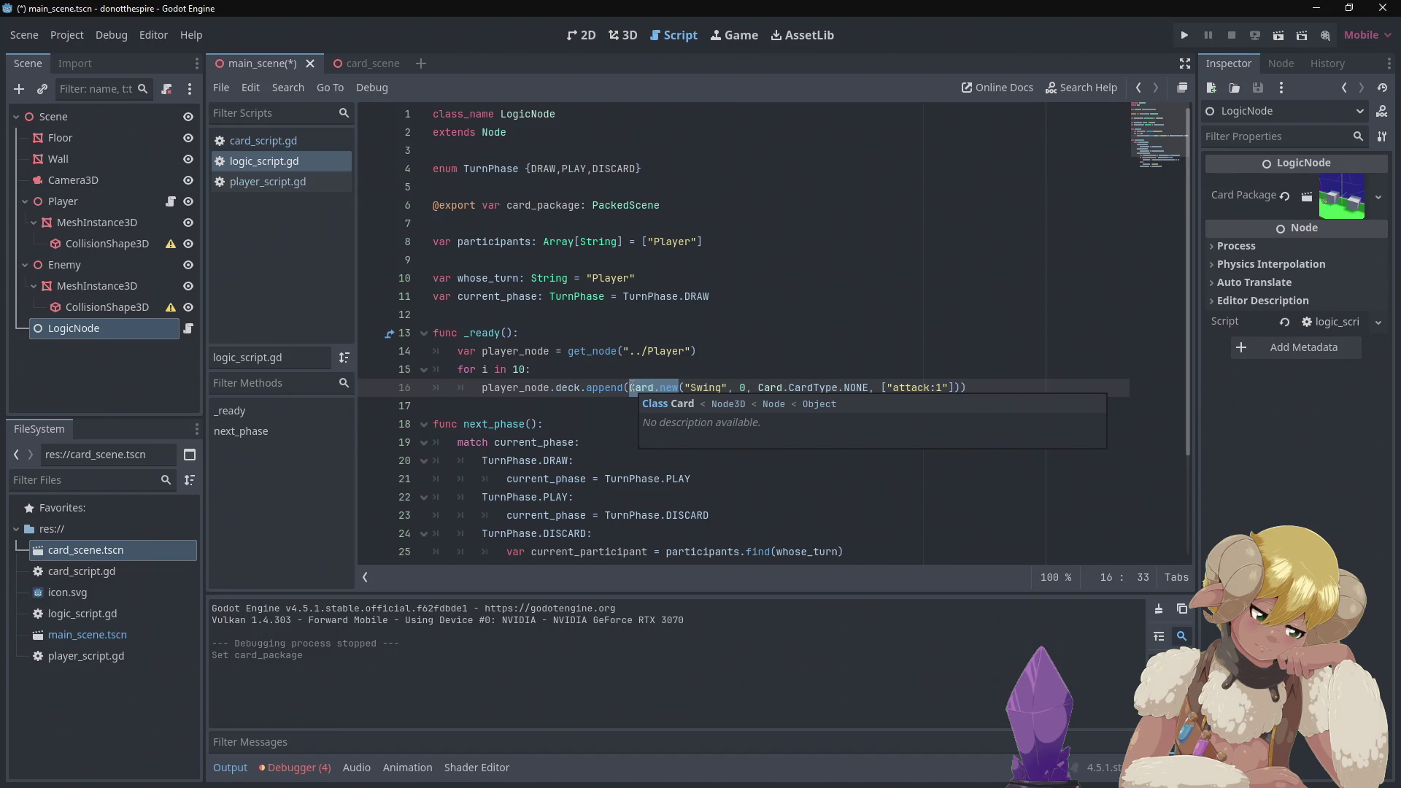
text(car)
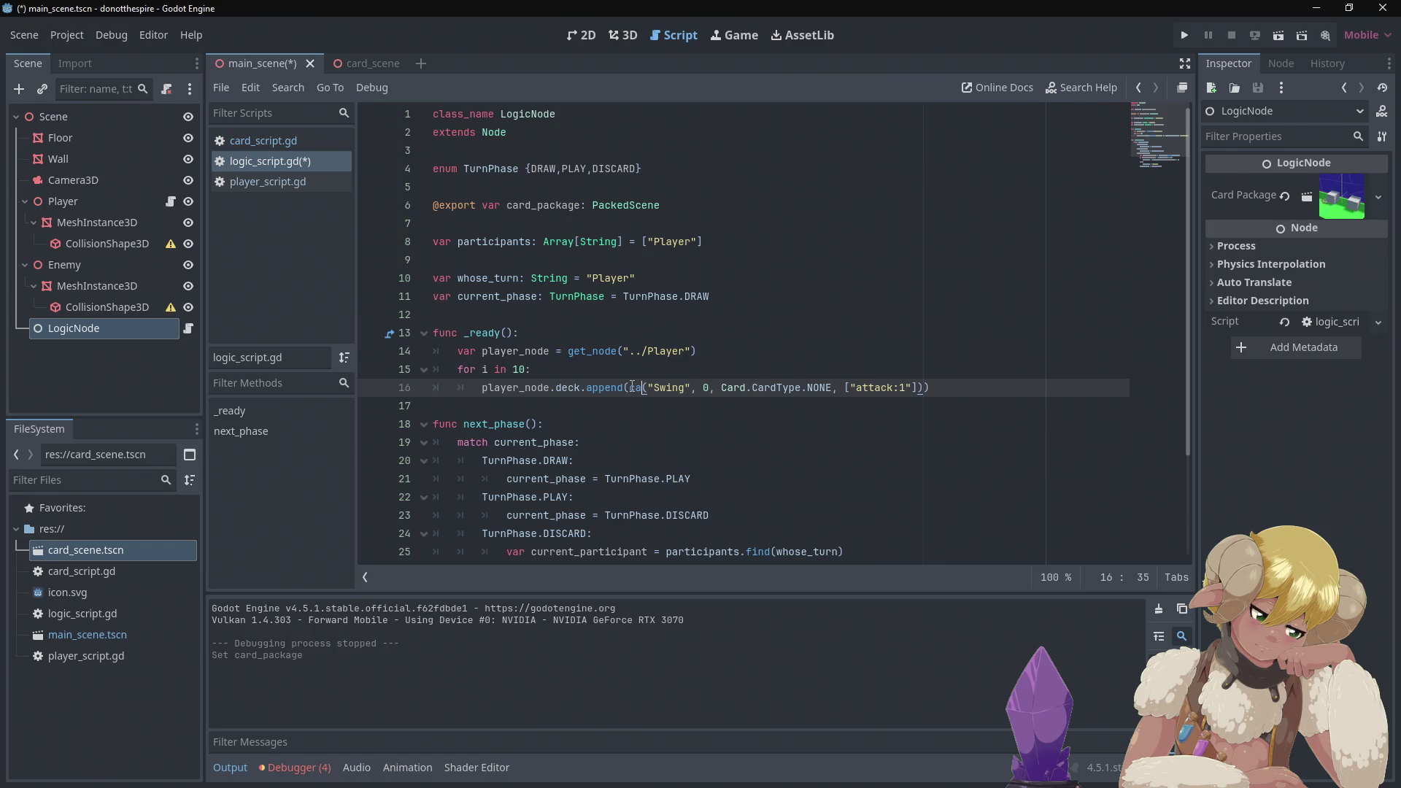
key(Return)
text(.in)
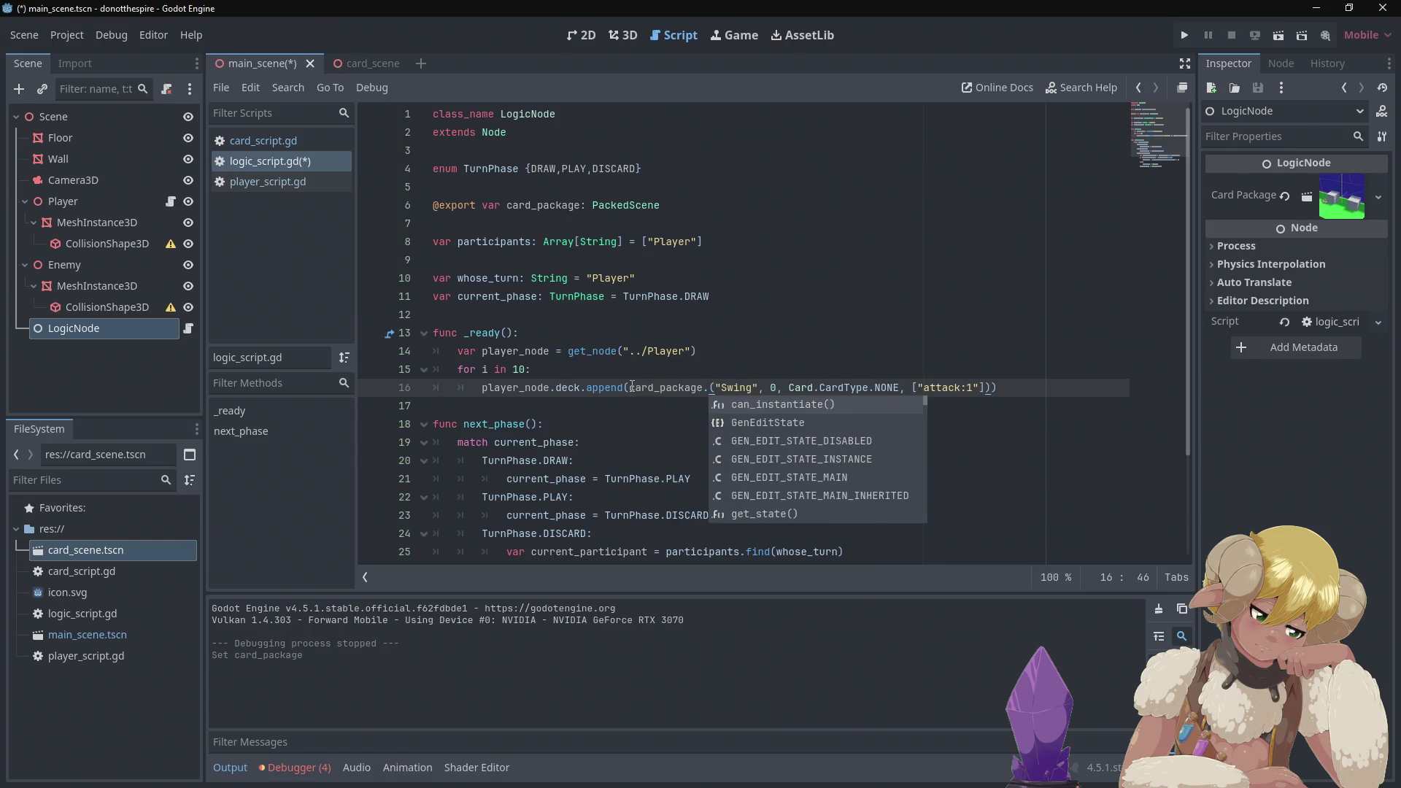
key(Return)
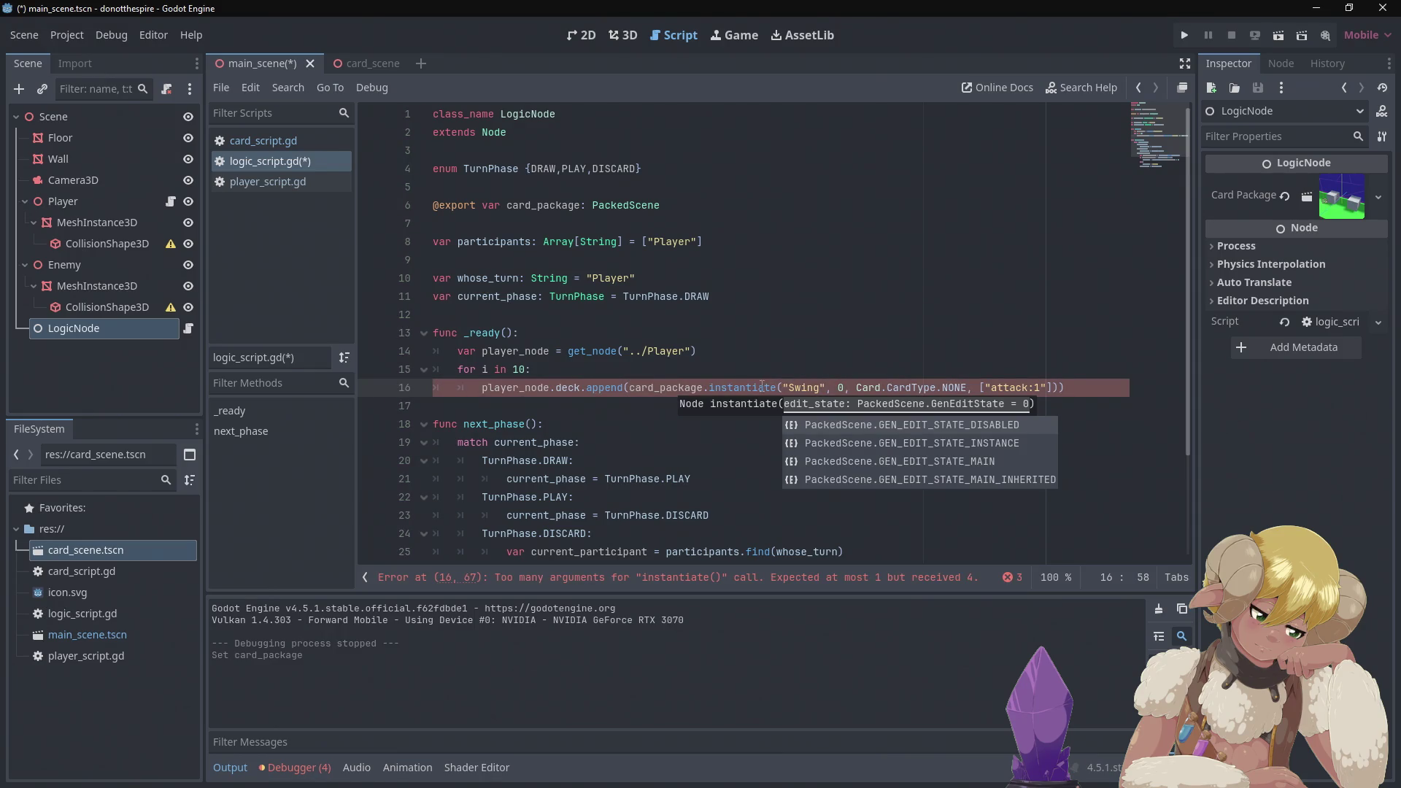
mouse_move(760, 385)
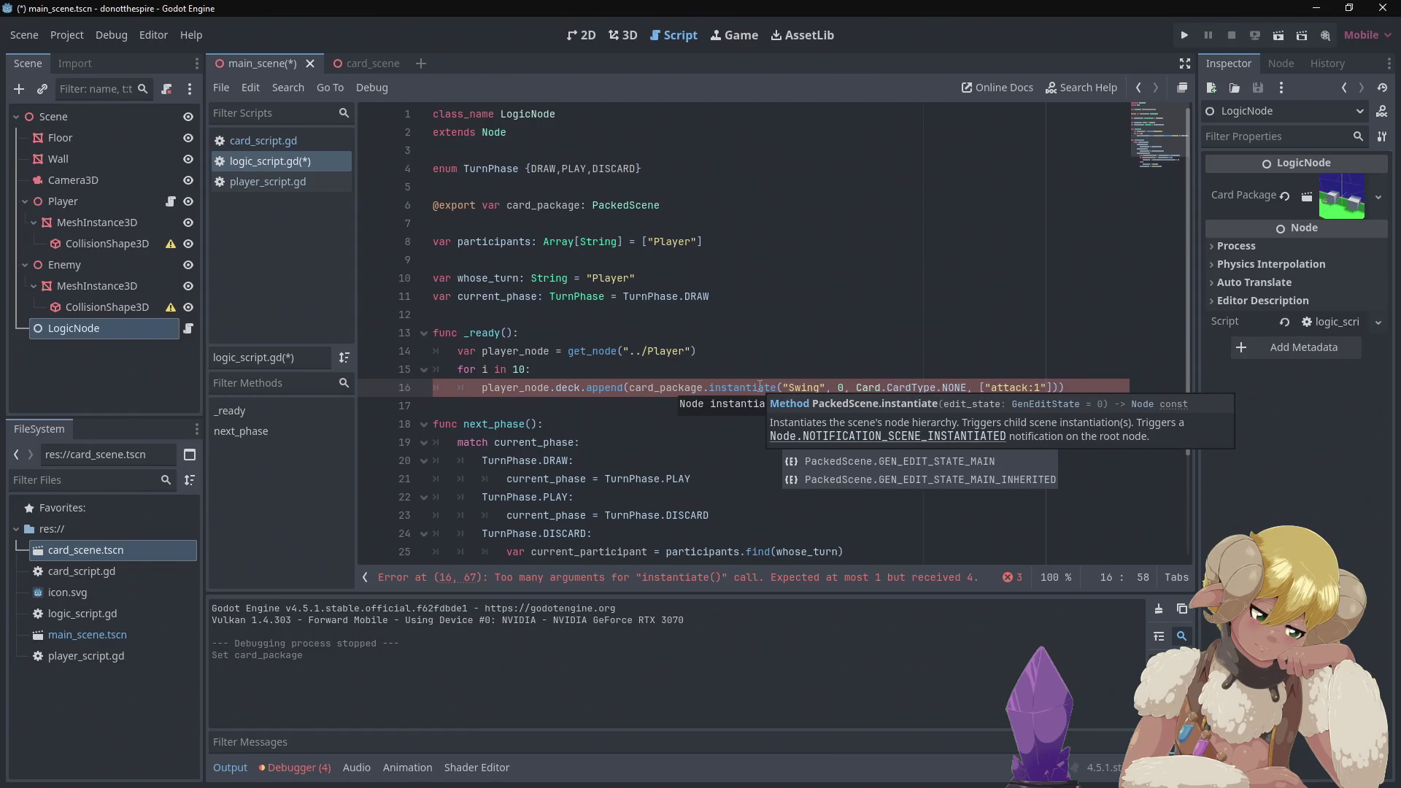
click(806, 367)
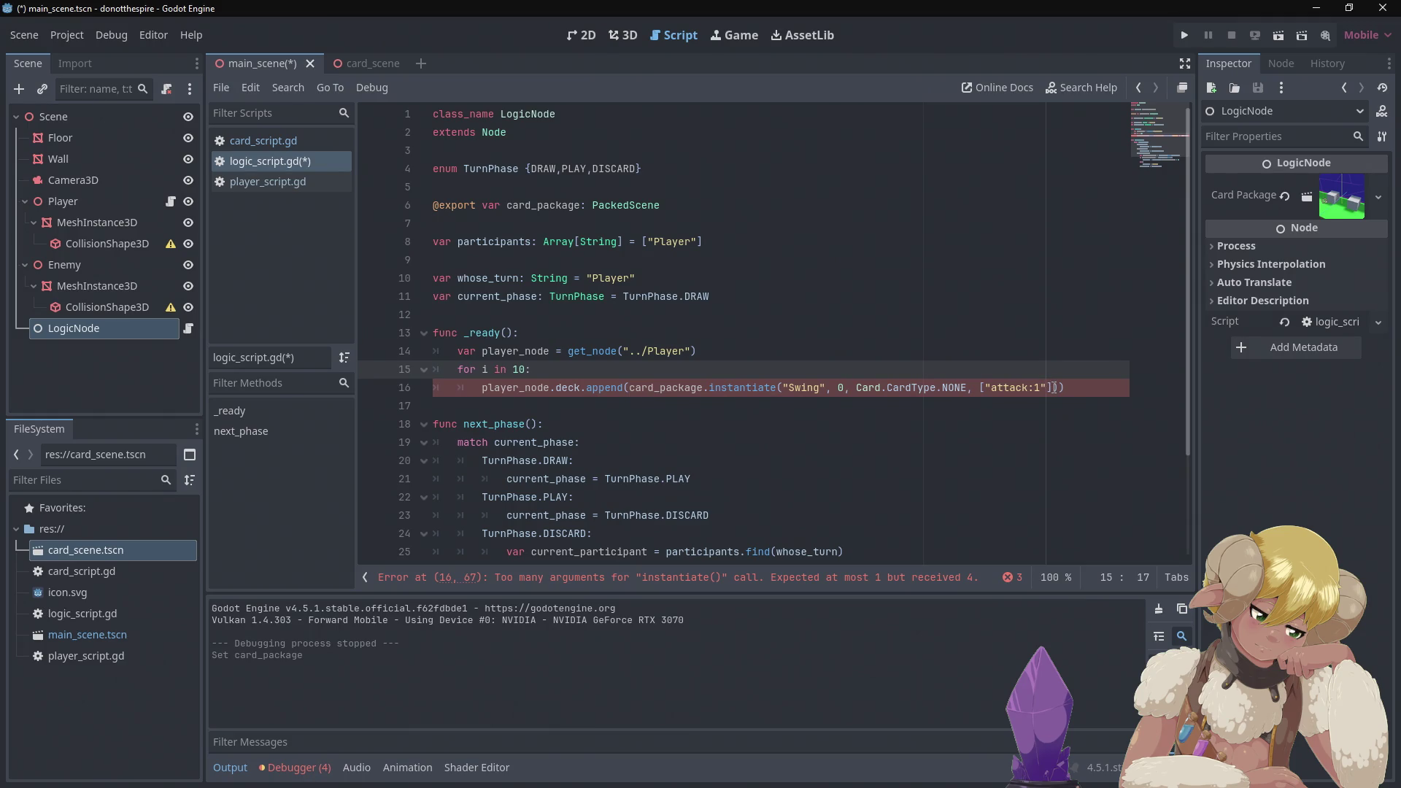
Delete the old card arguments so line 16 appends card_package.instantiate(), then run the game.
click(1053, 387)
drag(1053, 387, 782, 387)
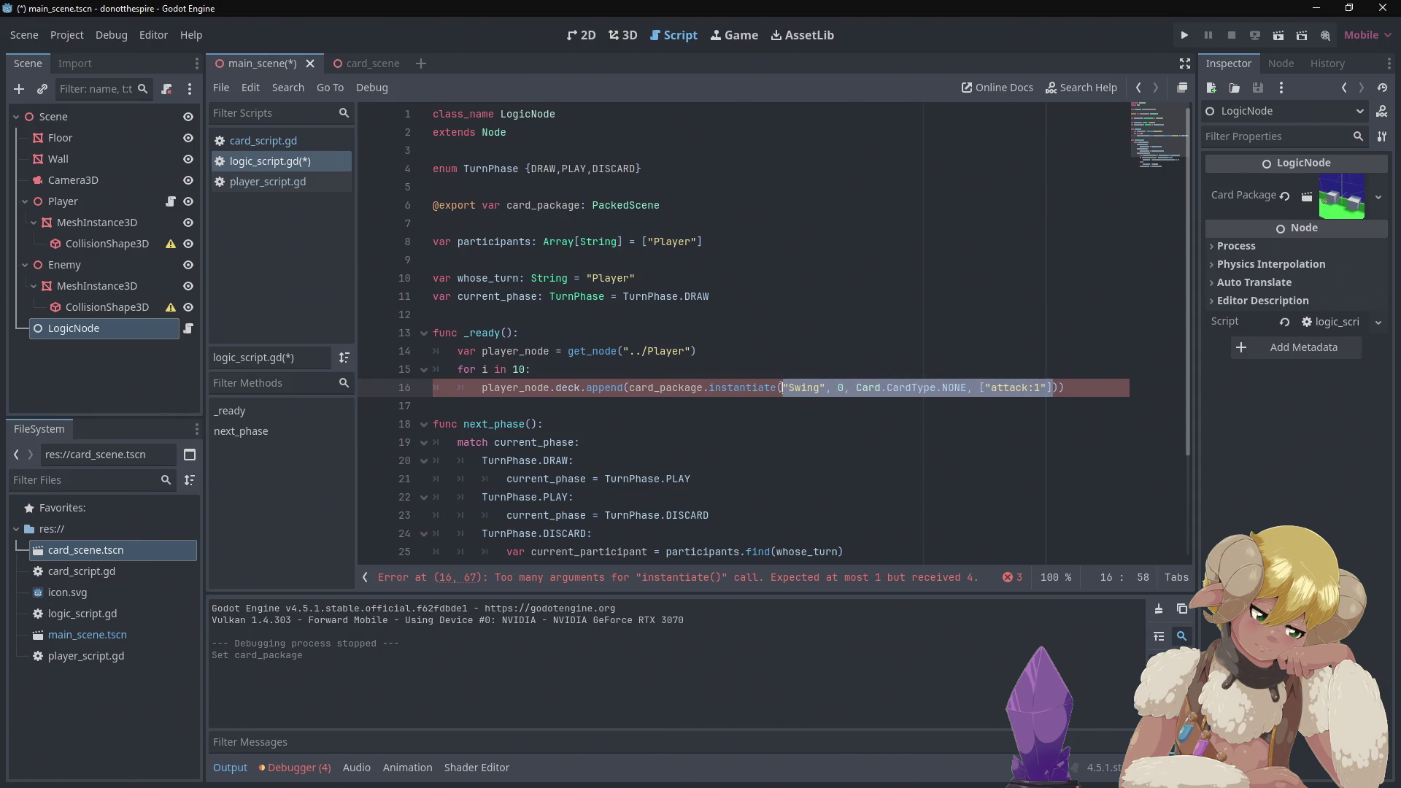
key(BackSpace)
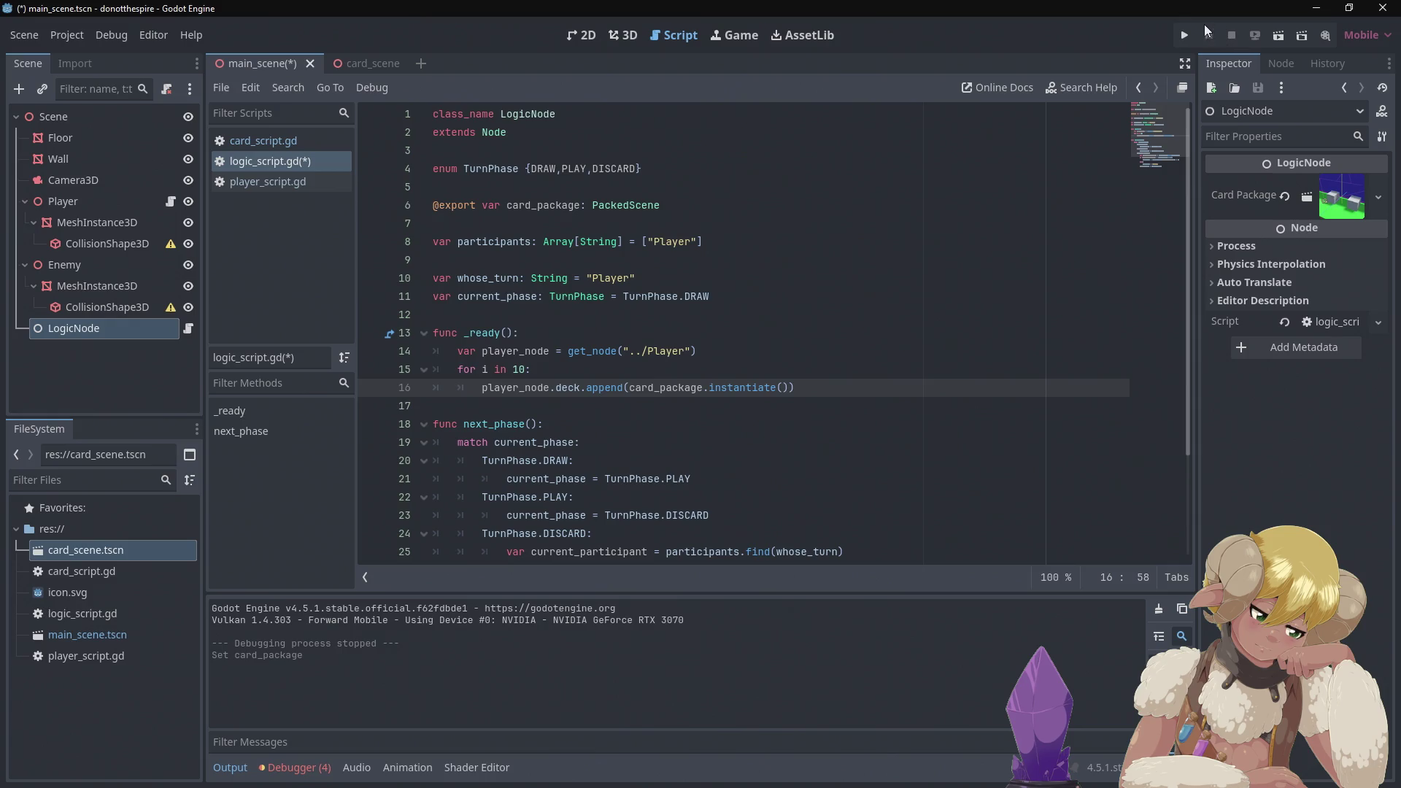
click(1185, 34)
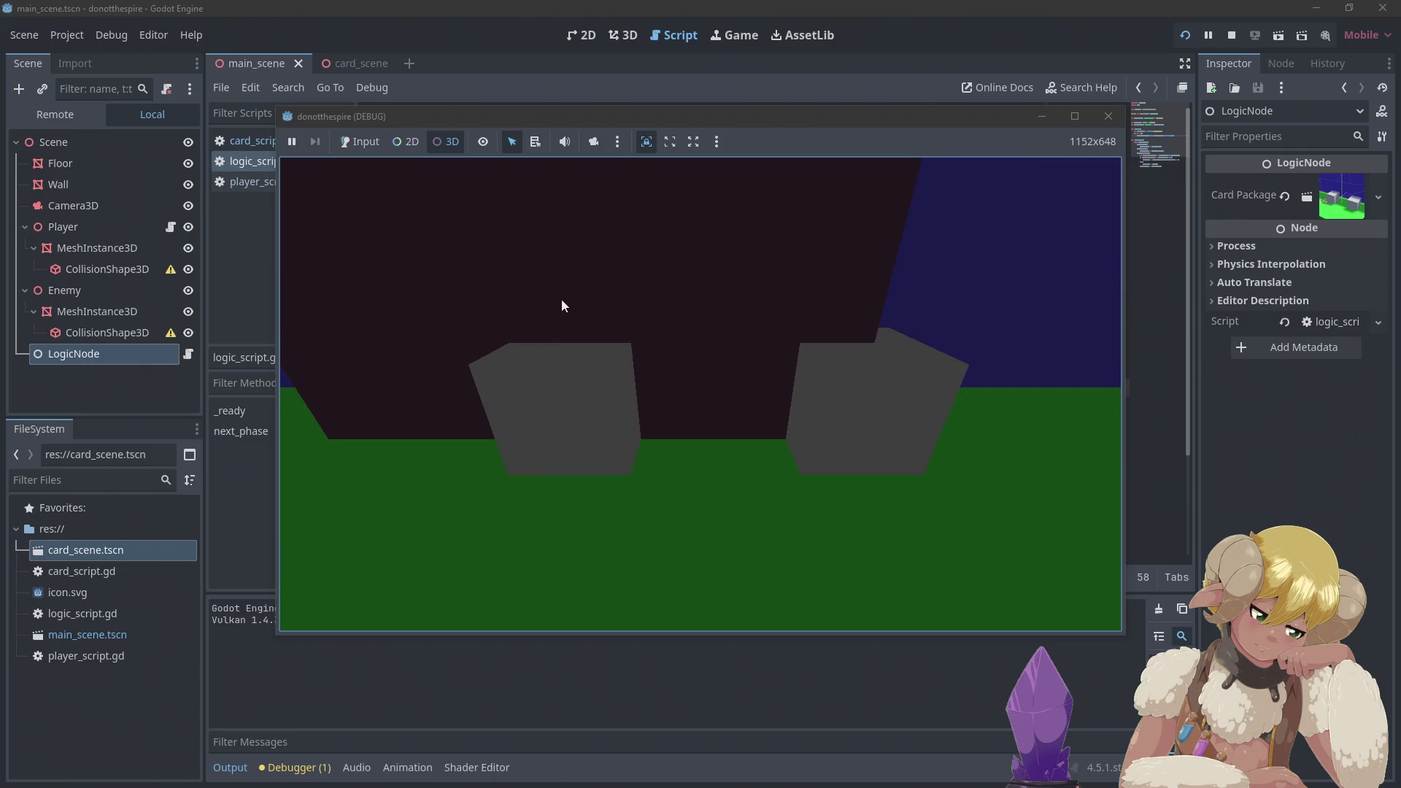
Close the running game window and return to the for loop in logic_script.gd.
click(1114, 118)
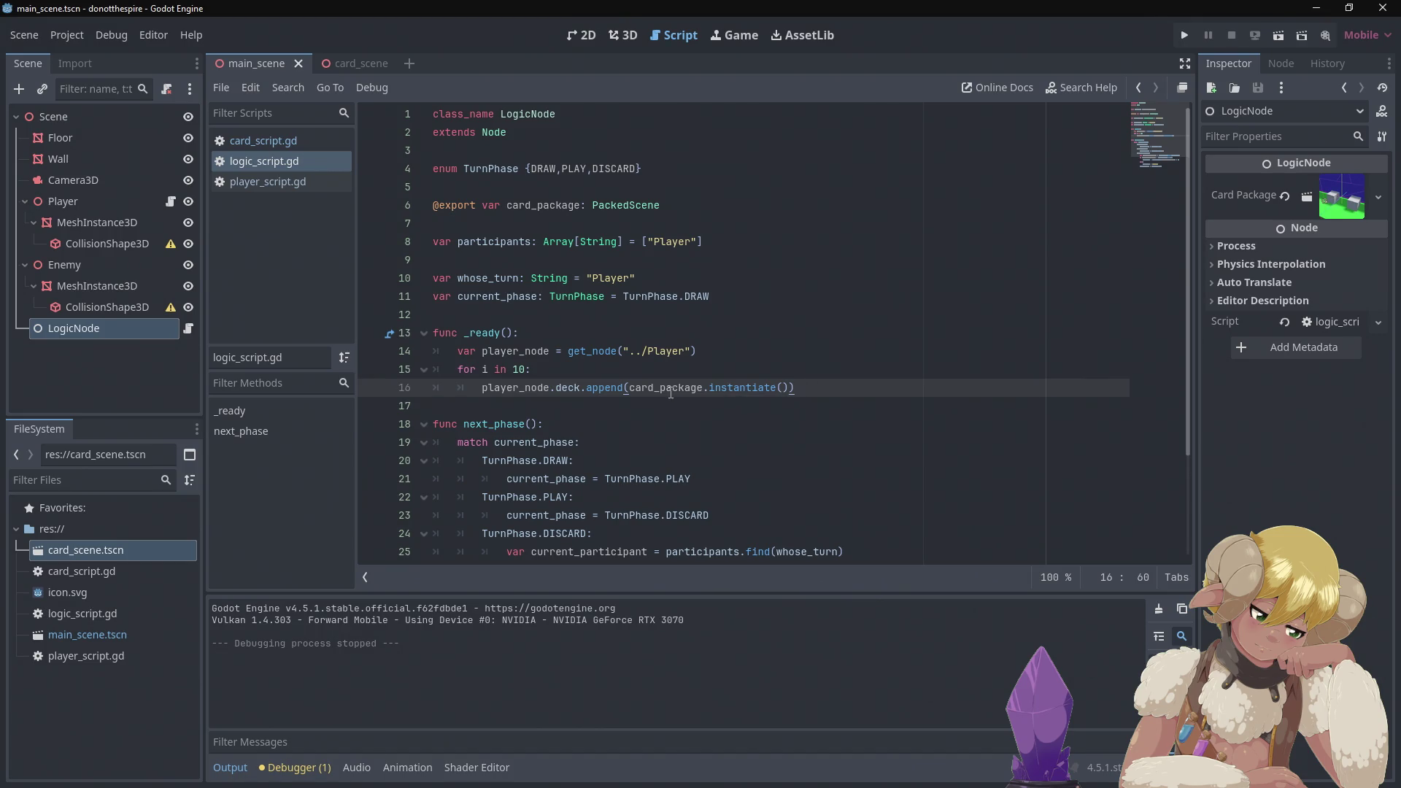
click(639, 374)
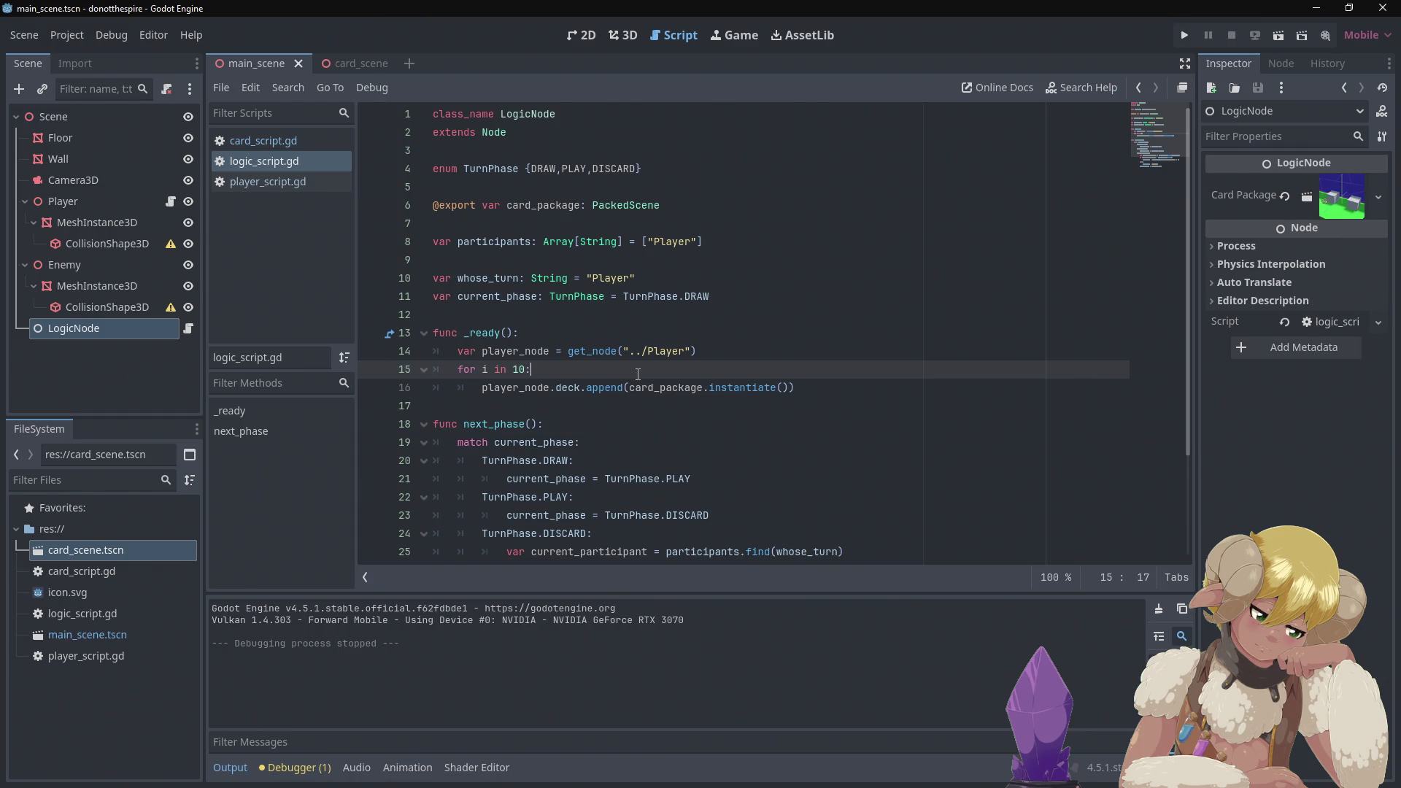
Add 'var new_card = card_package.instantiate()' as a new line inside the loop.
key(Return)
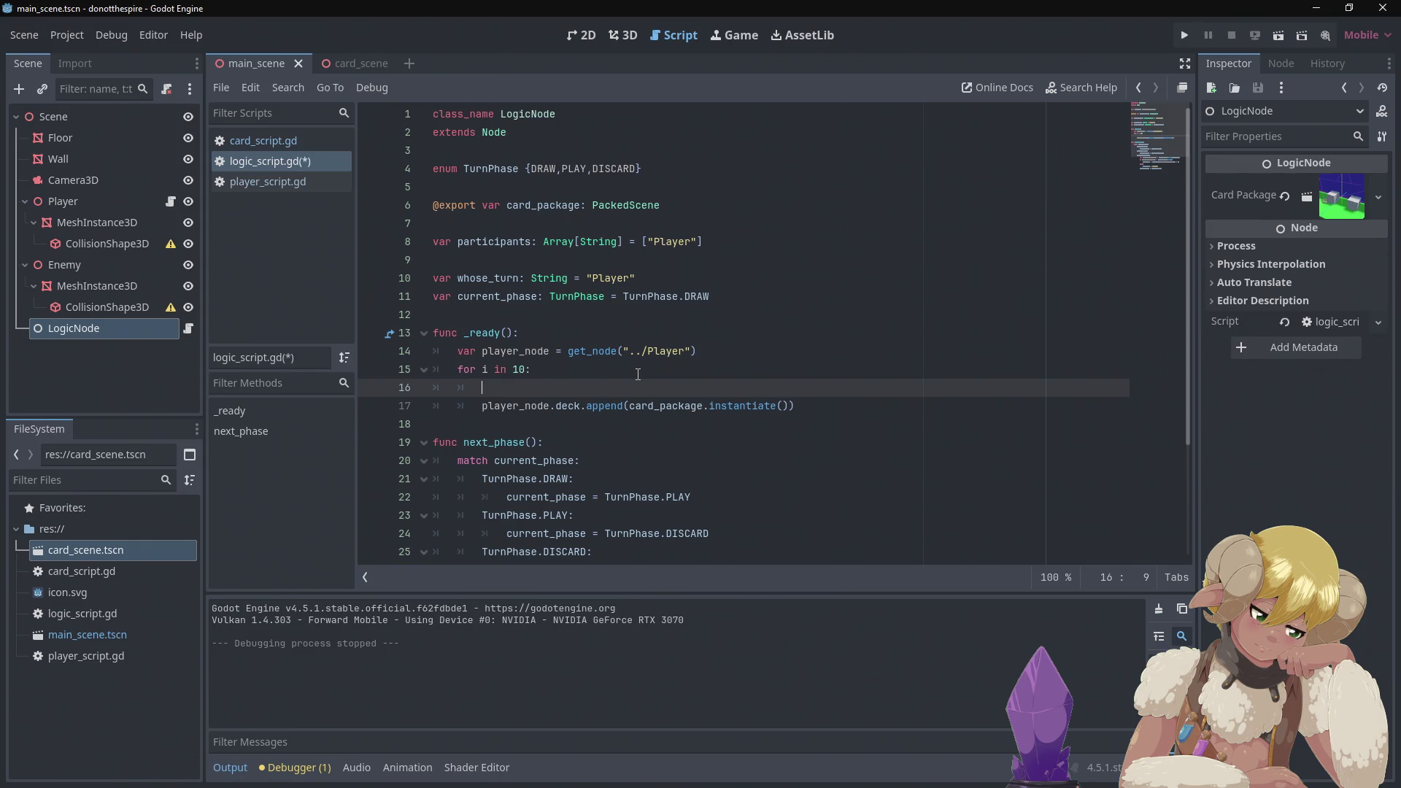
text(car)
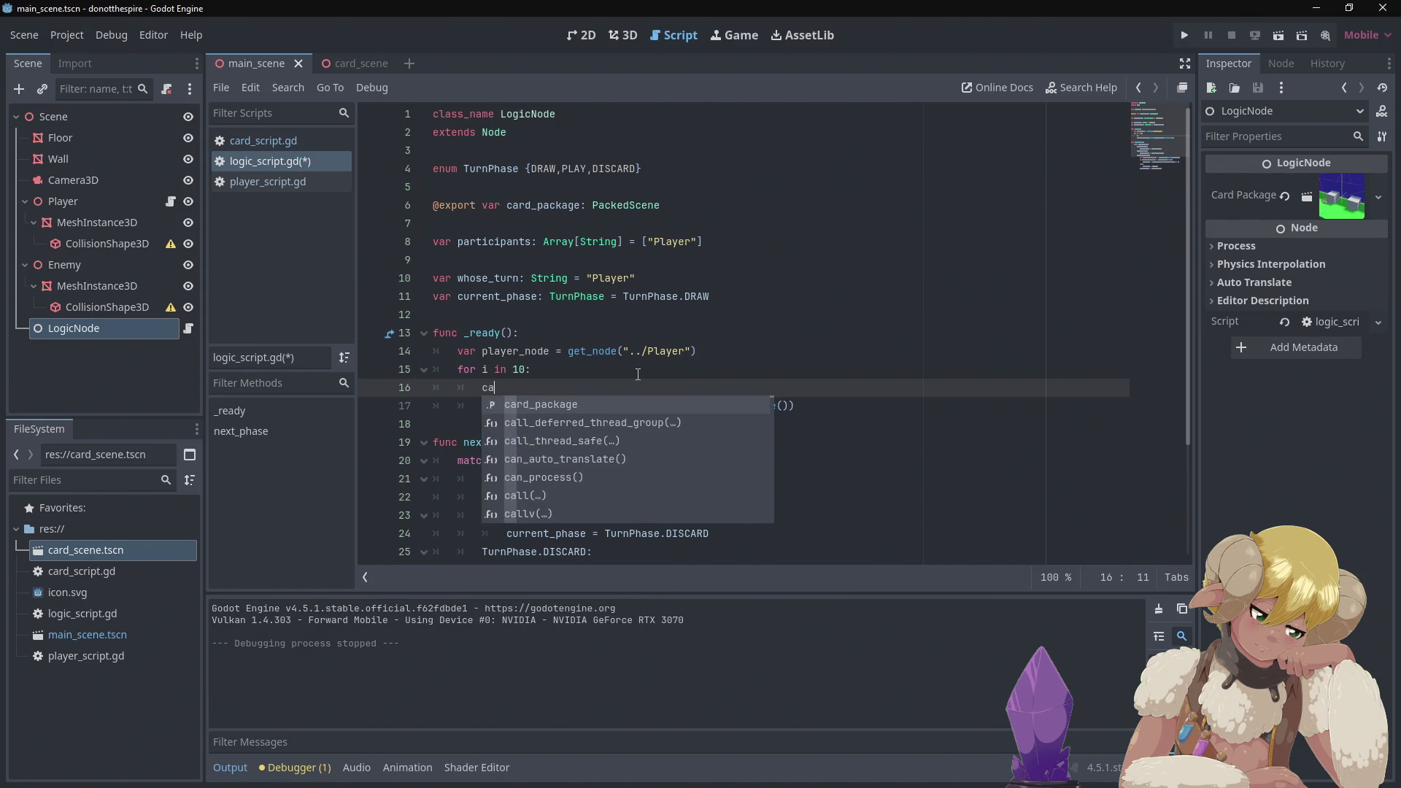
key(BackSpace)
key(BackSpace)
key(BackSpace)
text(var new_)
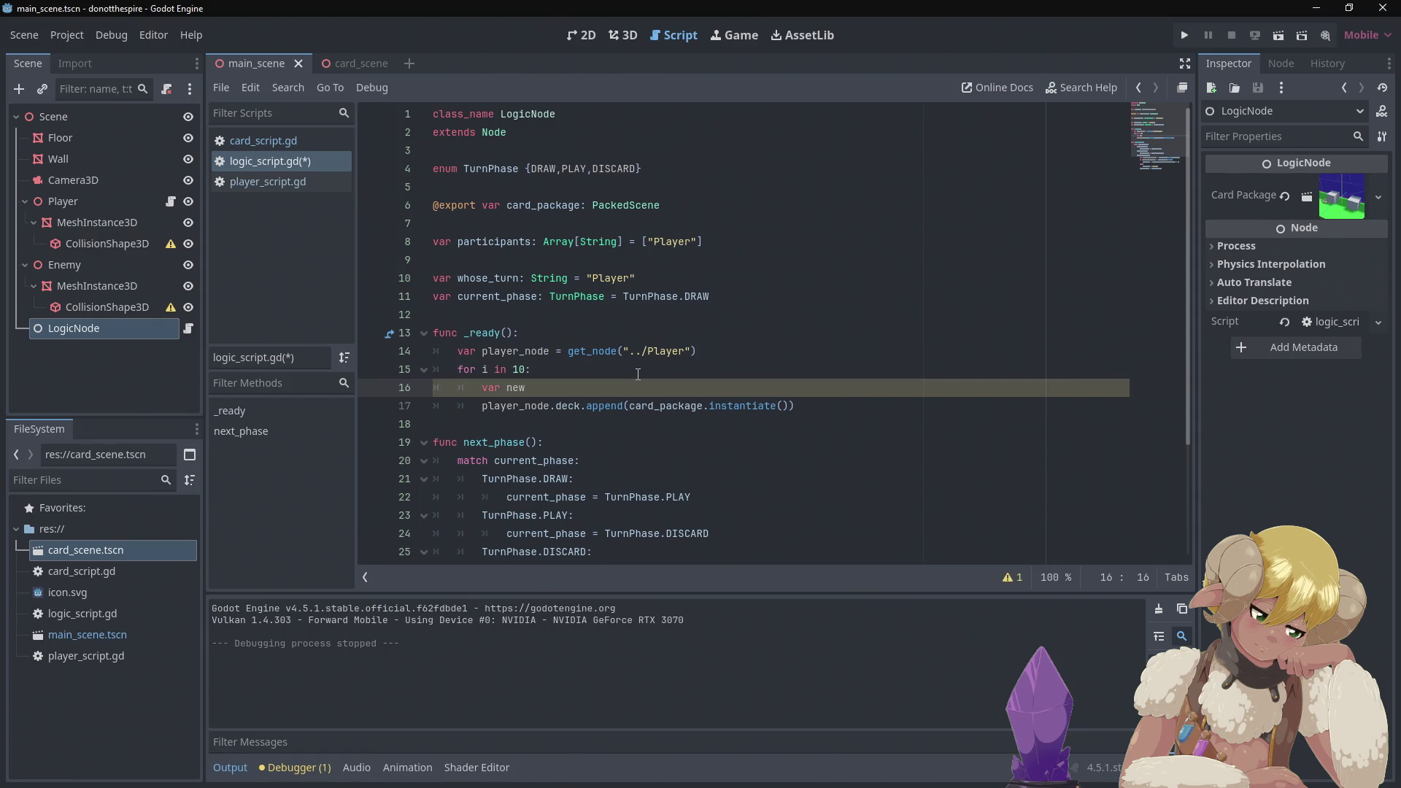
text(card )
text(=)
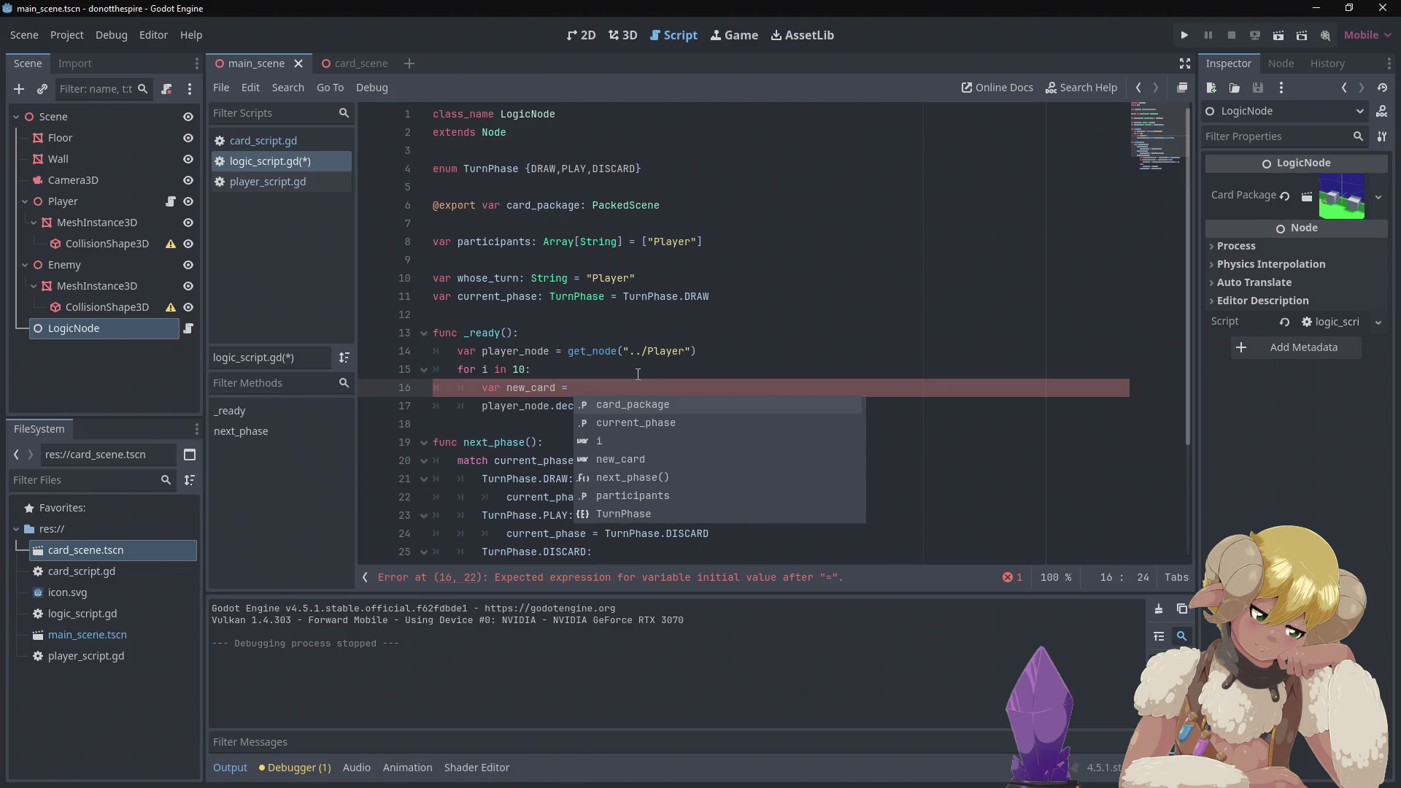
key(Return)
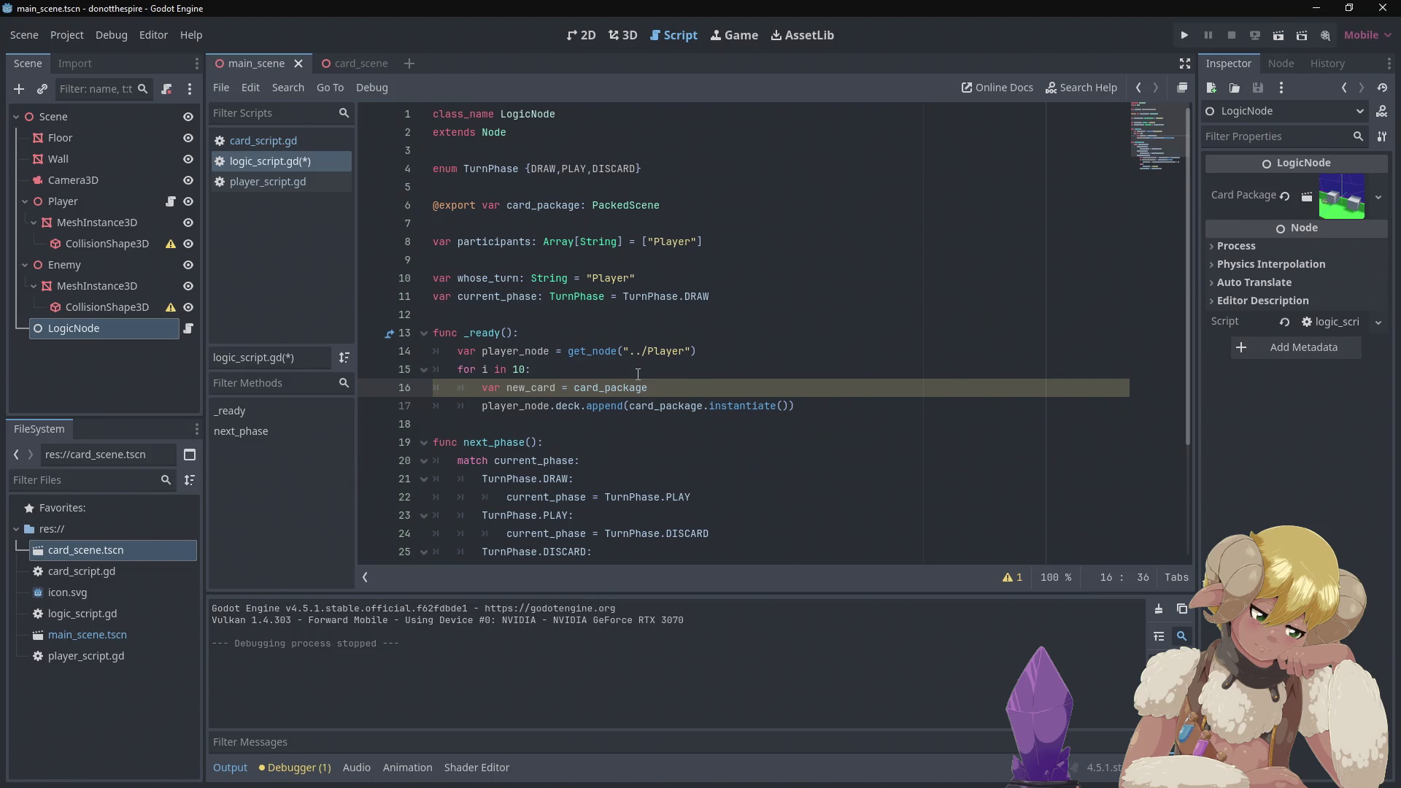
text(.inst)
key(Return)
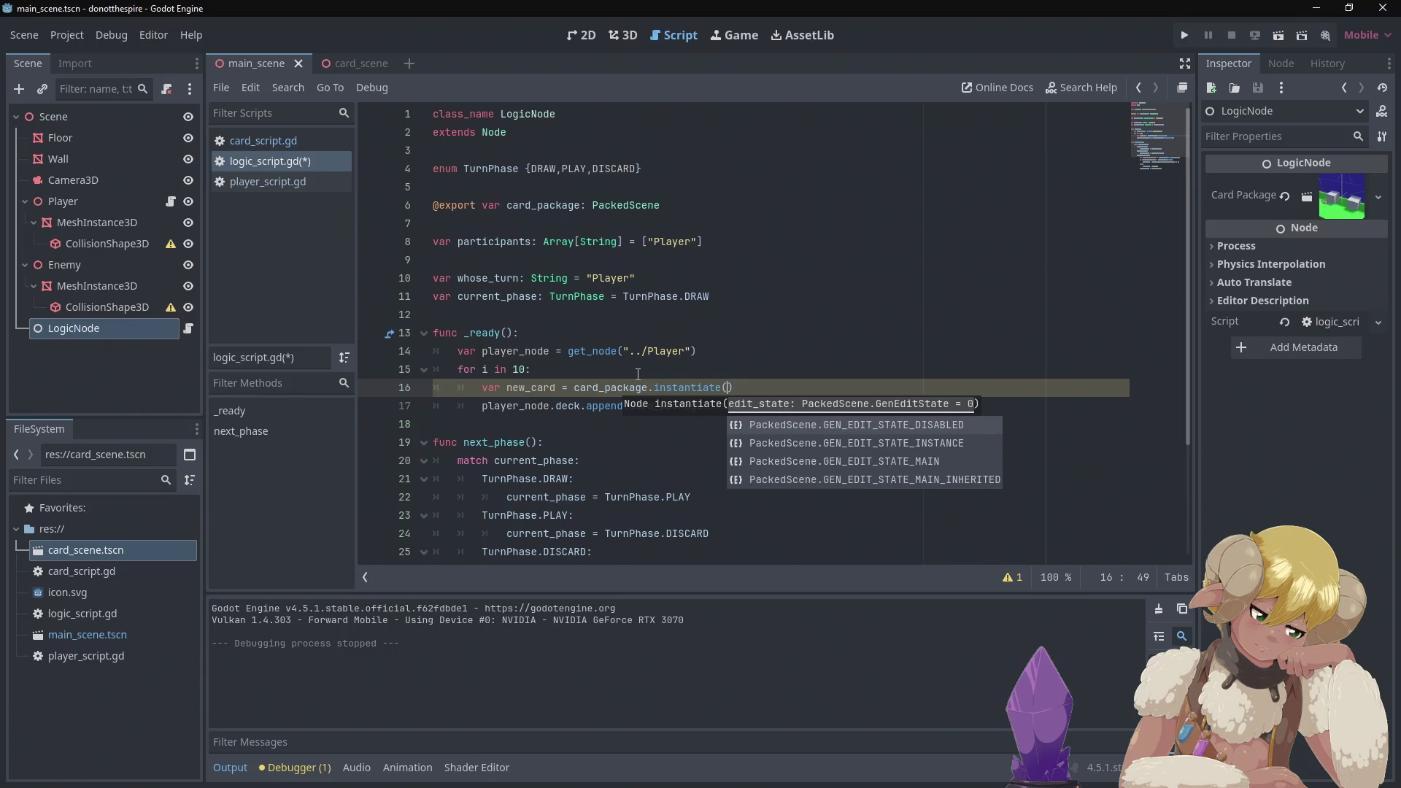
key(End)
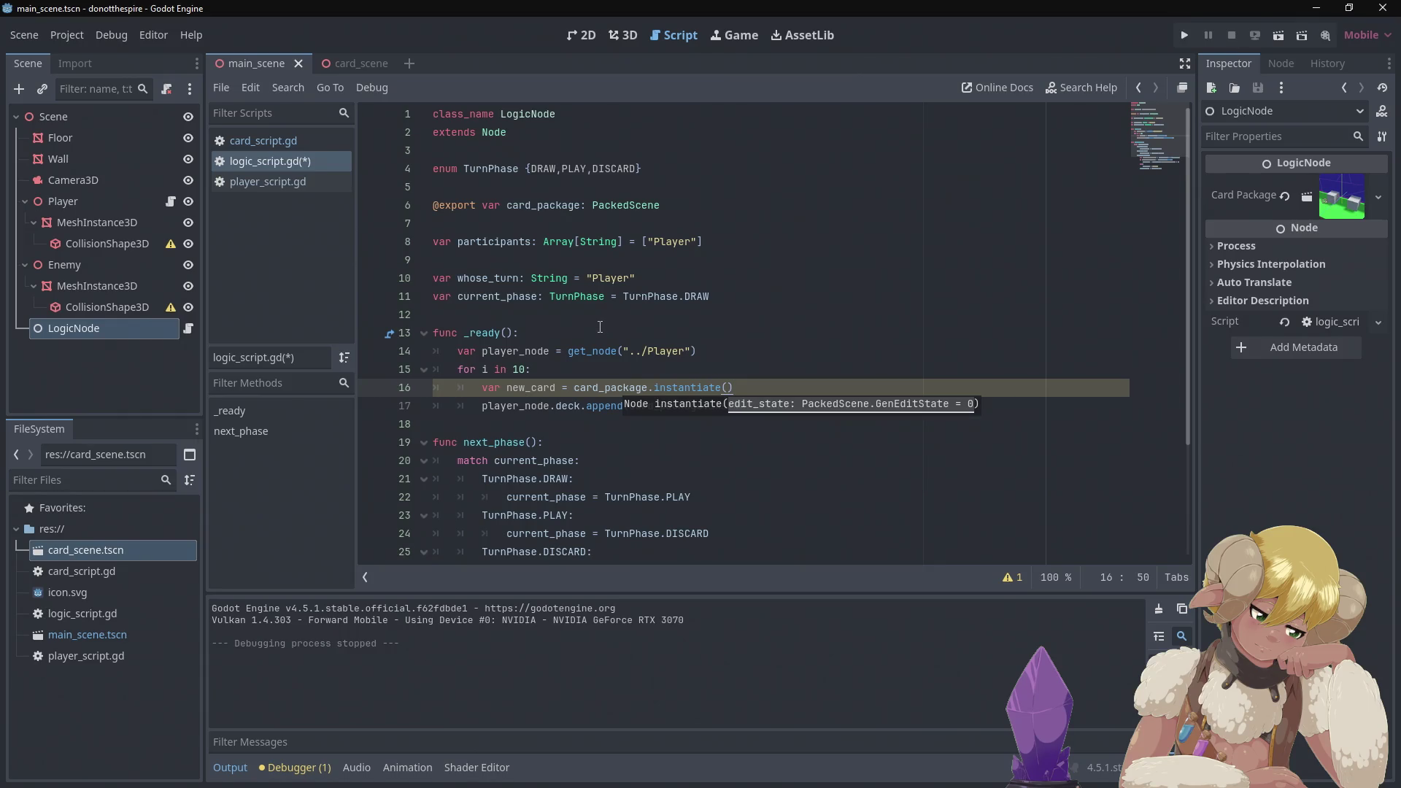
click(600, 326)
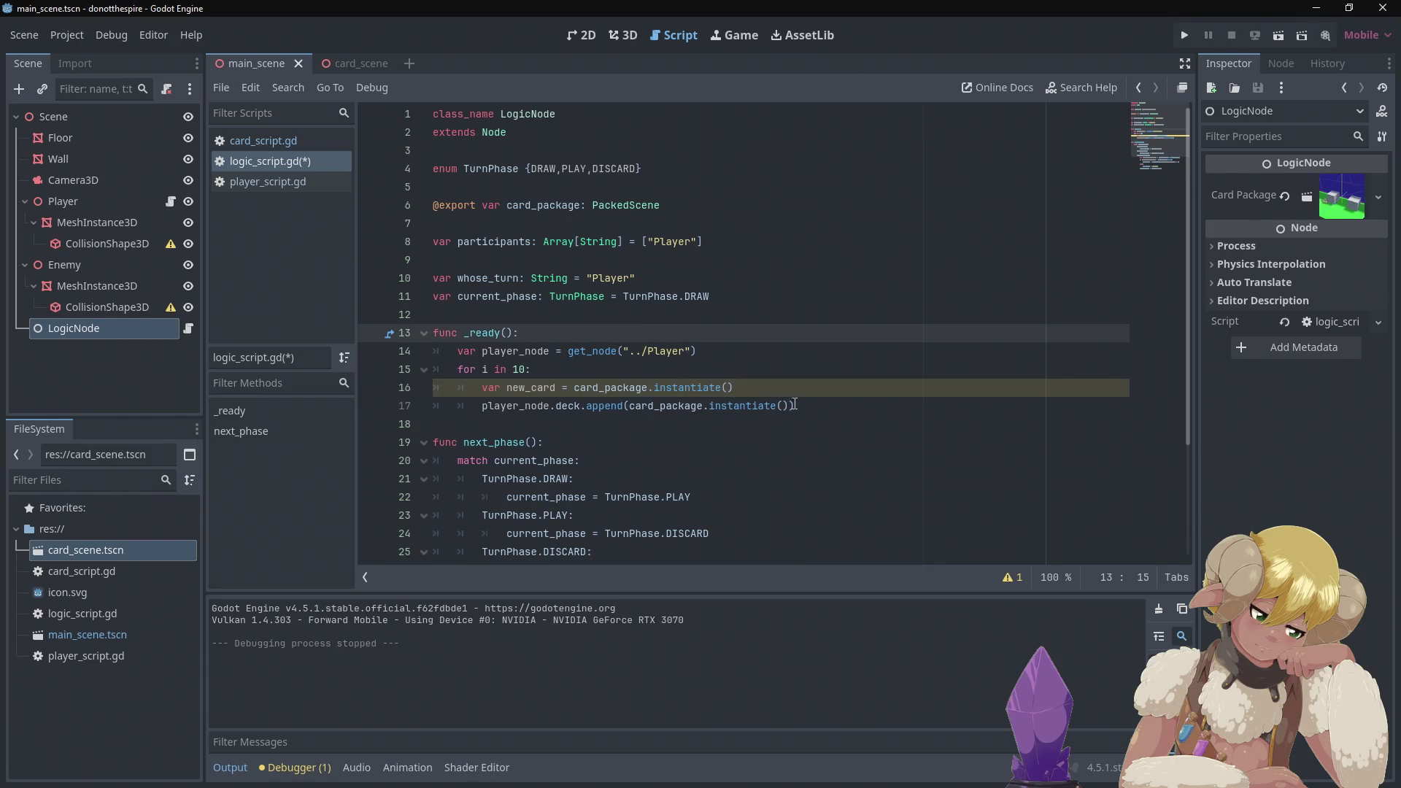
Change the deck append call's argument to new_card.
mouse_move(789, 405)
mouse_down()
mouse_move(618, 406)
mouse_move(636, 406)
mouse_up()
text(new)
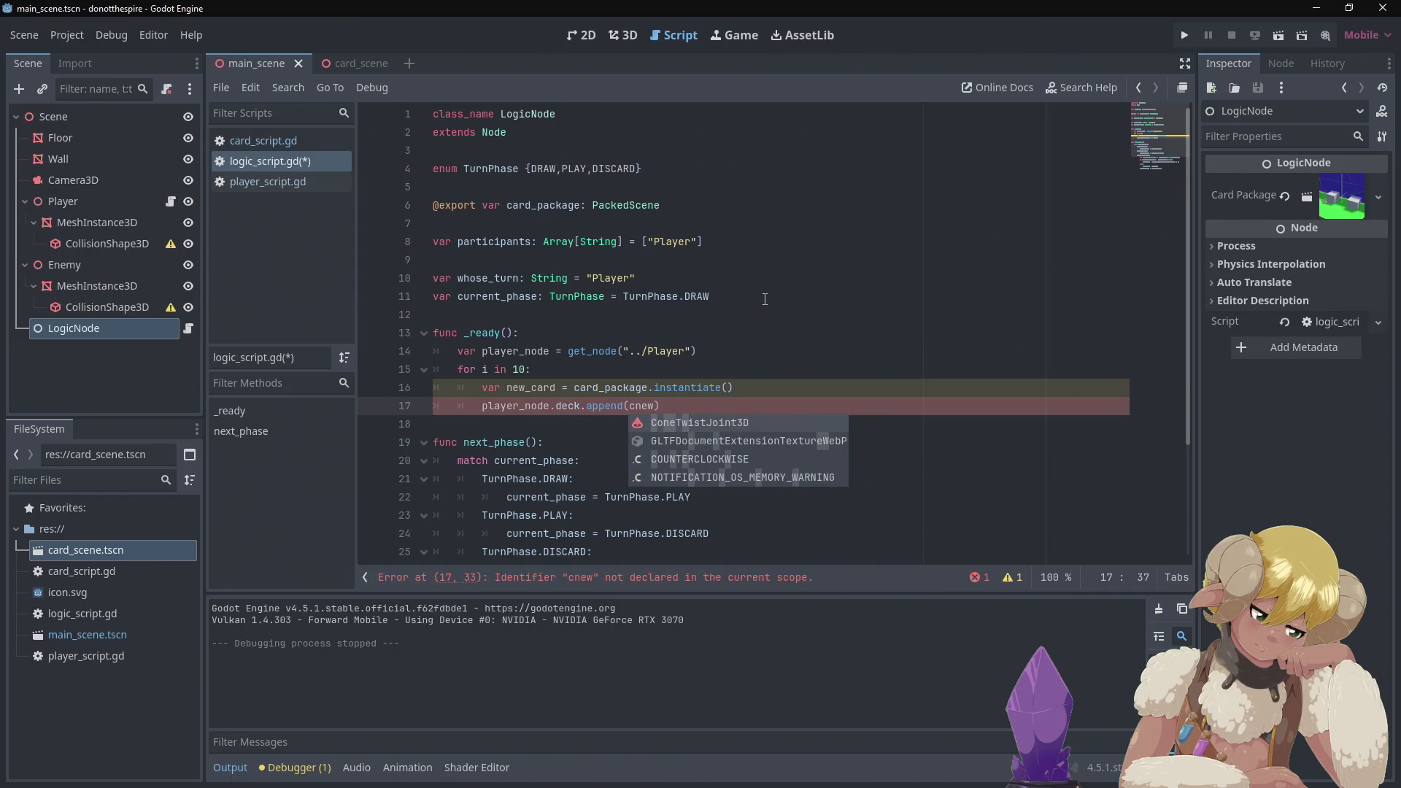
key(Left)
key(Left)
key(Left)
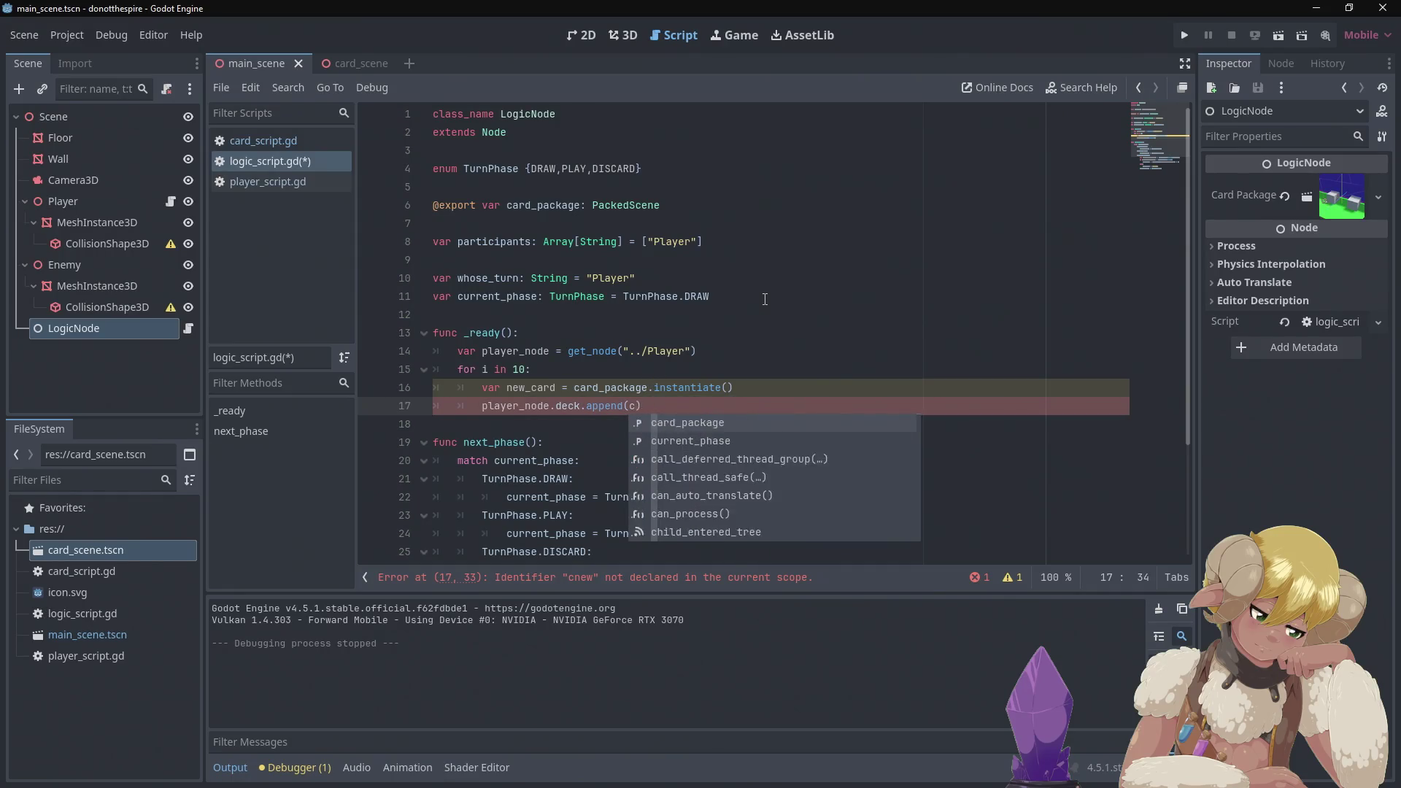
key(BackSpace)
key(Right)
key(Right)
key(Right)
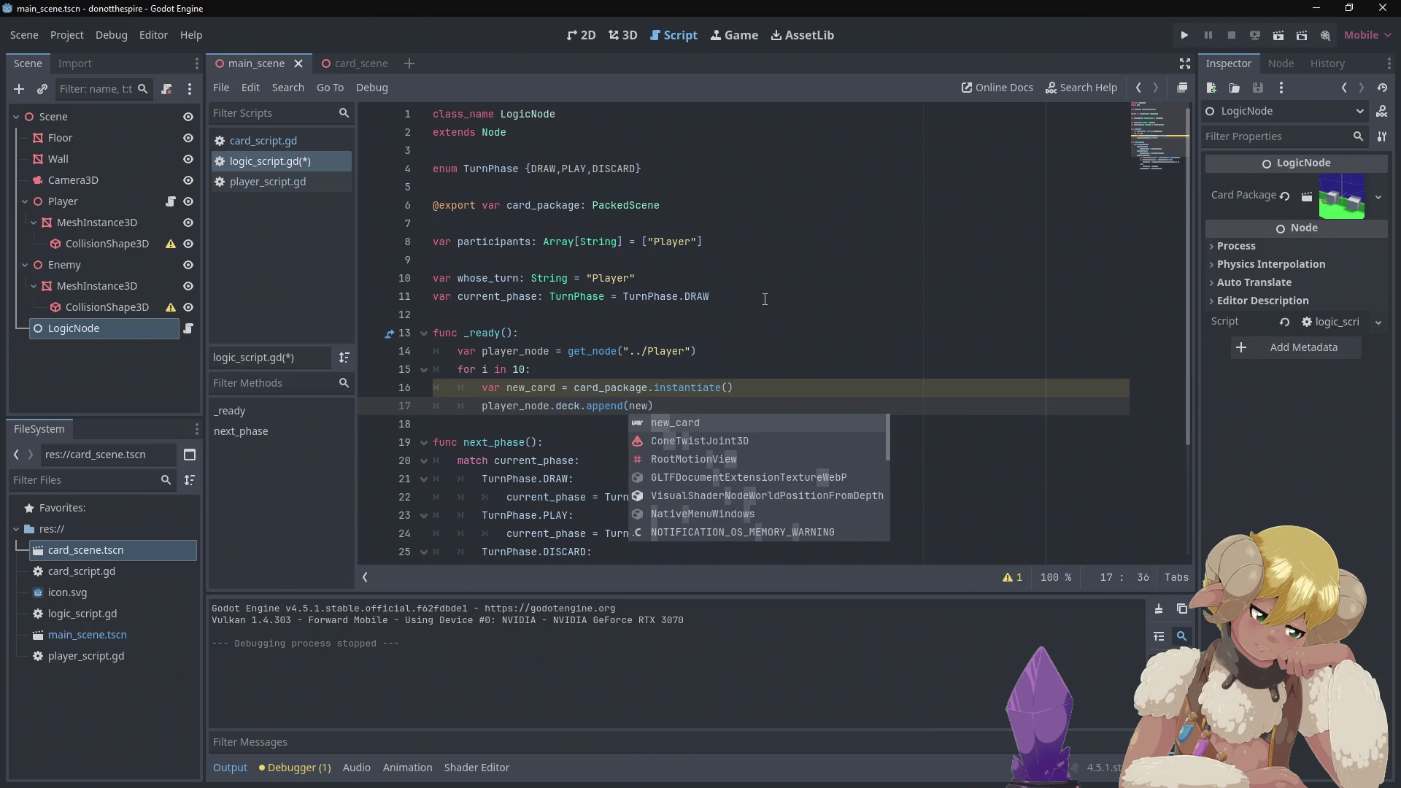
key(Return)
key(Up)
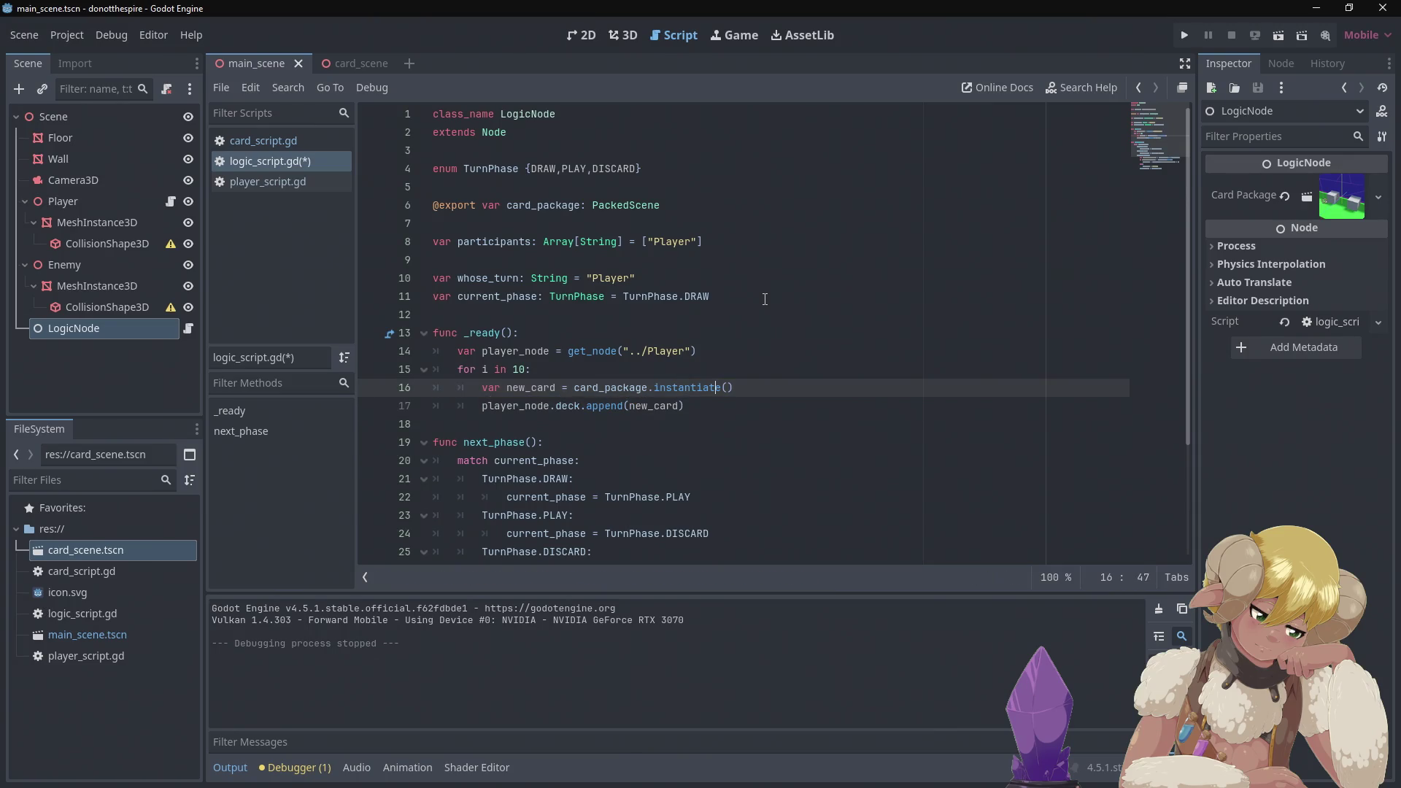
key(End)
mouse_move(609, 206)
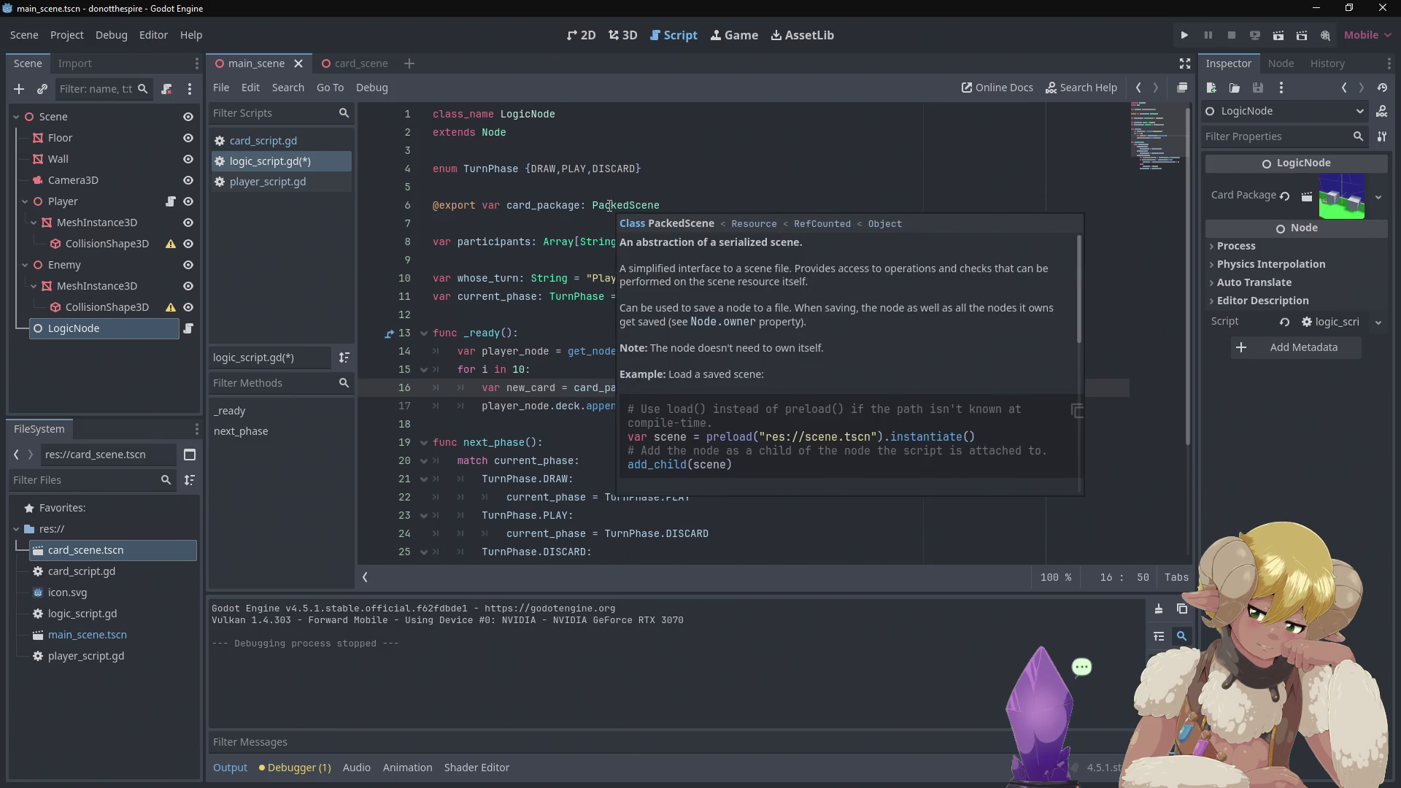
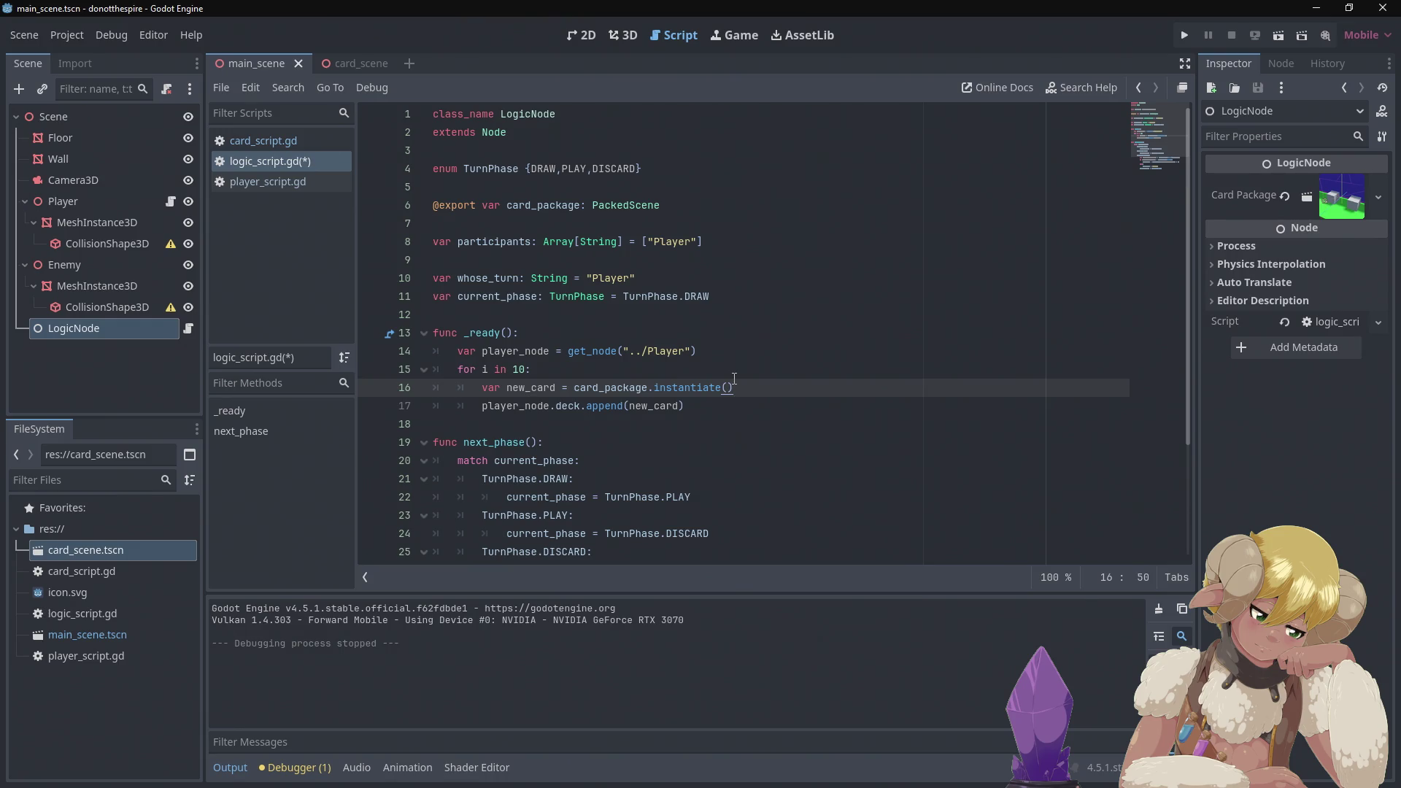
Turn the pasted values into a new_card.card_name = "Swing" line inside the spawn loop.
key(Return)
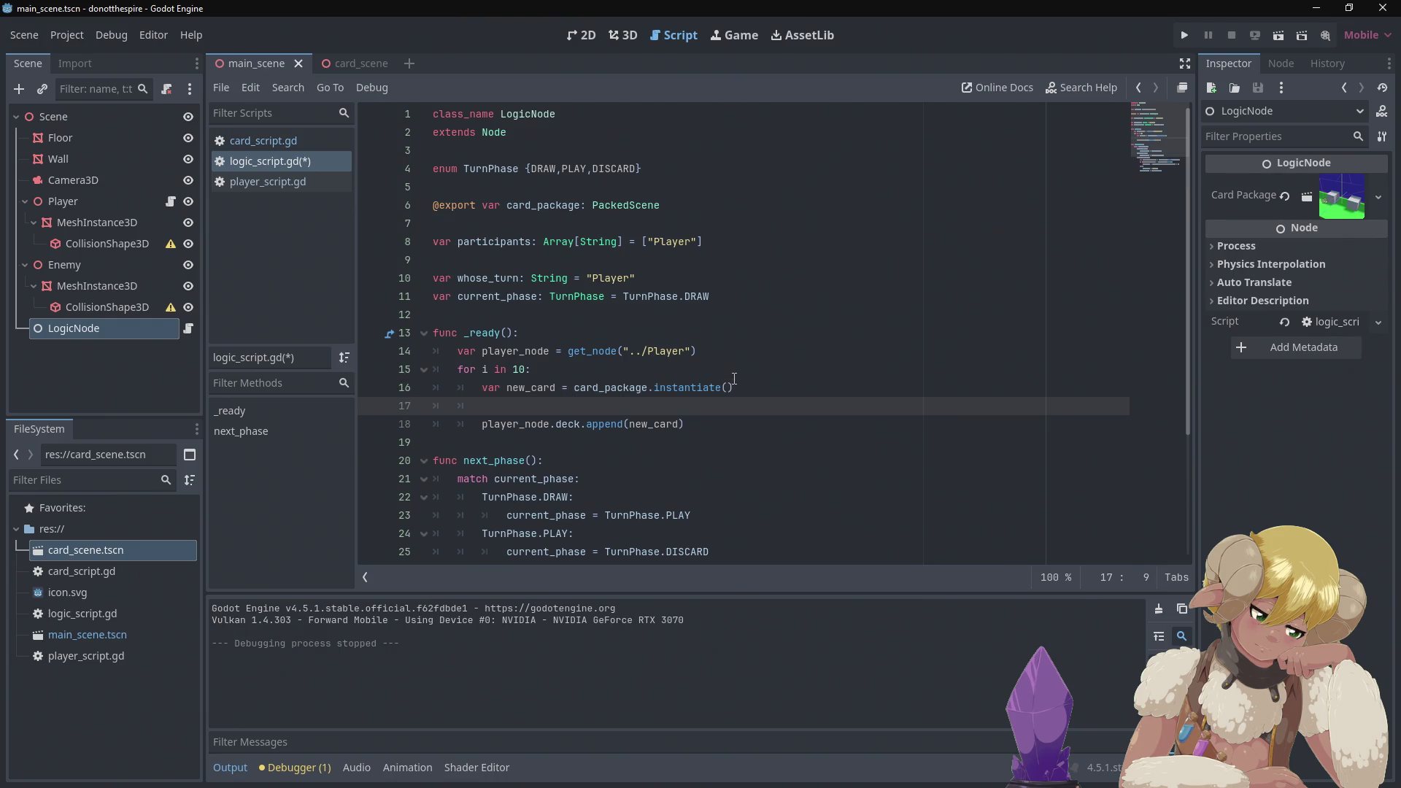
text("Swing", 0, Card.CardType.NONE, ["attack:1"])
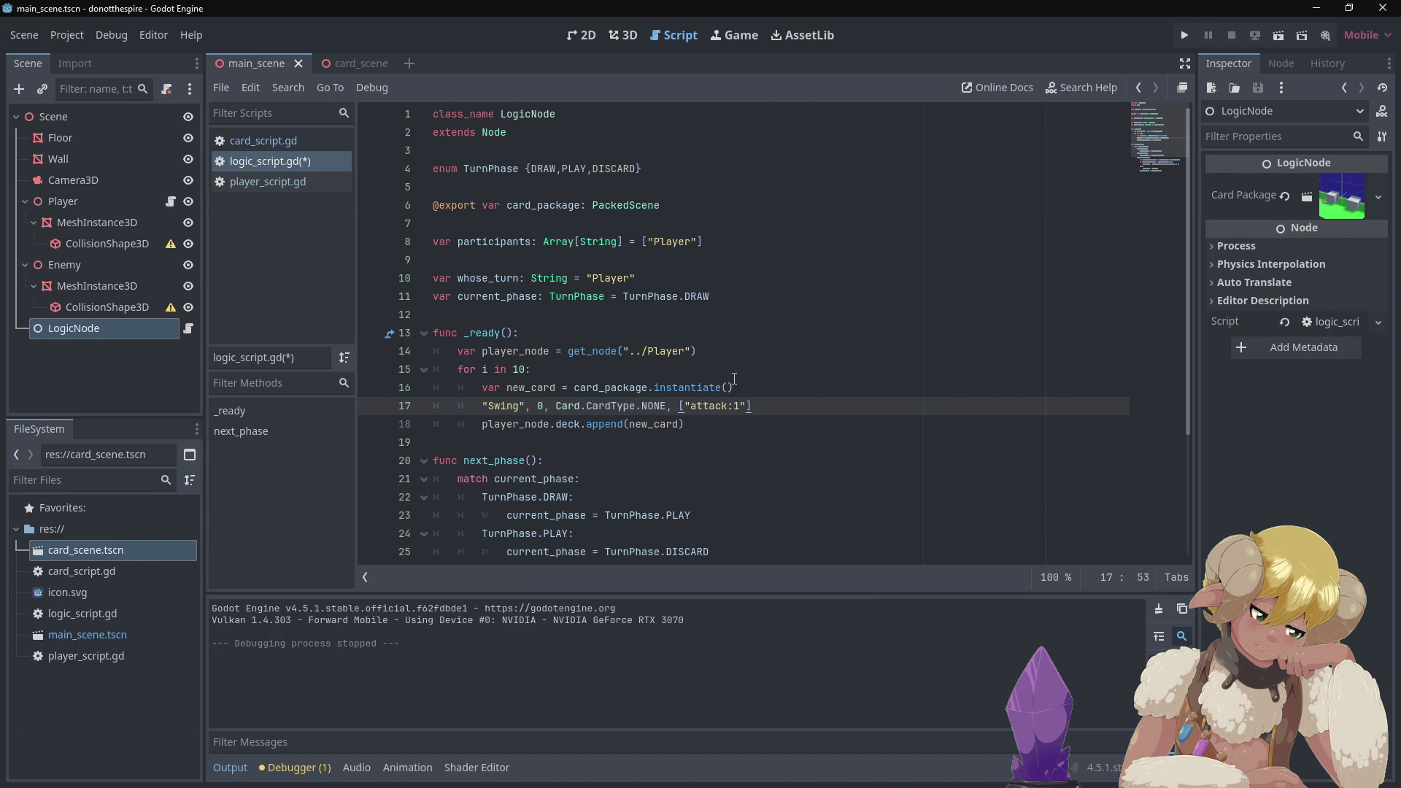
click(482, 405)
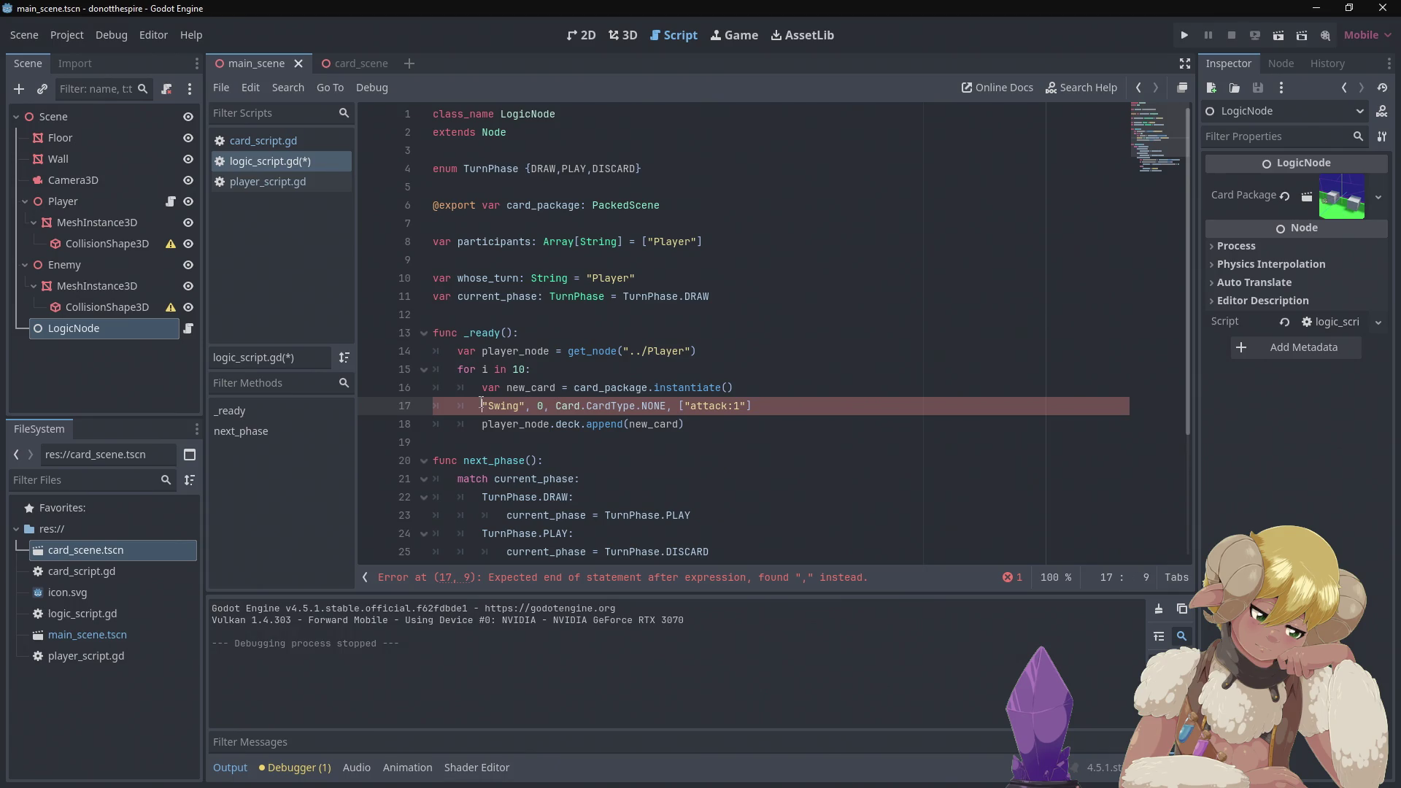
text(ne)
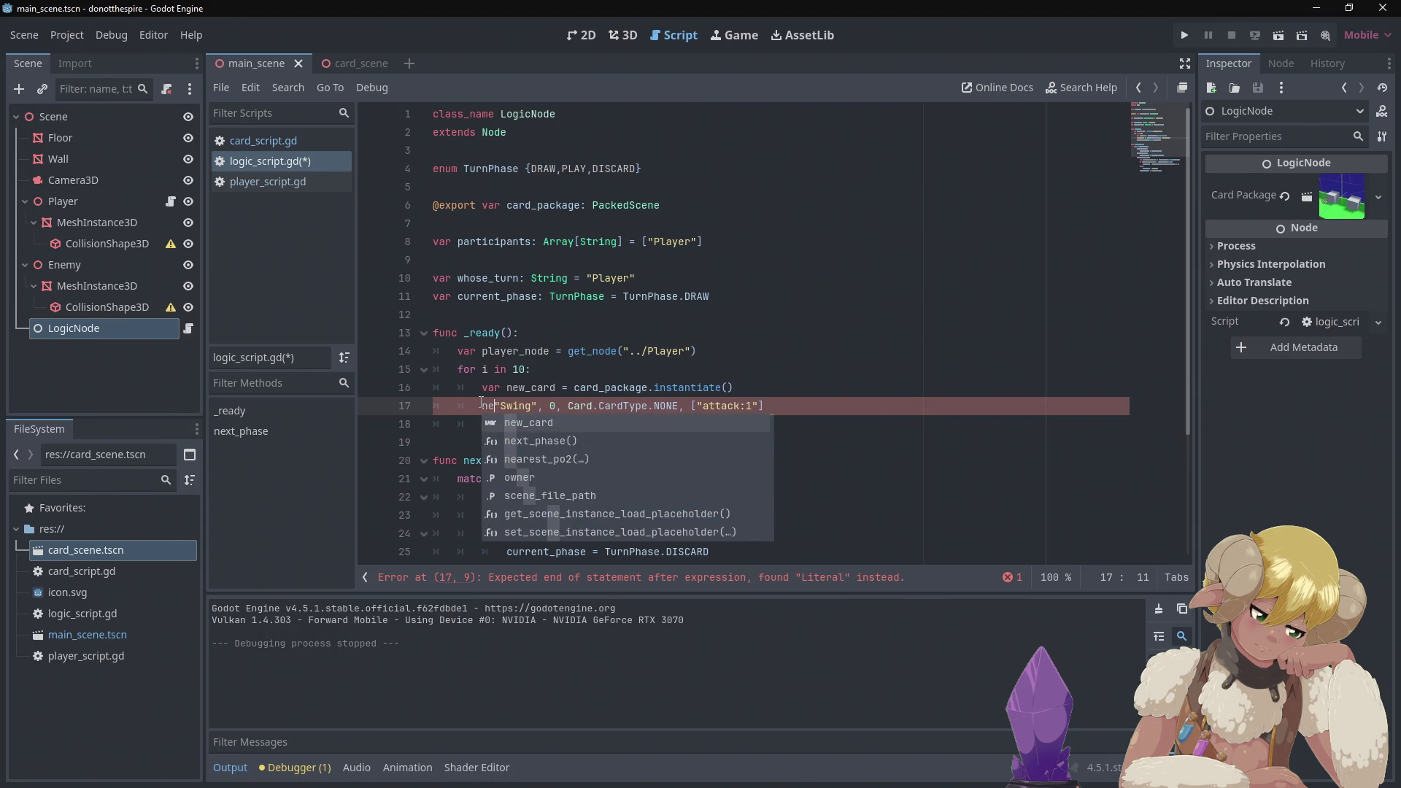
key(Return)
text(.)
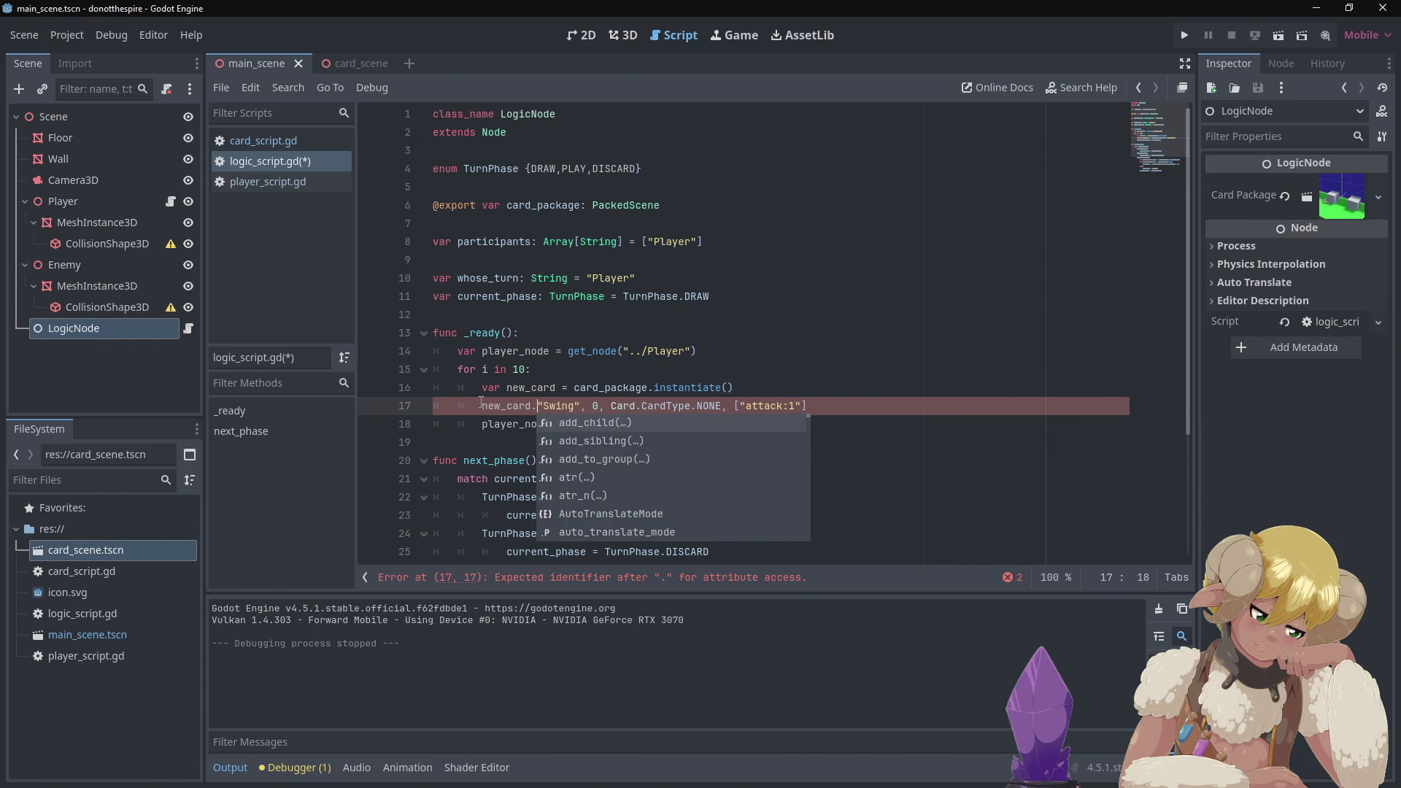
text(card)
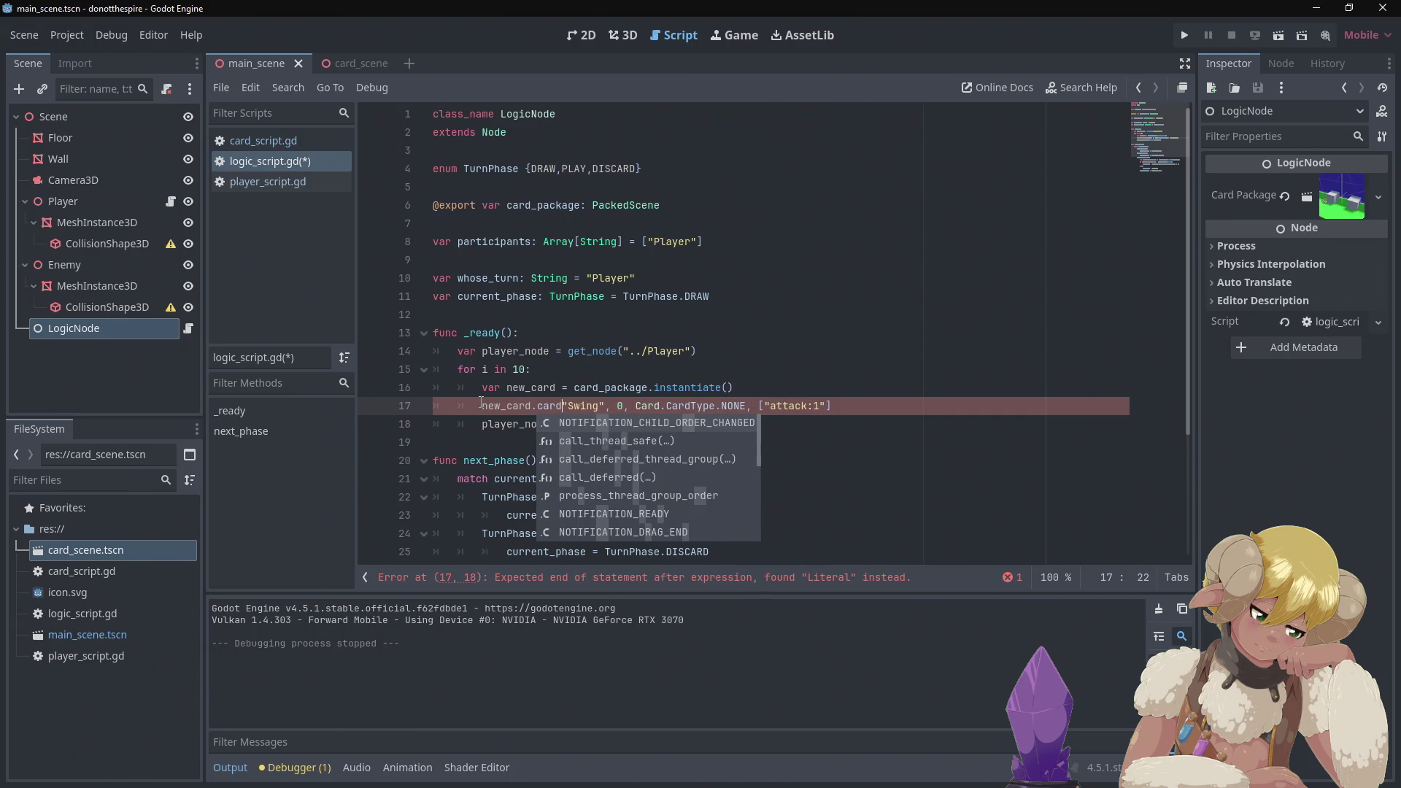
text(_name)
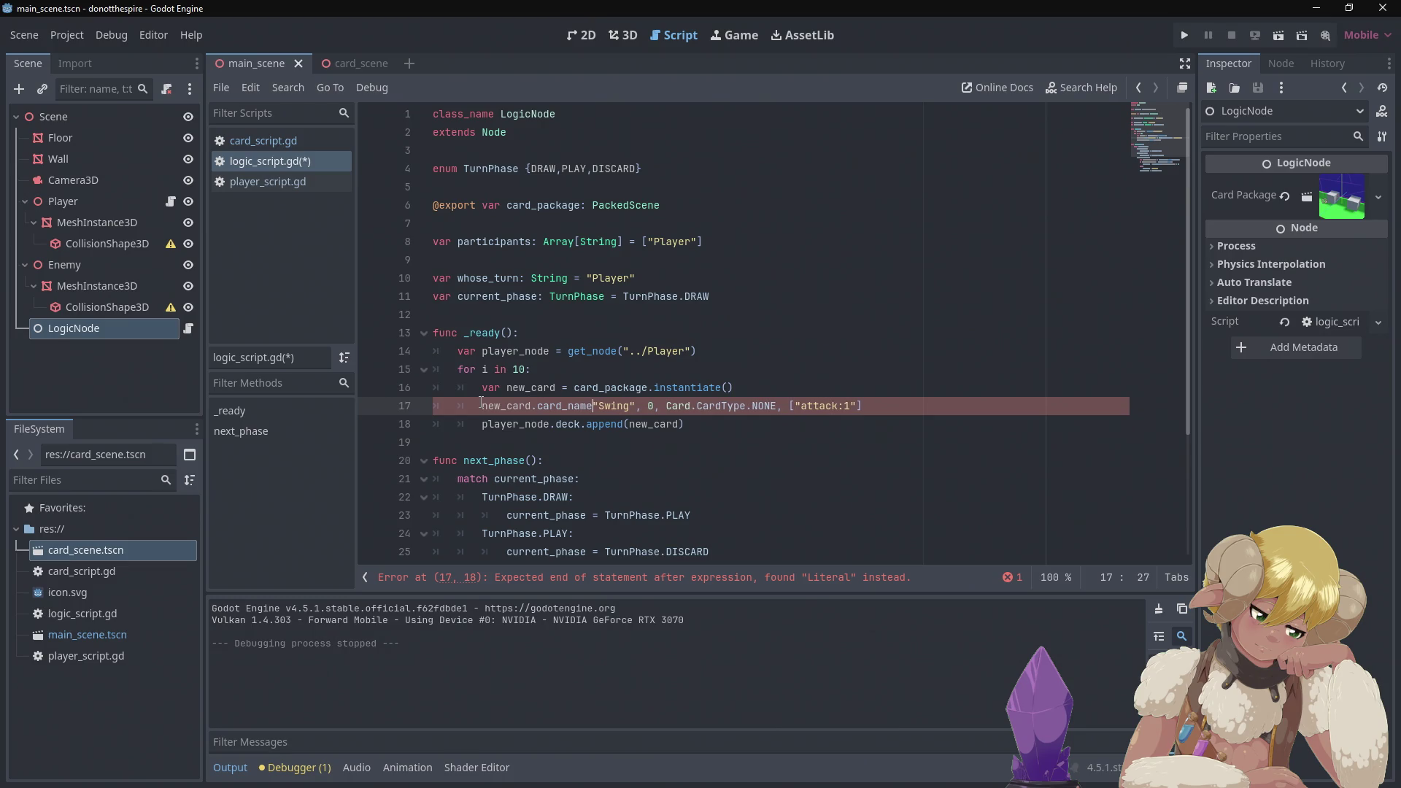
text(()
key(Right)
key(Right)
key(Right)
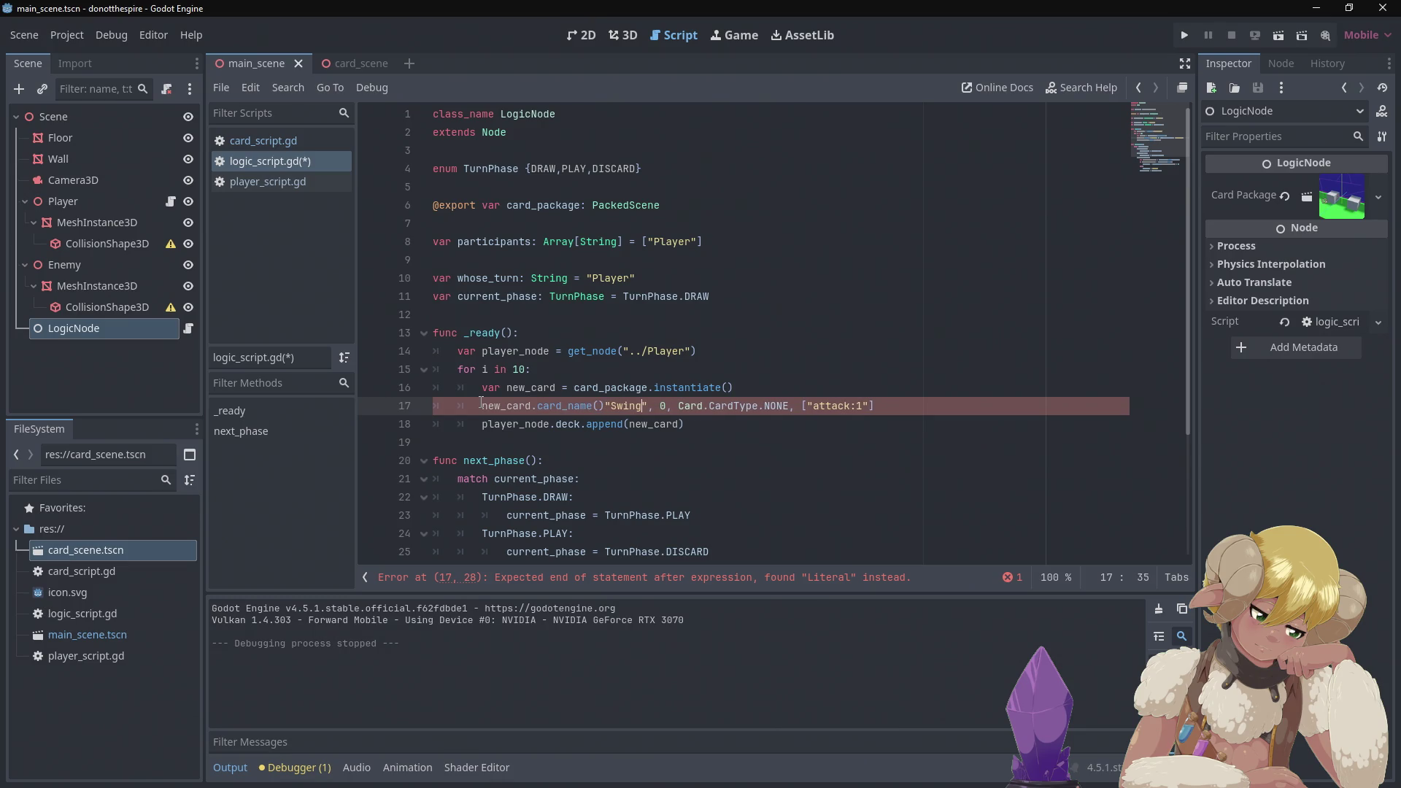
key(Left)
key(Left)
key(BackSpace)
key(BackSpace)
text(=)
Strip the leftover cost and card type arguments after "Swing".
key(Right)
key(Right)
key(Right)
key(BackSpace)
key(BackSpace)
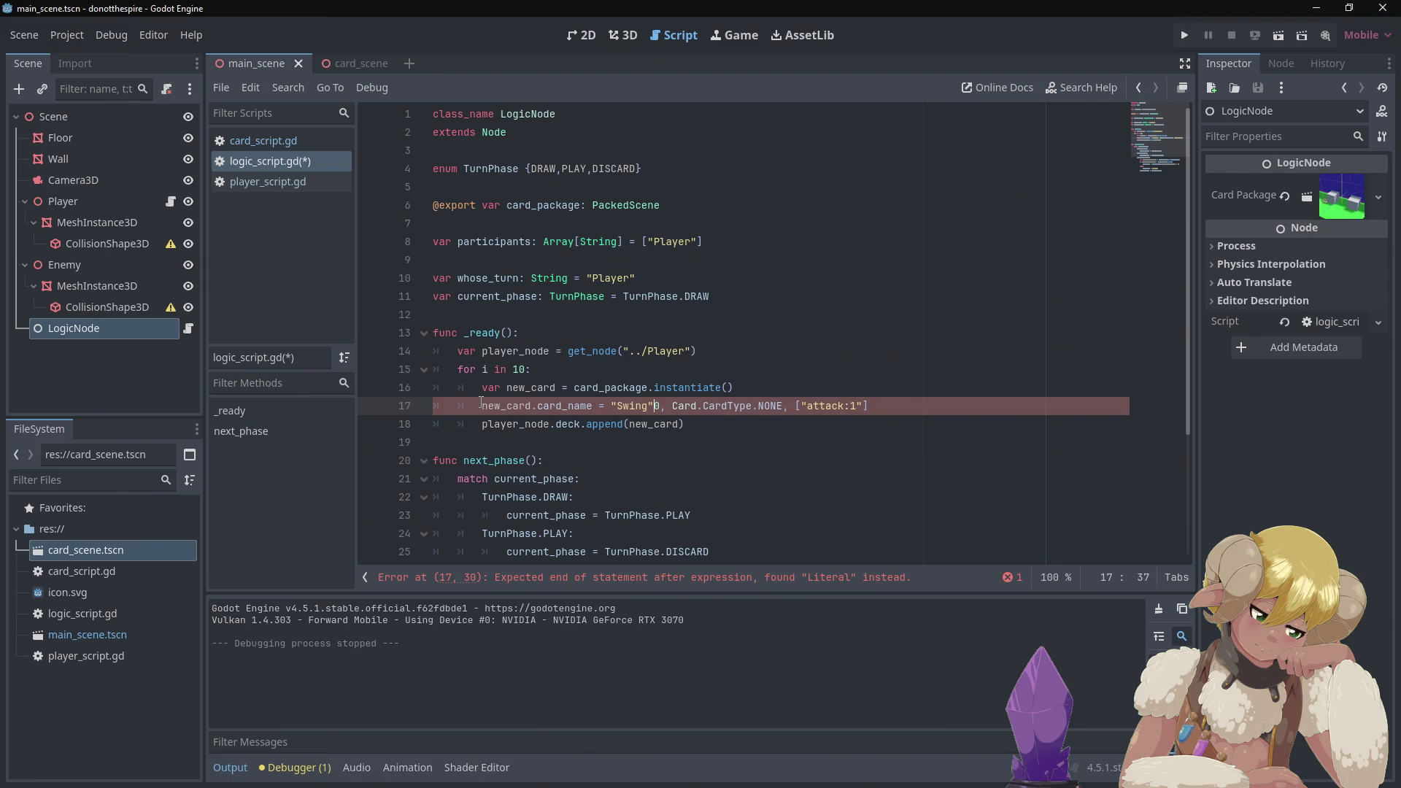
key(Delete)
key(Delete)
key(Delete)
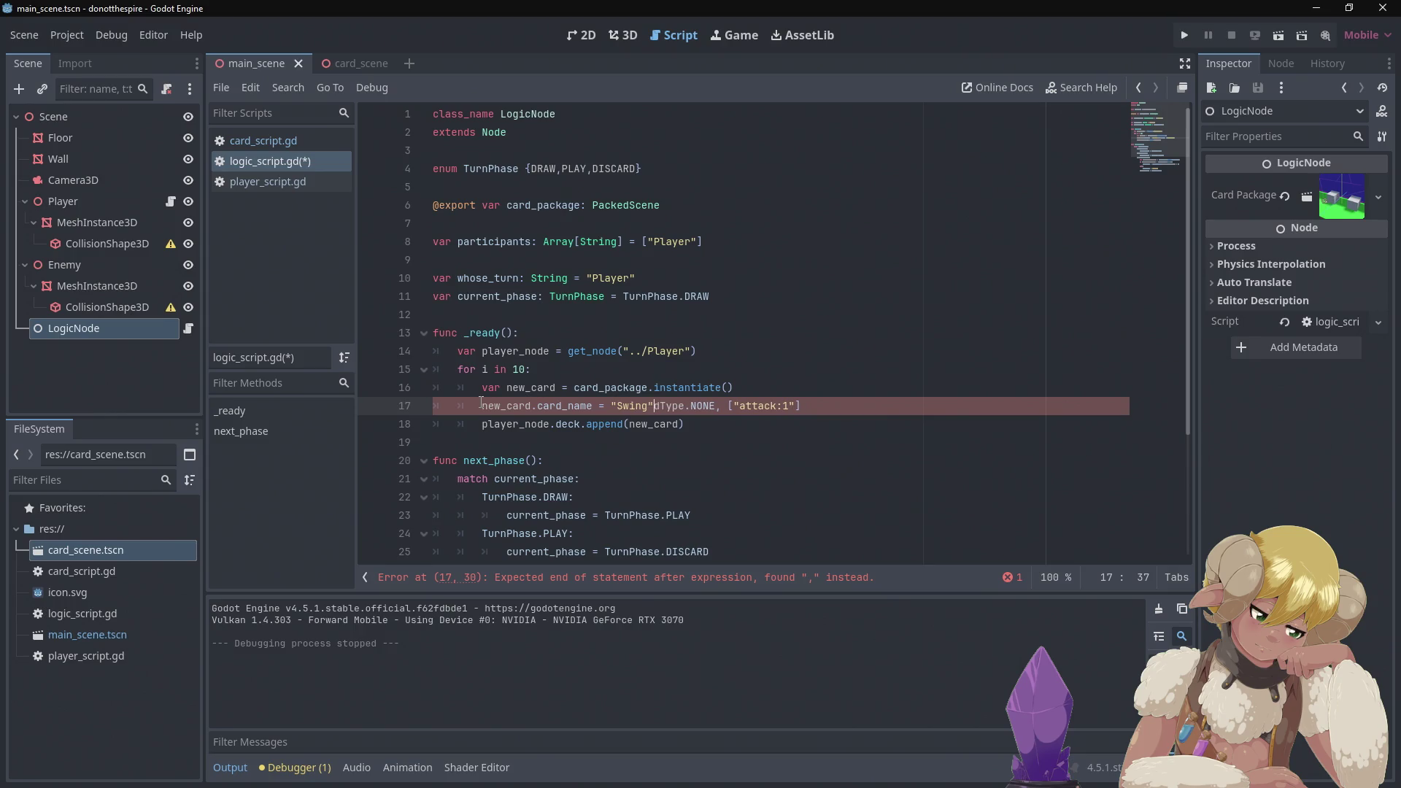
key(Delete)
key(Delete)
key(Delete)
key(Delete)
key(Delete)
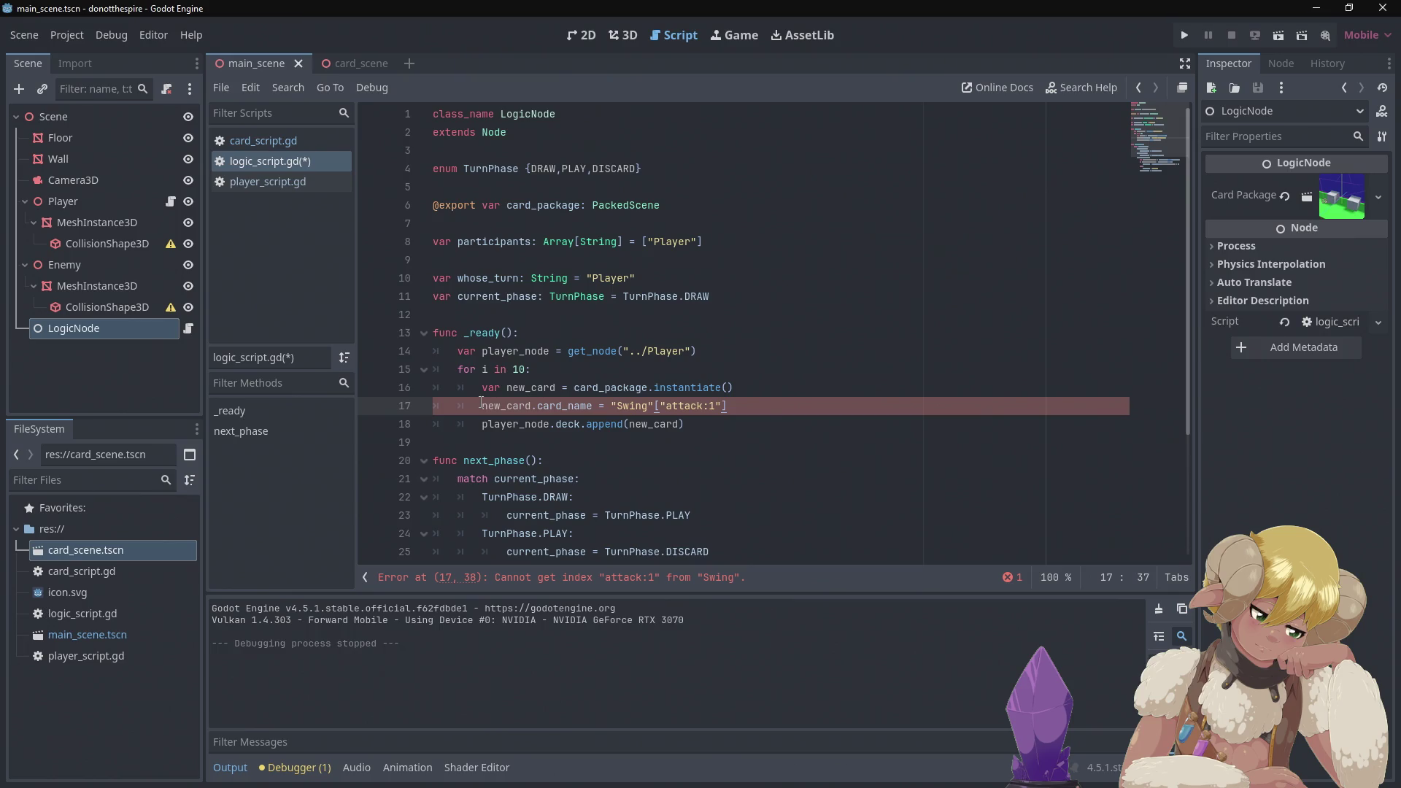
Put new_card.card_effects = ["attack:1"] on its own line.
key(Return)
text(new)
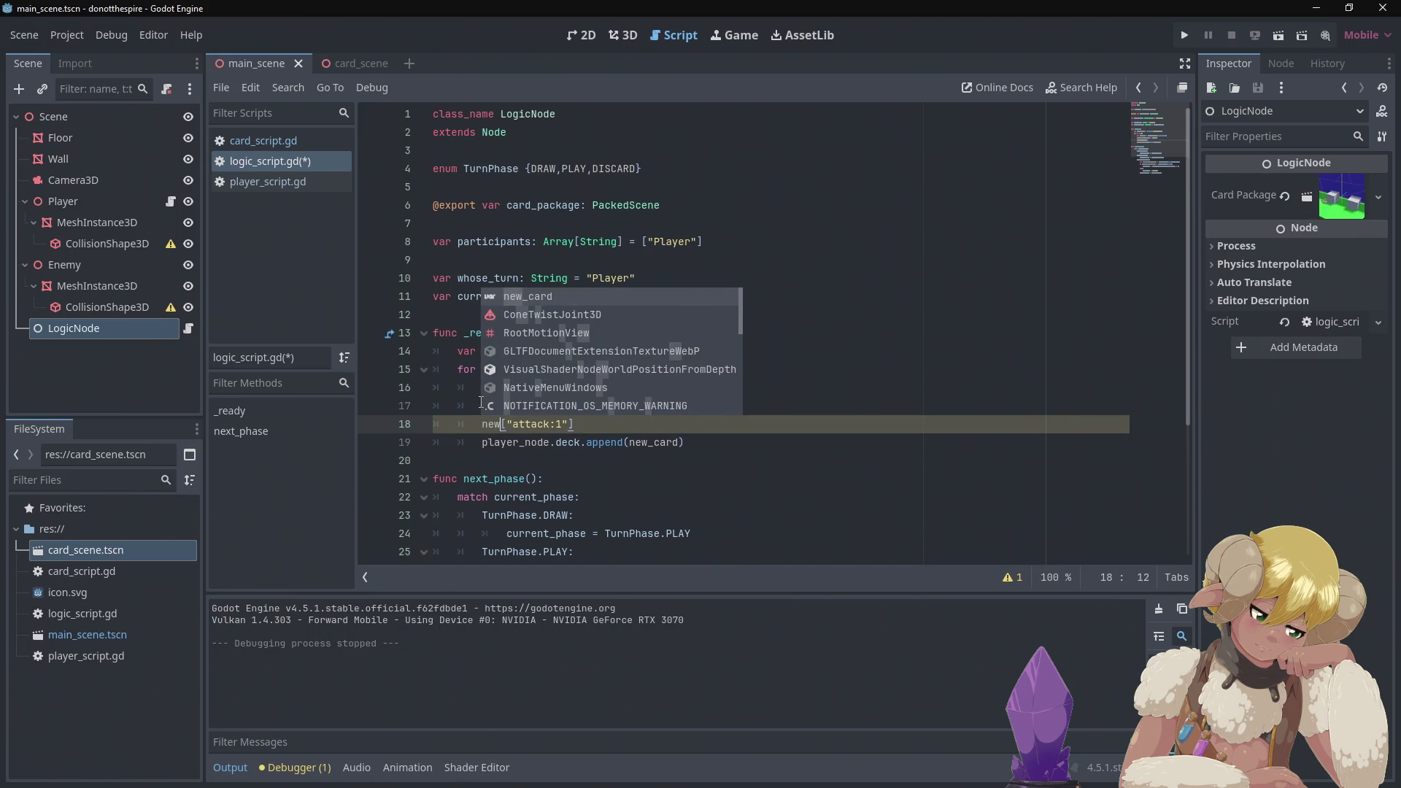
key(Return)
text(.)
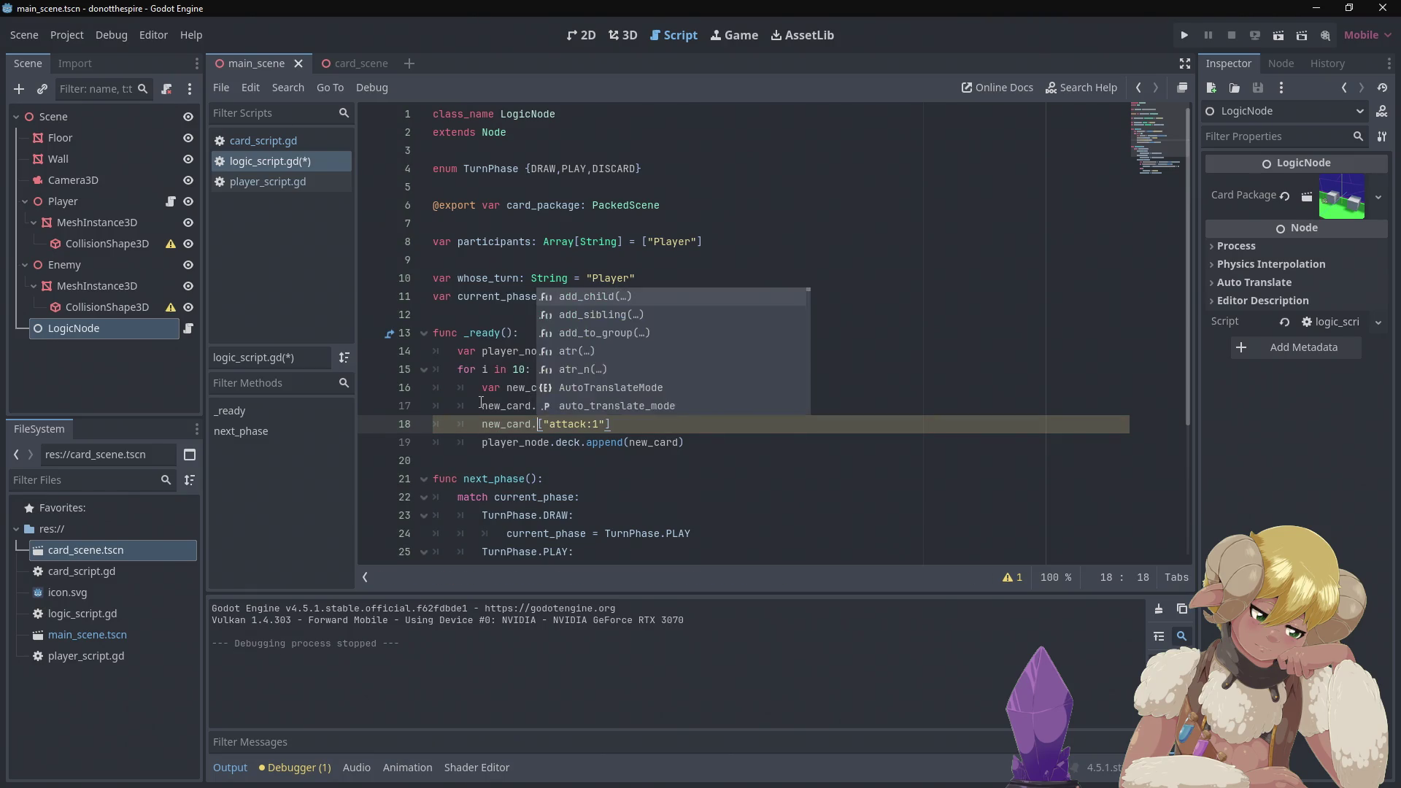
text(car)
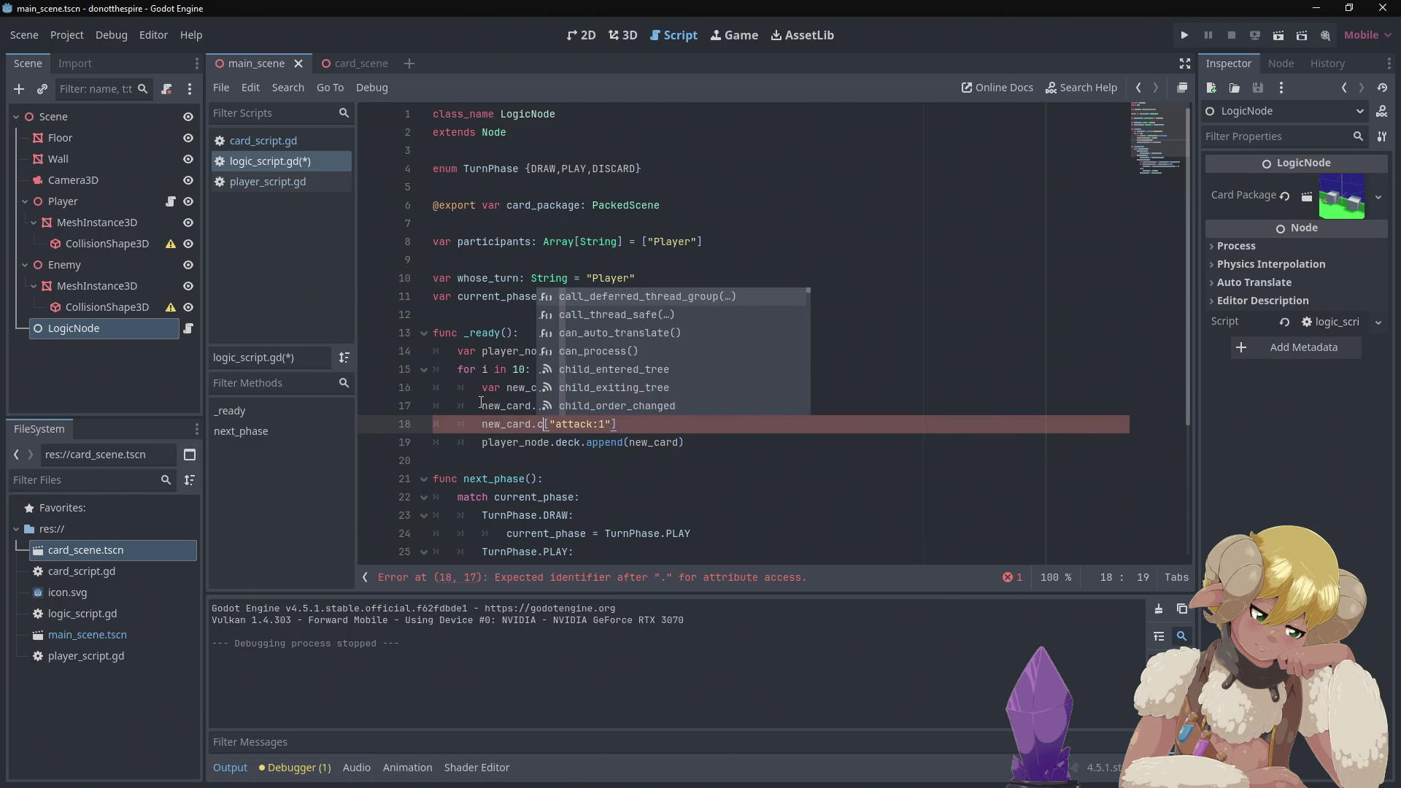
text(d_effe)
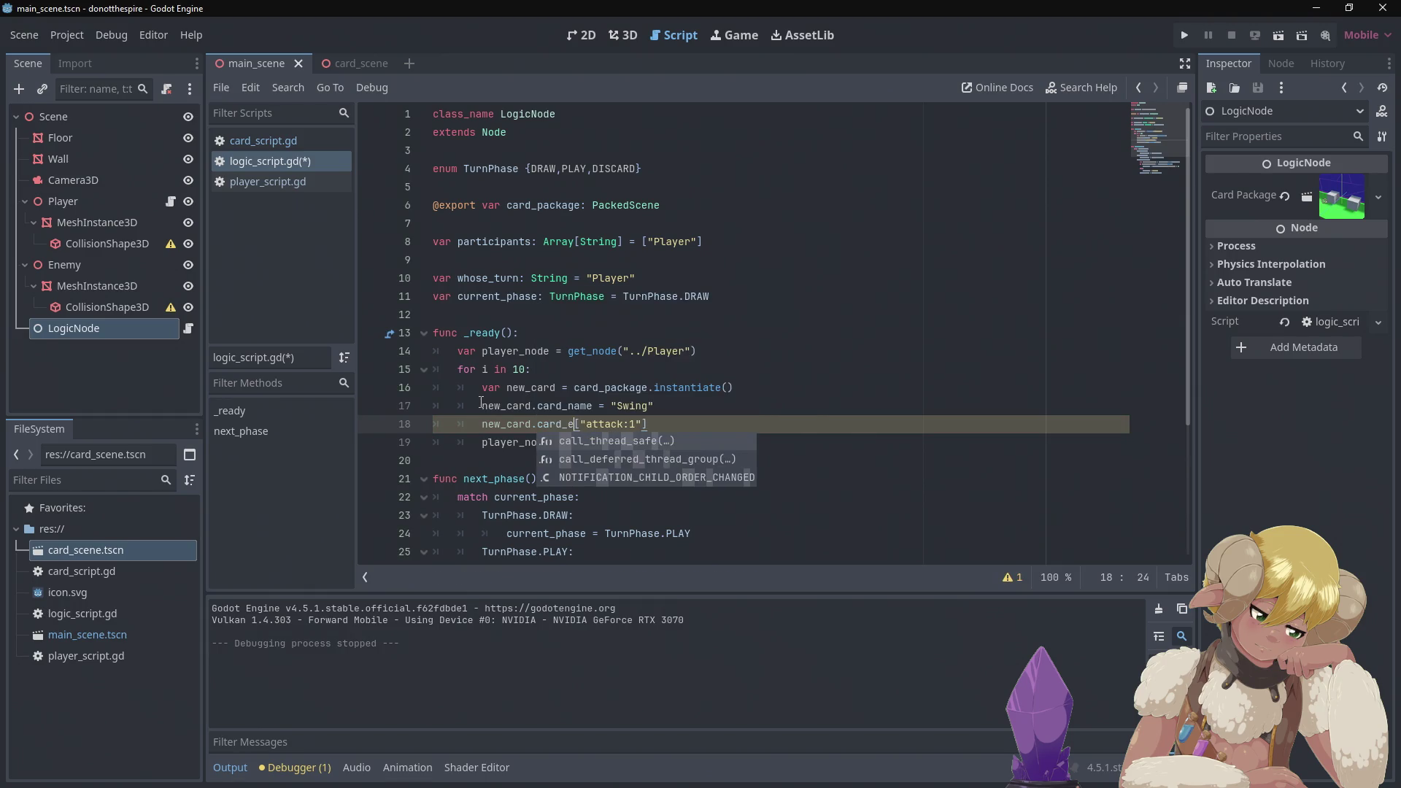
text(s)
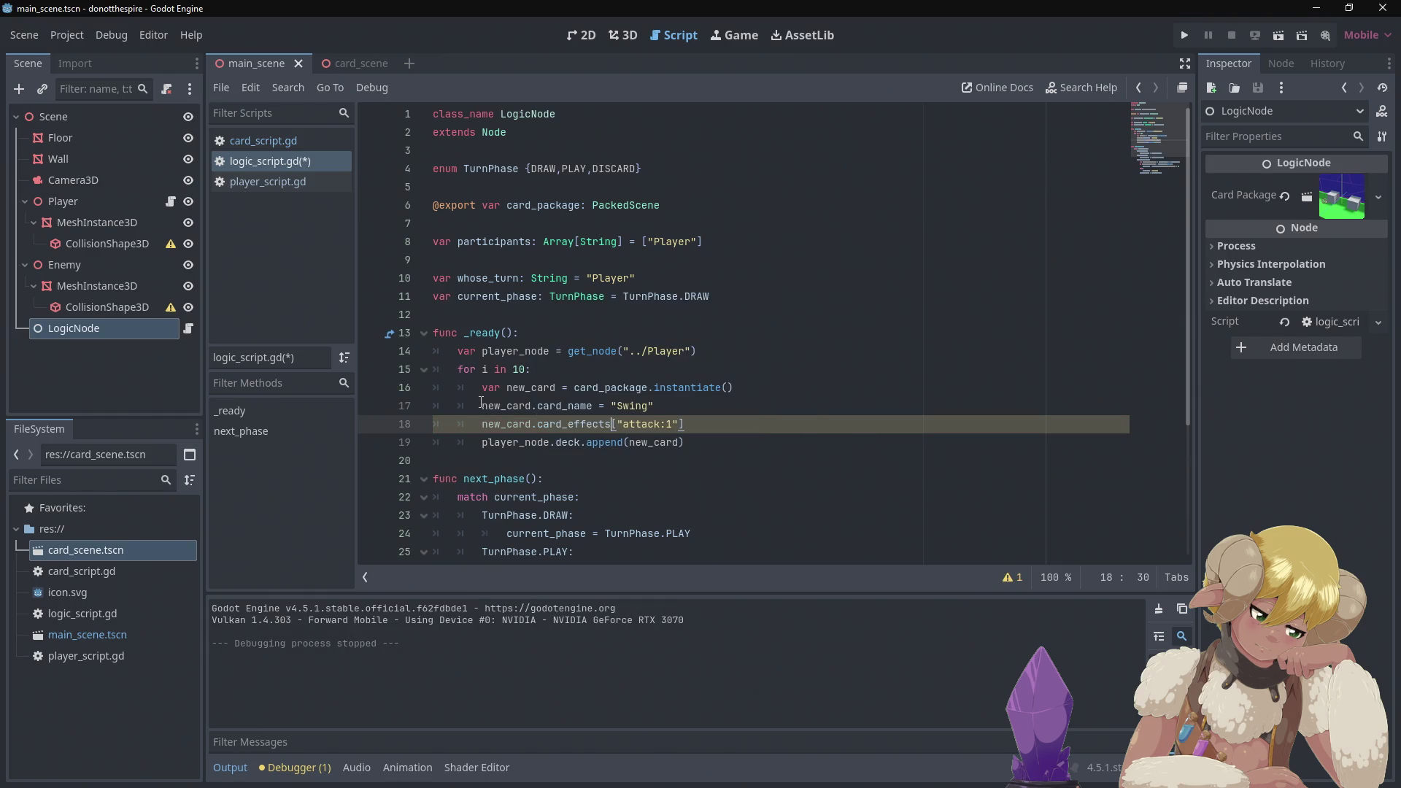
text( =)
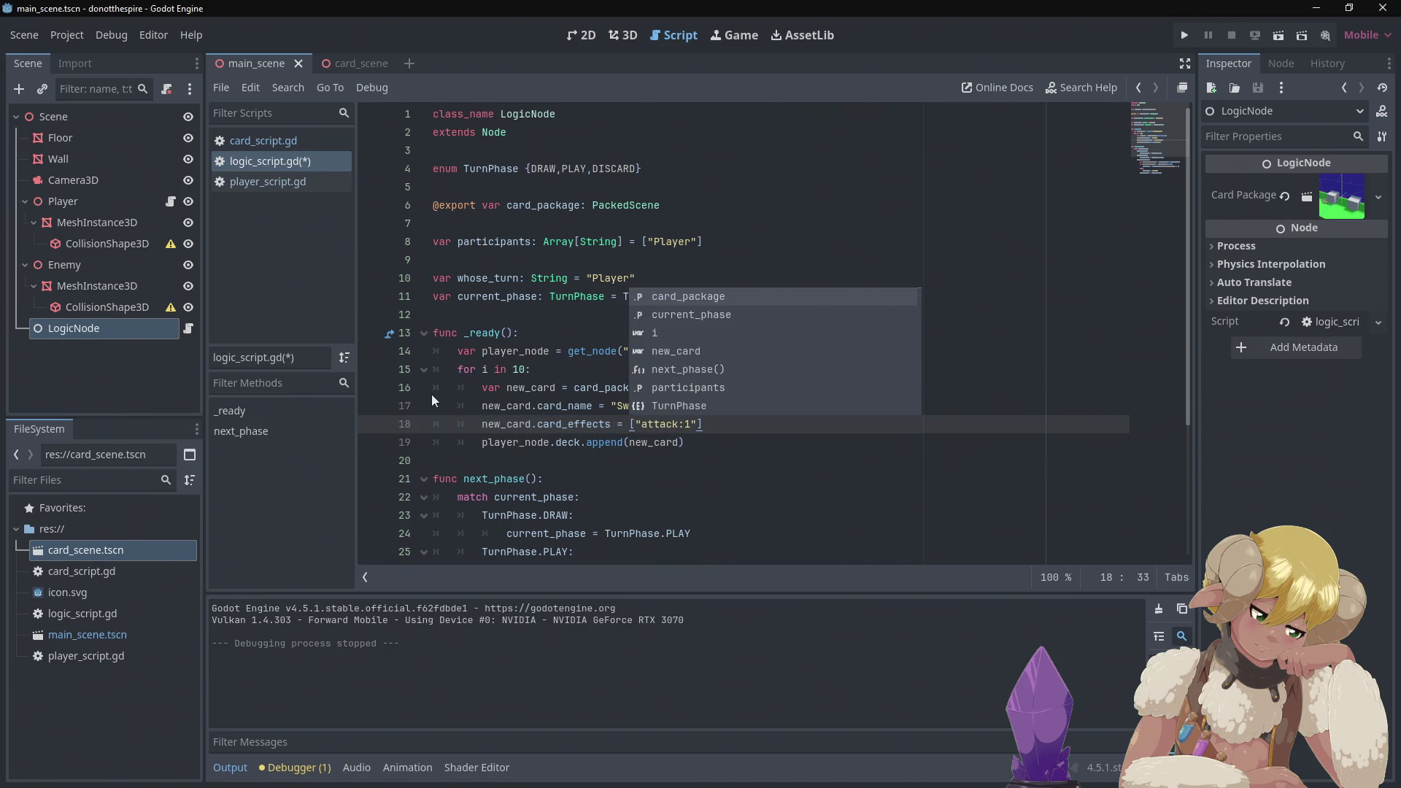
Declare new_card with the Card type and run the project.
click(554, 387)
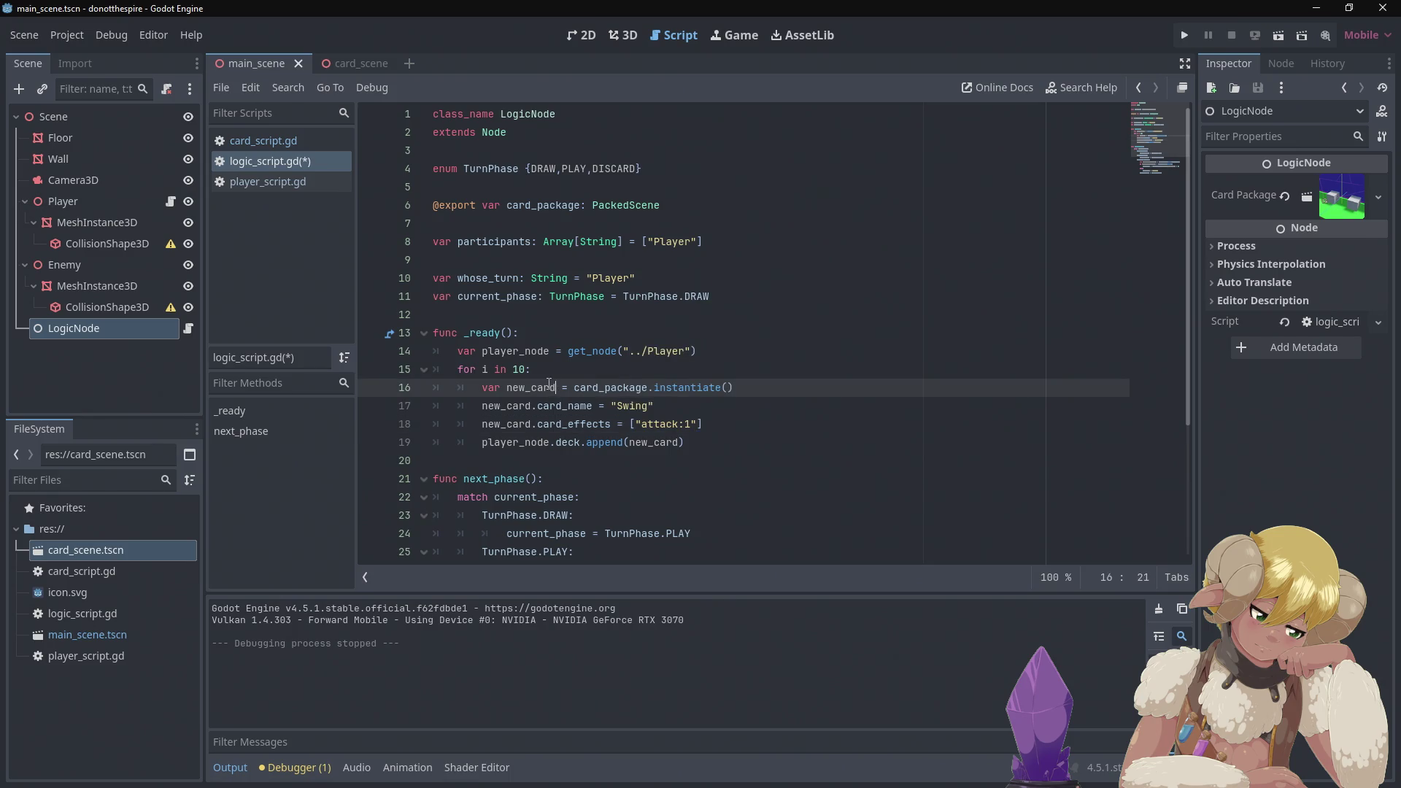
text(: Card)
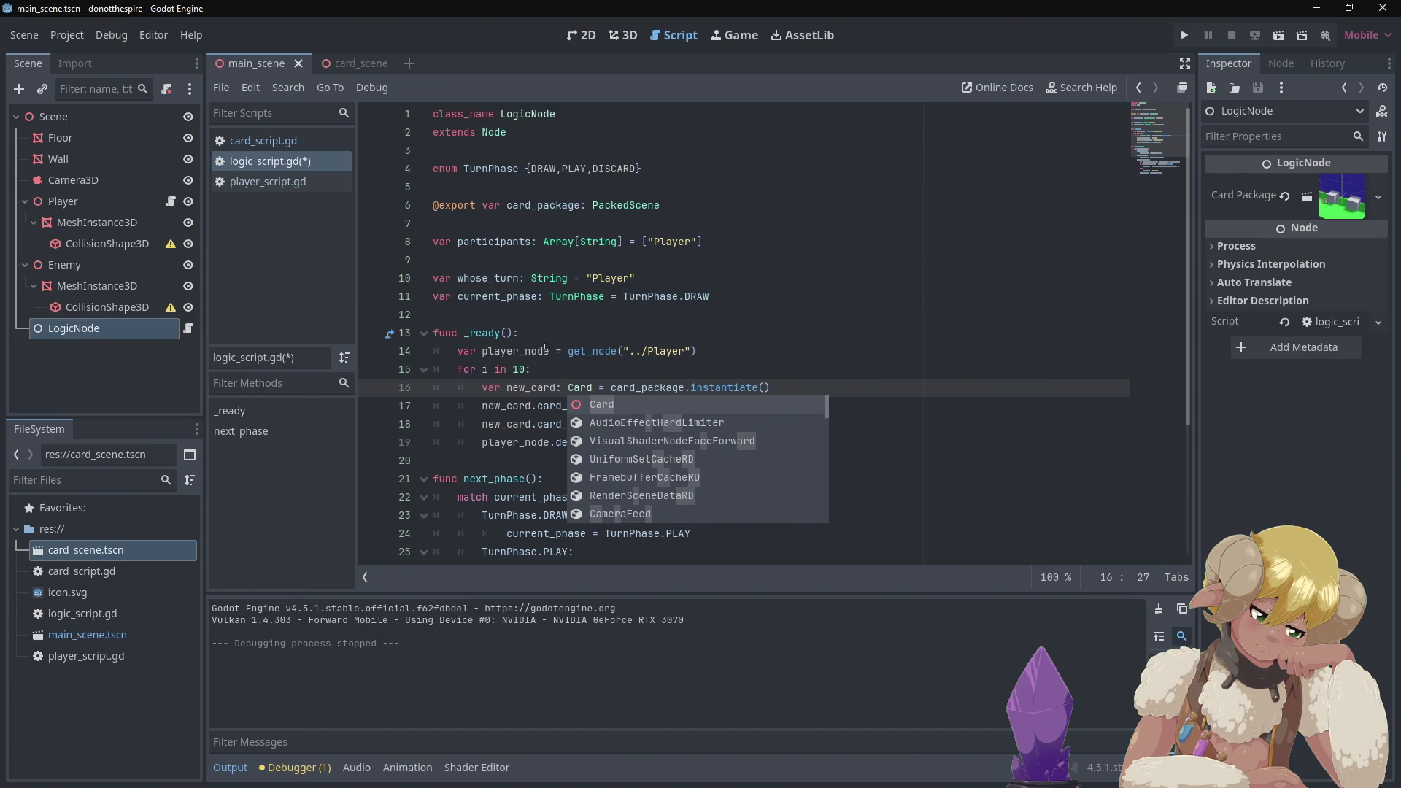
click(705, 297)
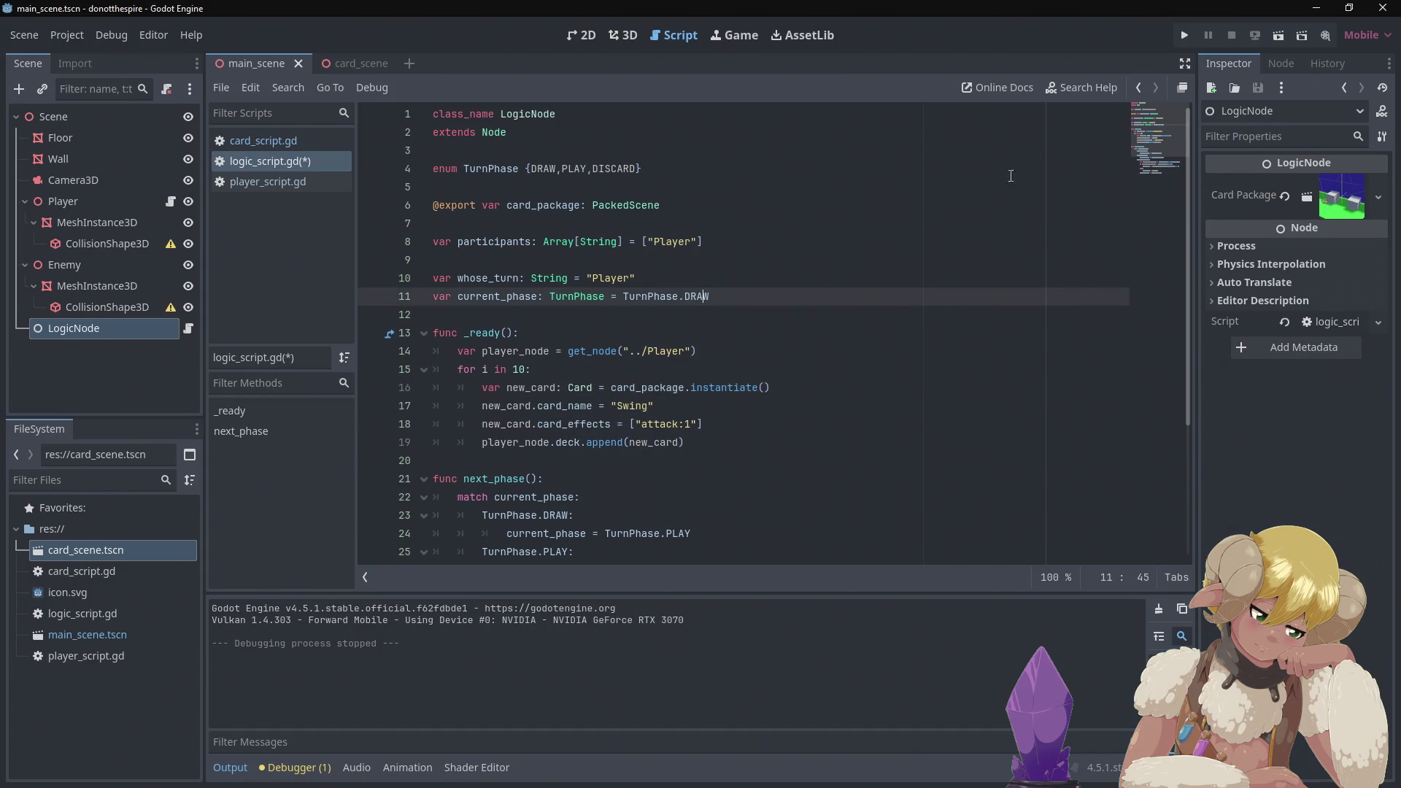
click(1189, 37)
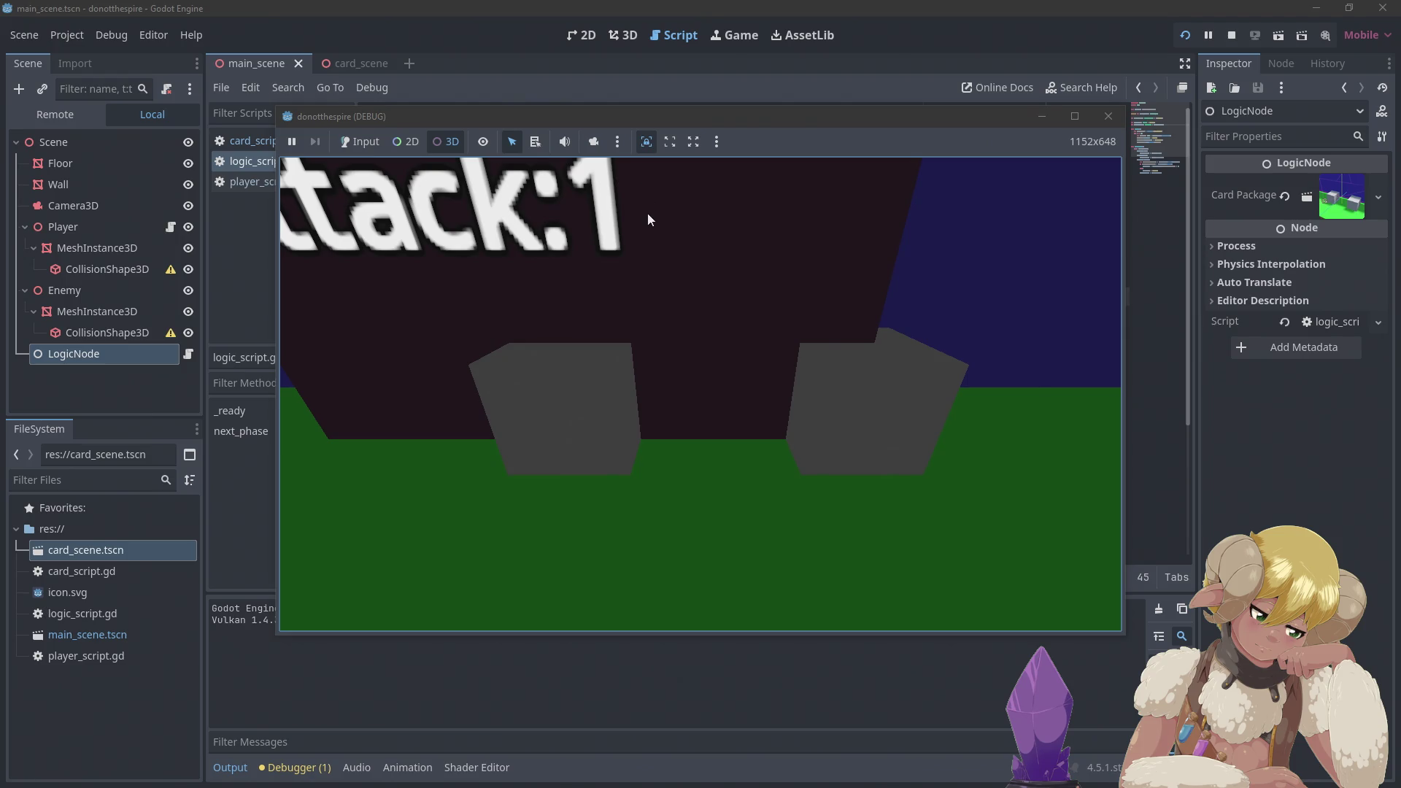
Use the camera override to orbit and zoom around the Swing card, then stop the game.
click(592, 141)
drag(595, 182, 607, 233)
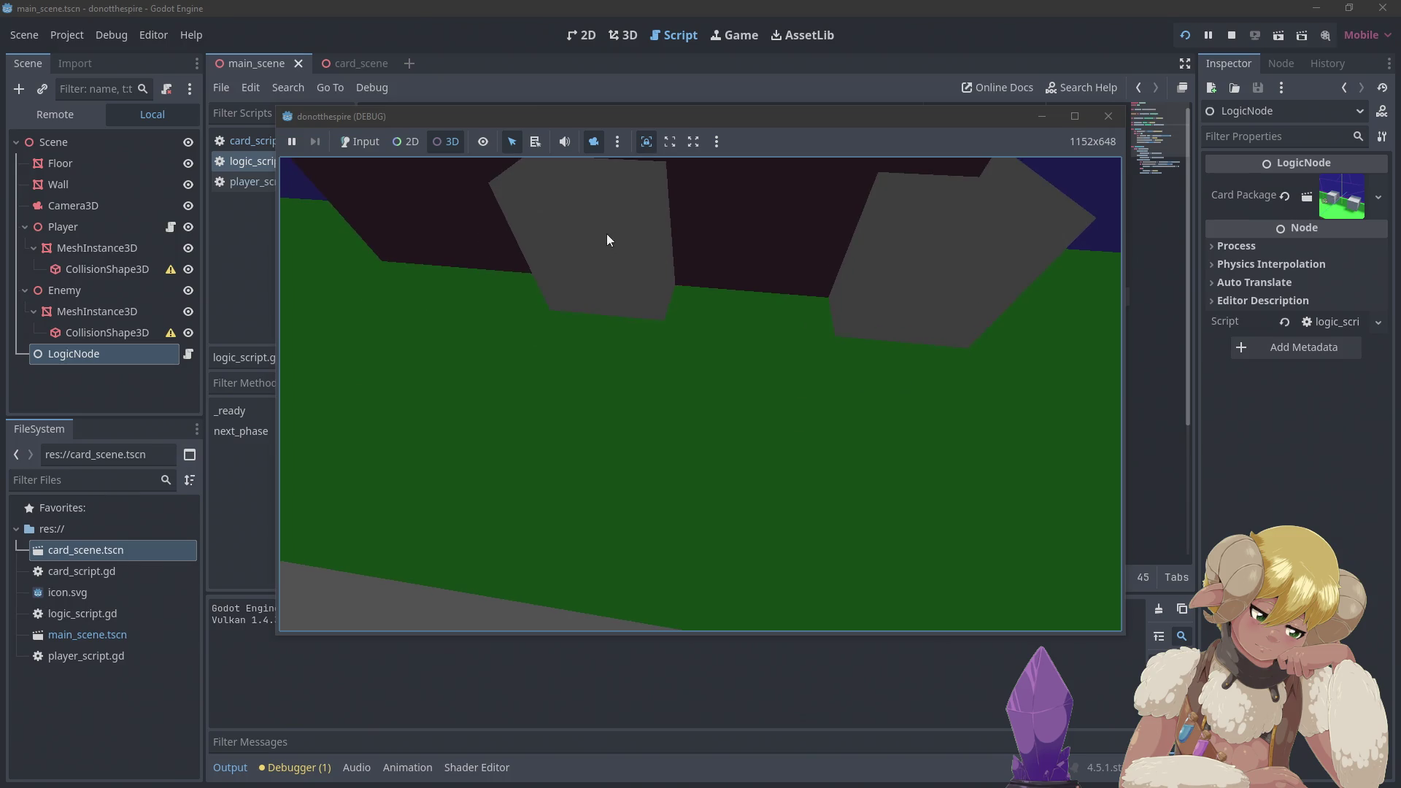
scroll(609, 240, down, 5)
scroll(611, 242, up, 3)
scroll(611, 242, down, 2)
scroll(610, 242, down, 3)
mouse_move(611, 242)
mouse_down()
mouse_move(861, 270)
mouse_move(614, 288)
mouse_up()
scroll(615, 287, up, 5)
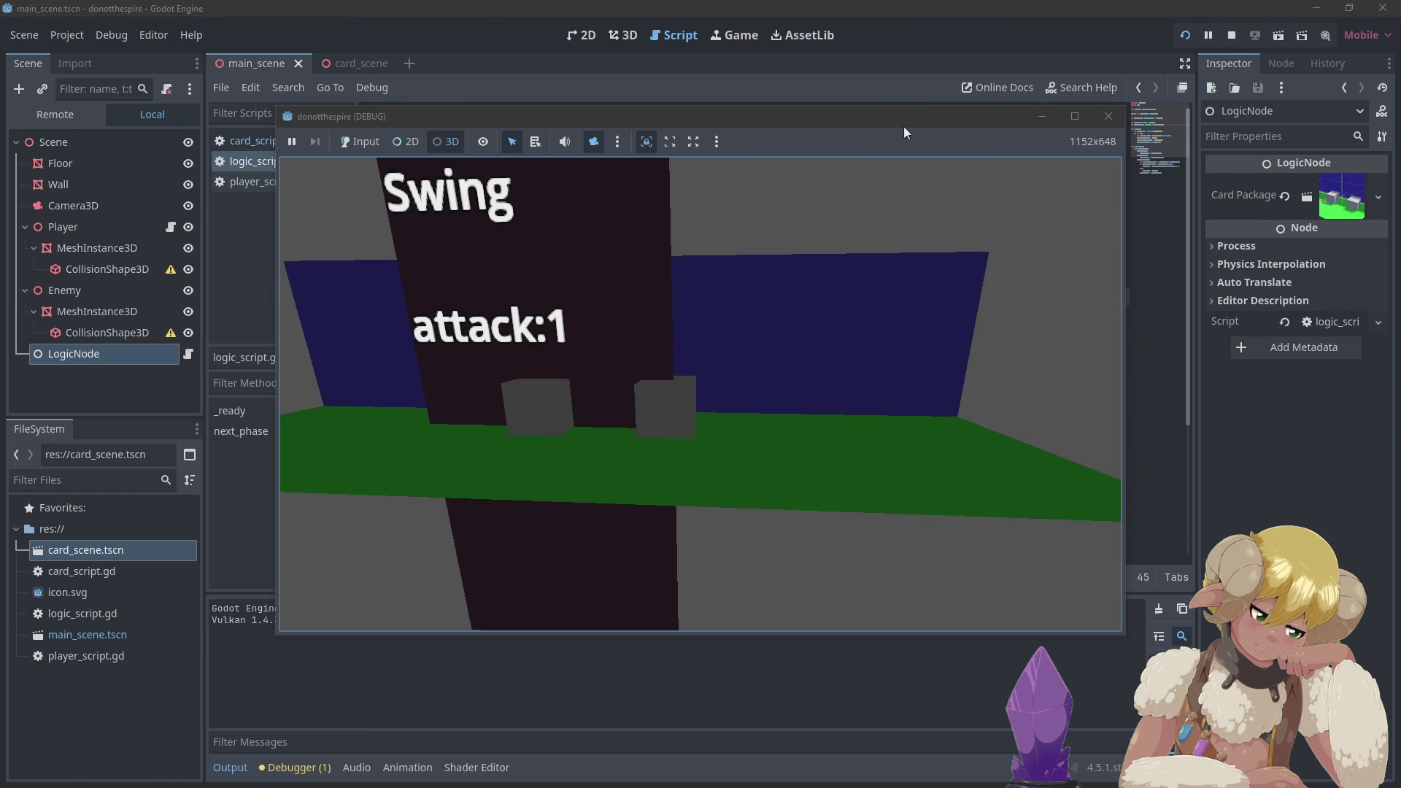
click(1108, 116)
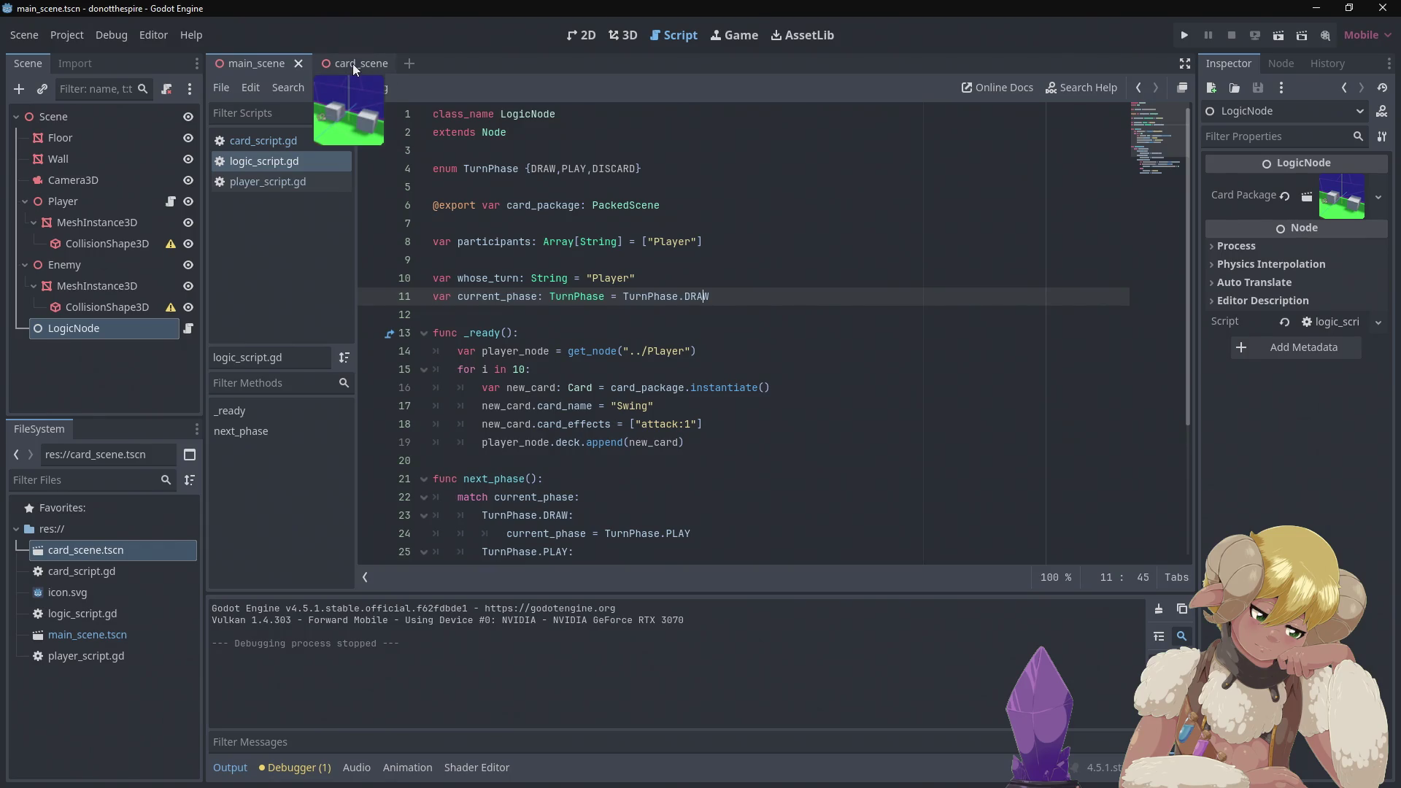
In card_script.gd, put the cost back into the label text, save, and test-run until the cast error.
click(265, 143)
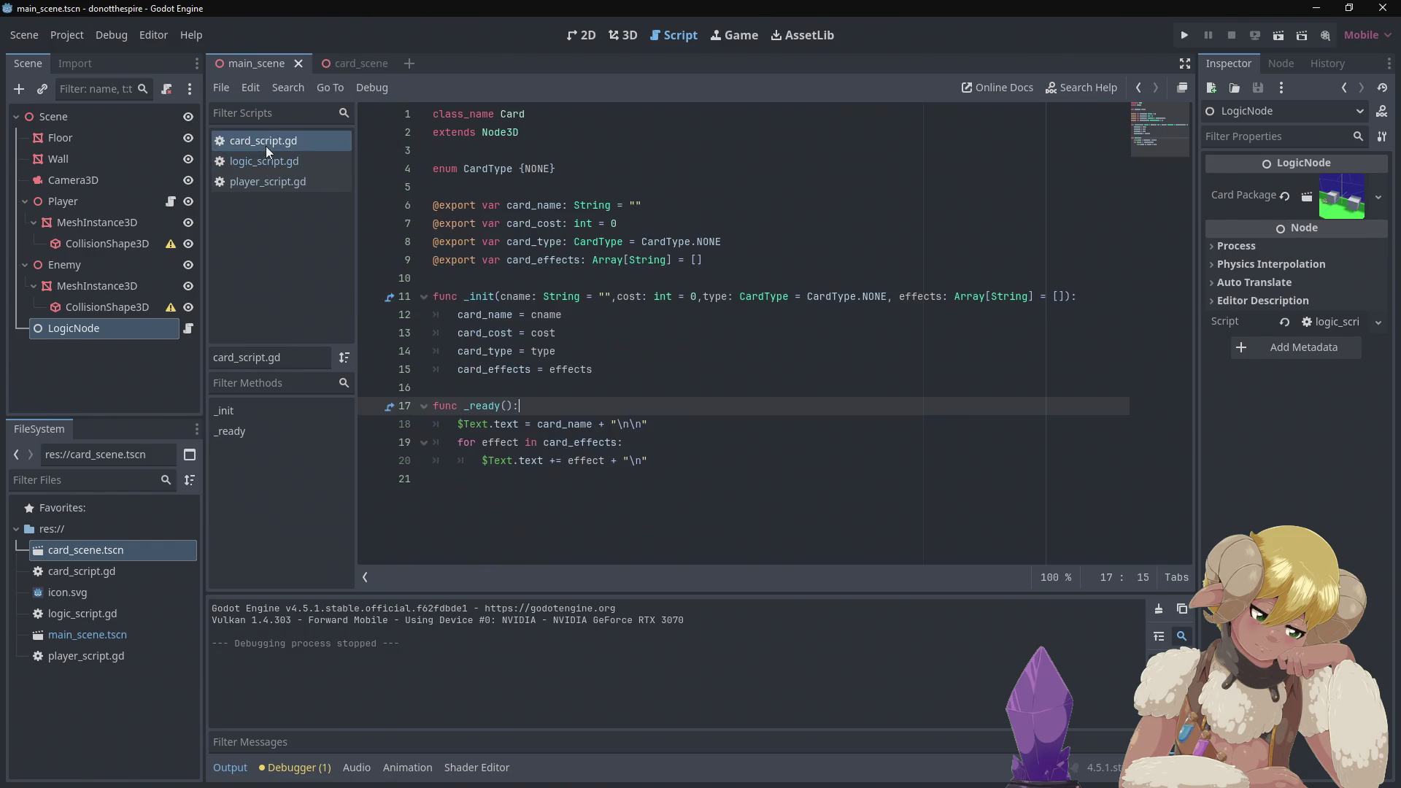
click(710, 329)
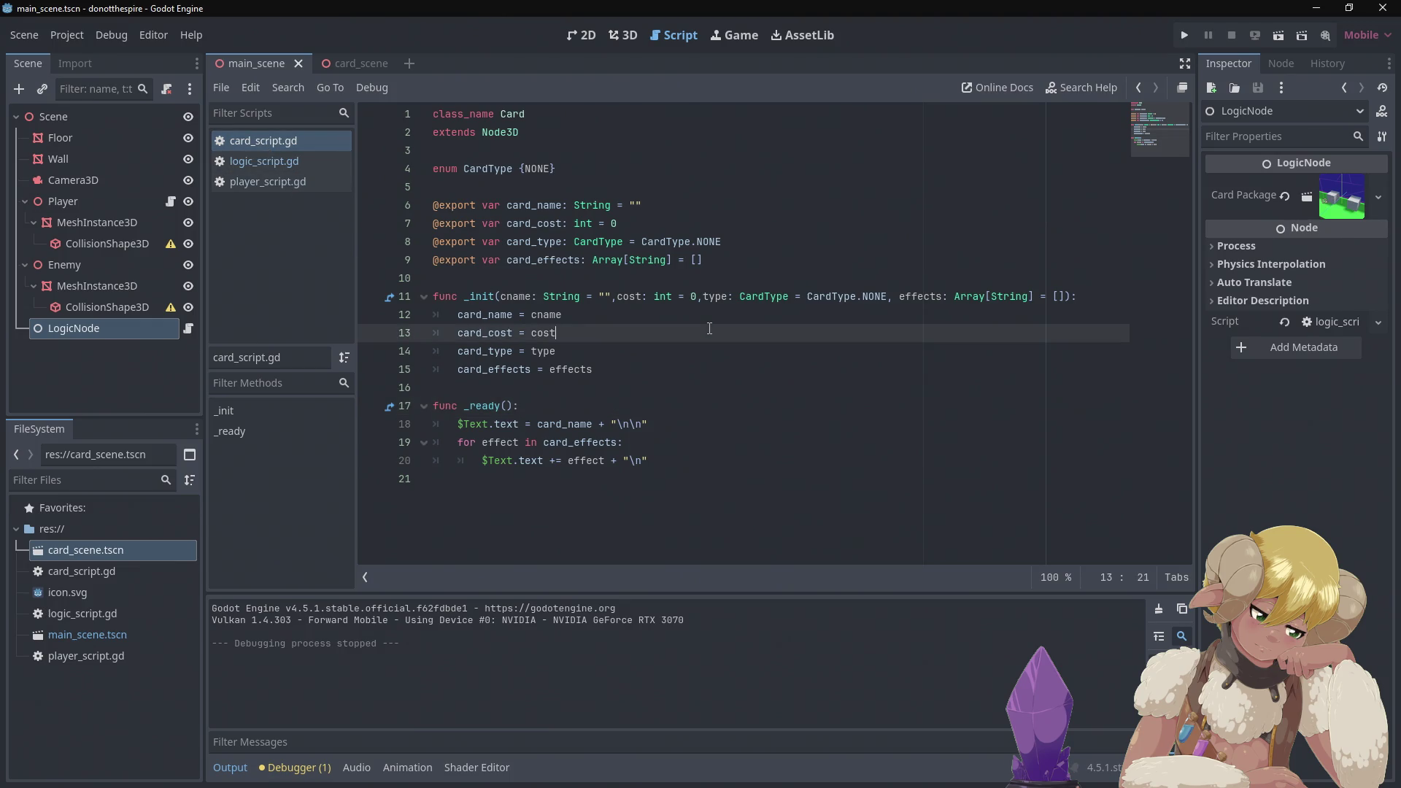
key(ctrl+z)
key(ctrl+s)
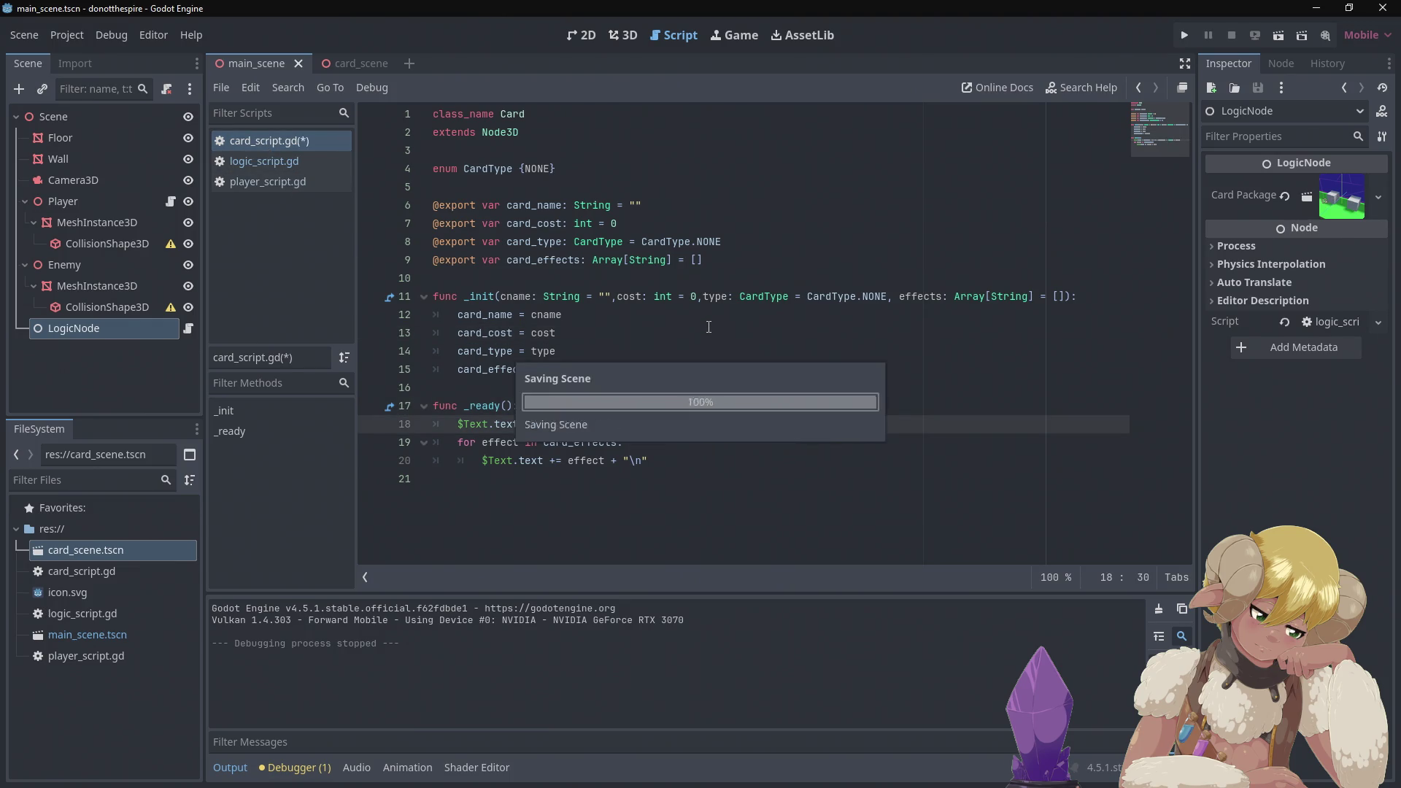
click(746, 326)
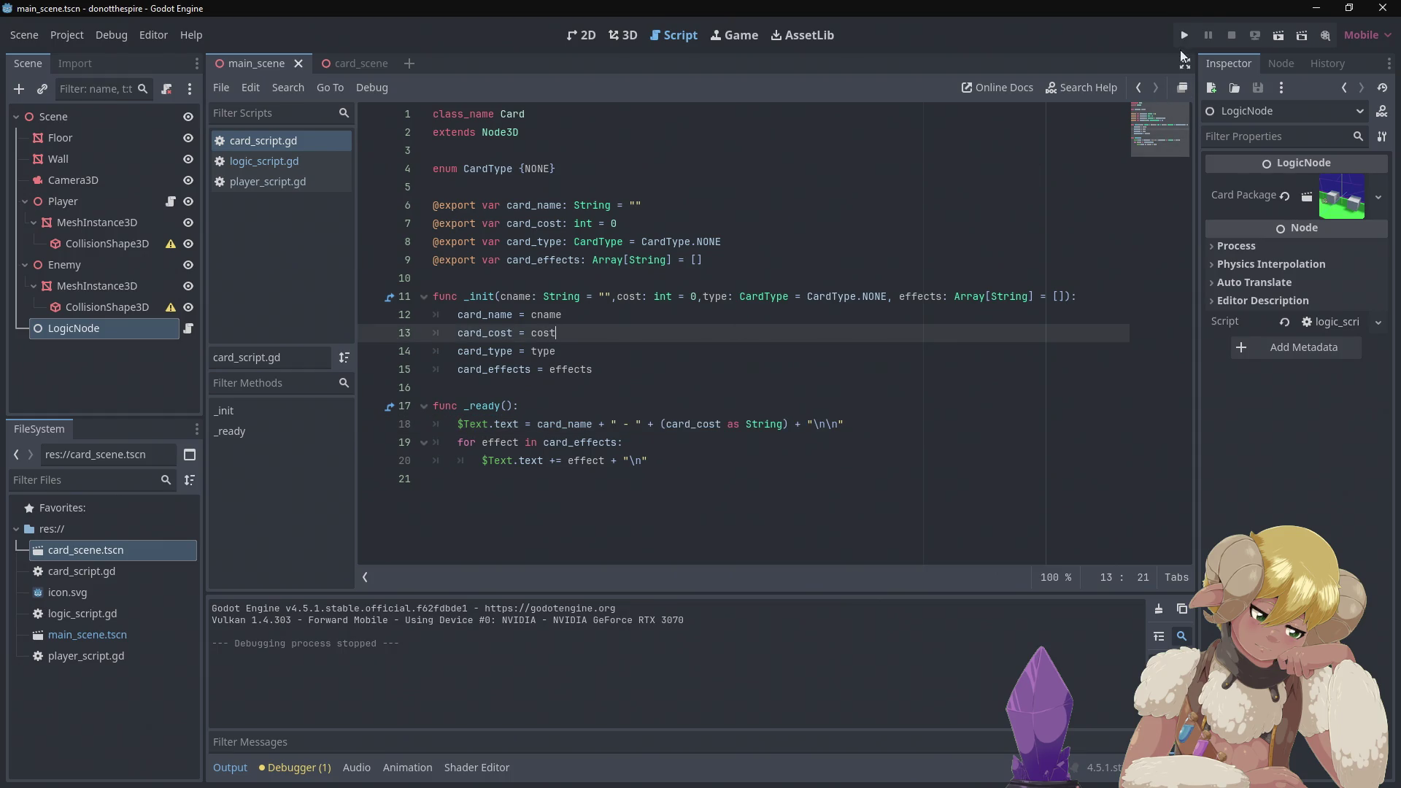
click(1184, 35)
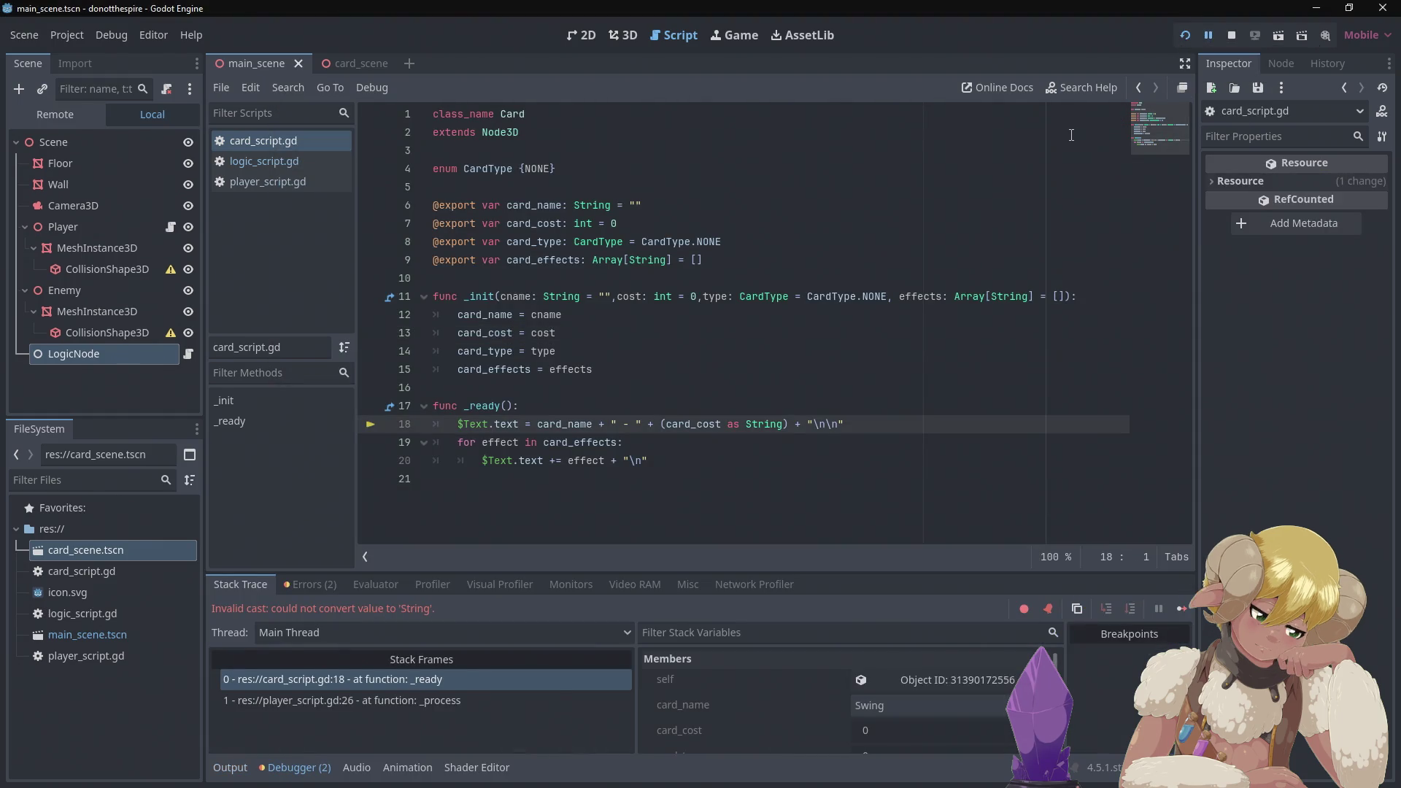
click(1230, 37)
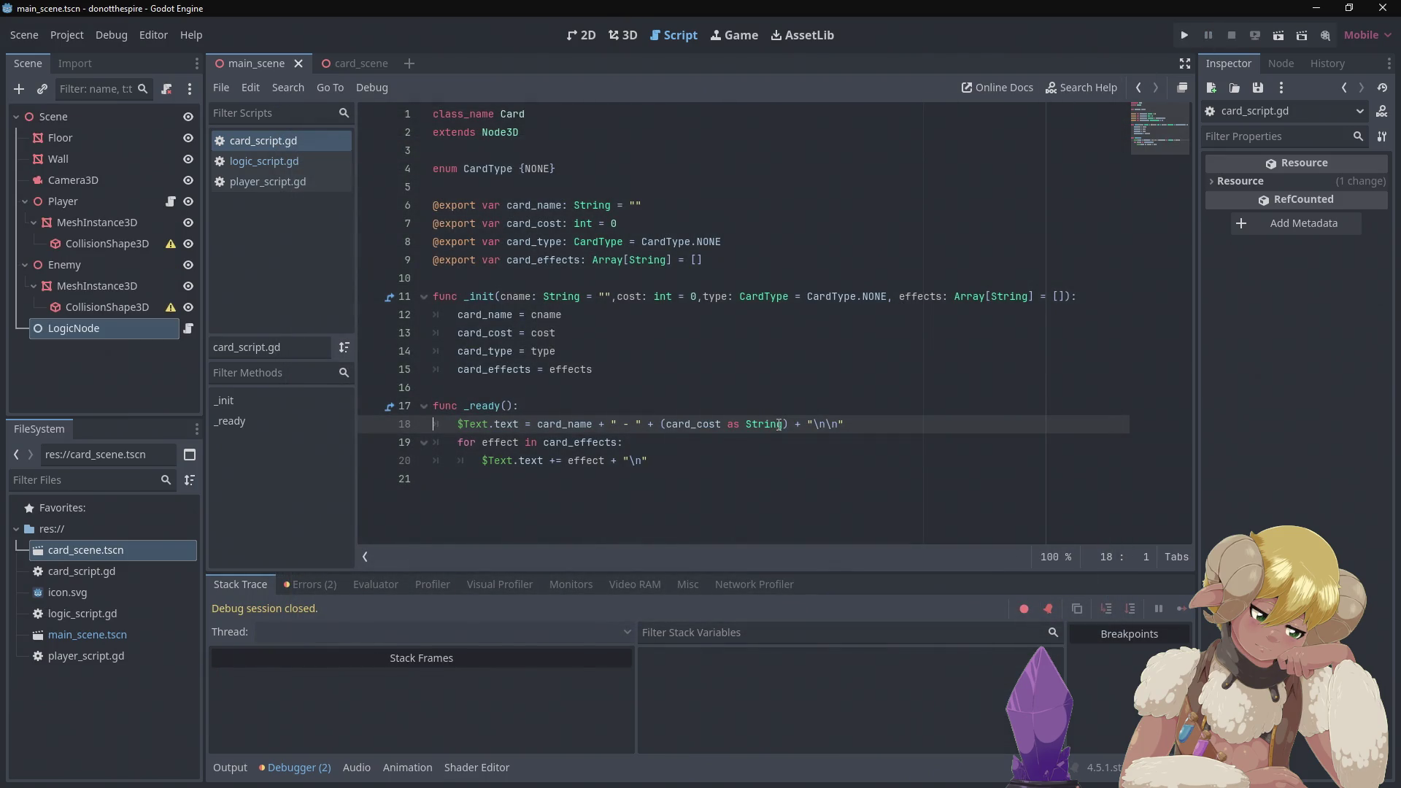
Delete the cost portion of the label line and save card_script.gd.
mouse_move(778, 424)
drag(788, 424, 686, 425)
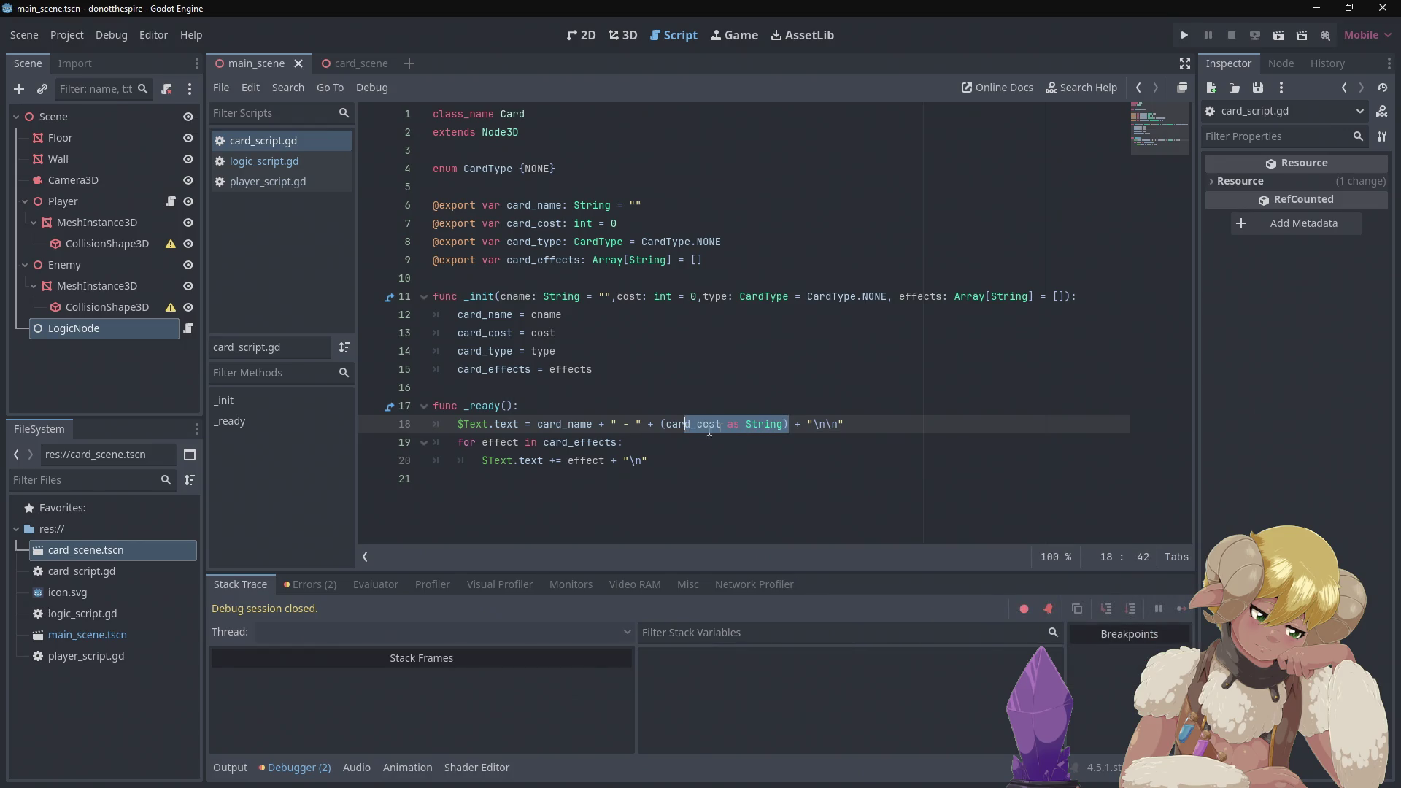
mouse_move(807, 424)
mouse_down()
mouse_move(593, 424)
mouse_move(613, 424)
mouse_up()
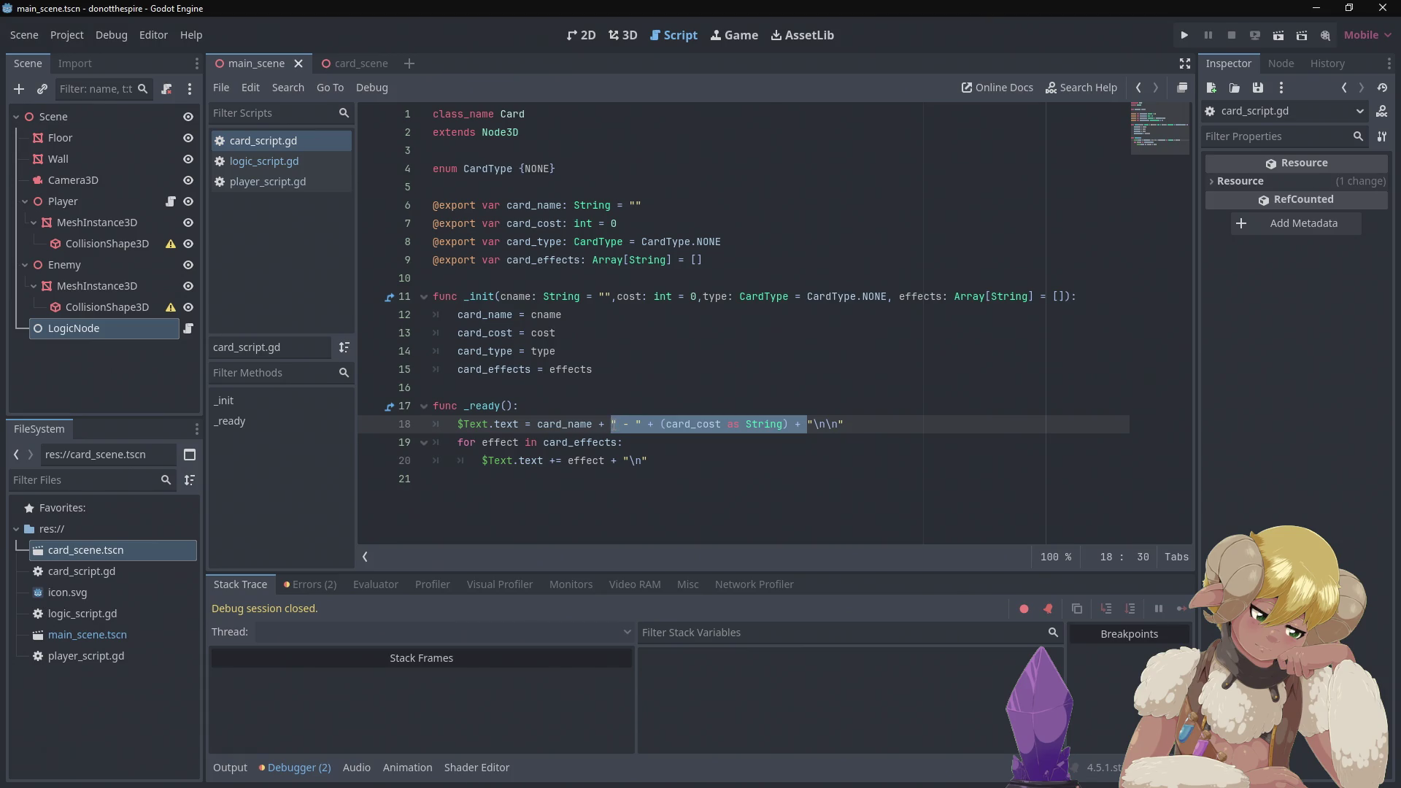
key(BackSpace)
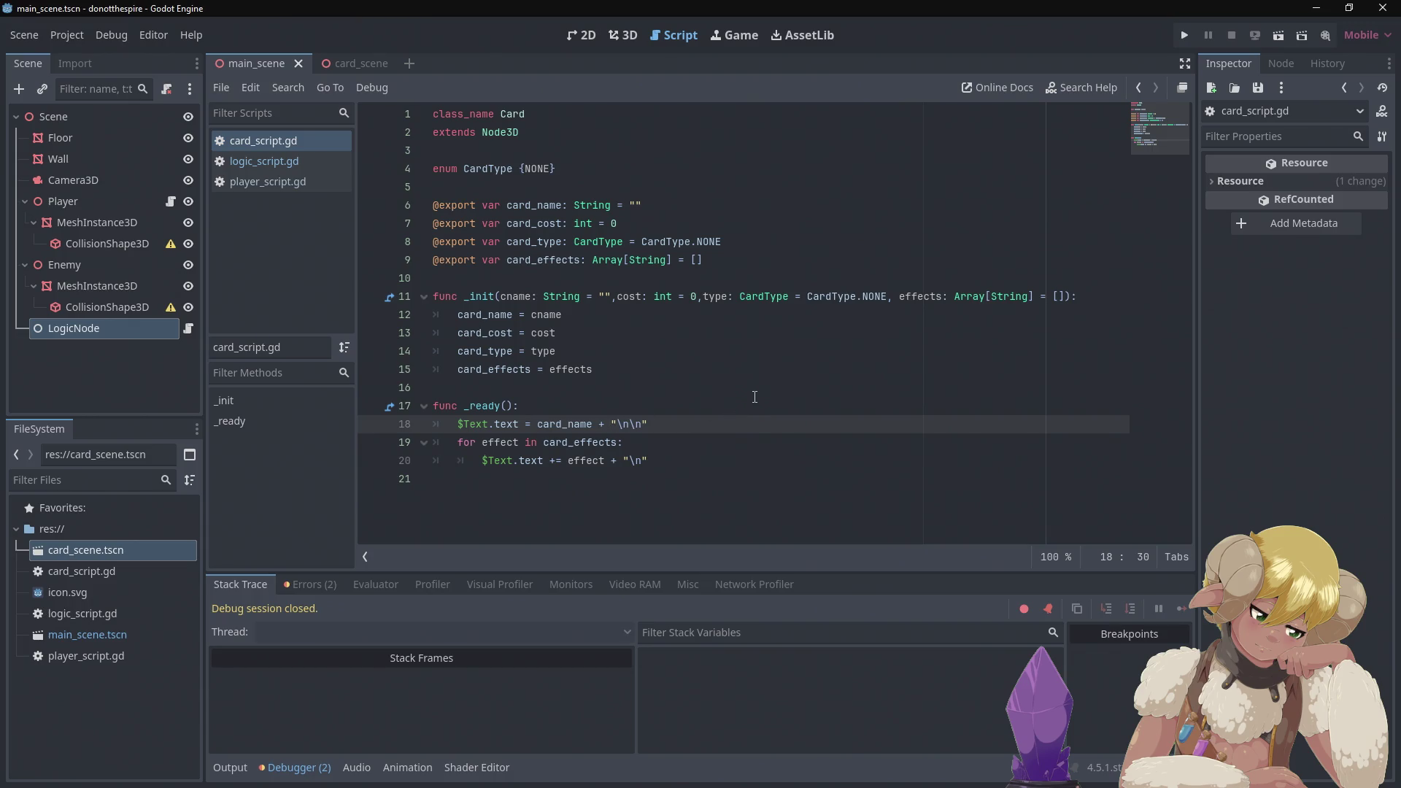
click(755, 394)
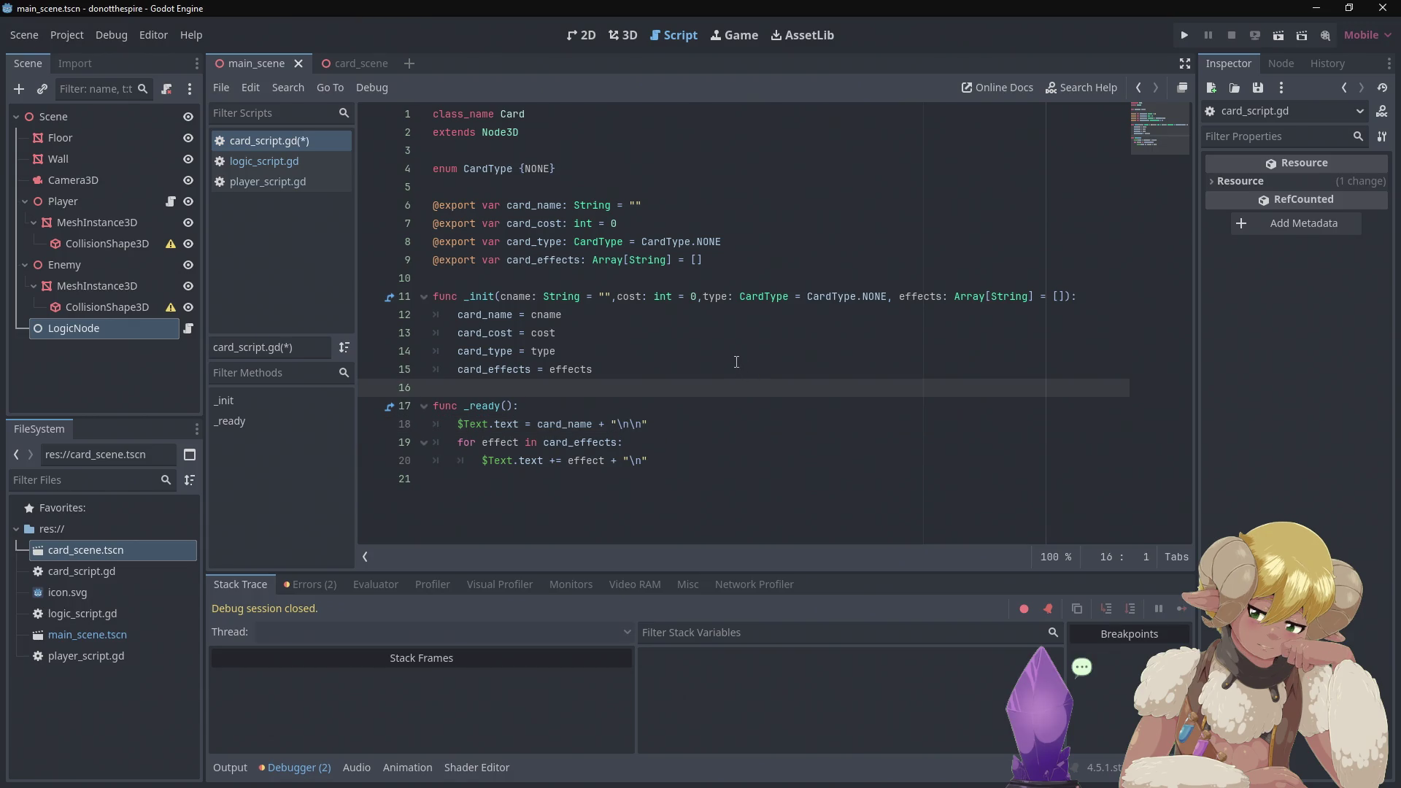
key(ctrl+s)
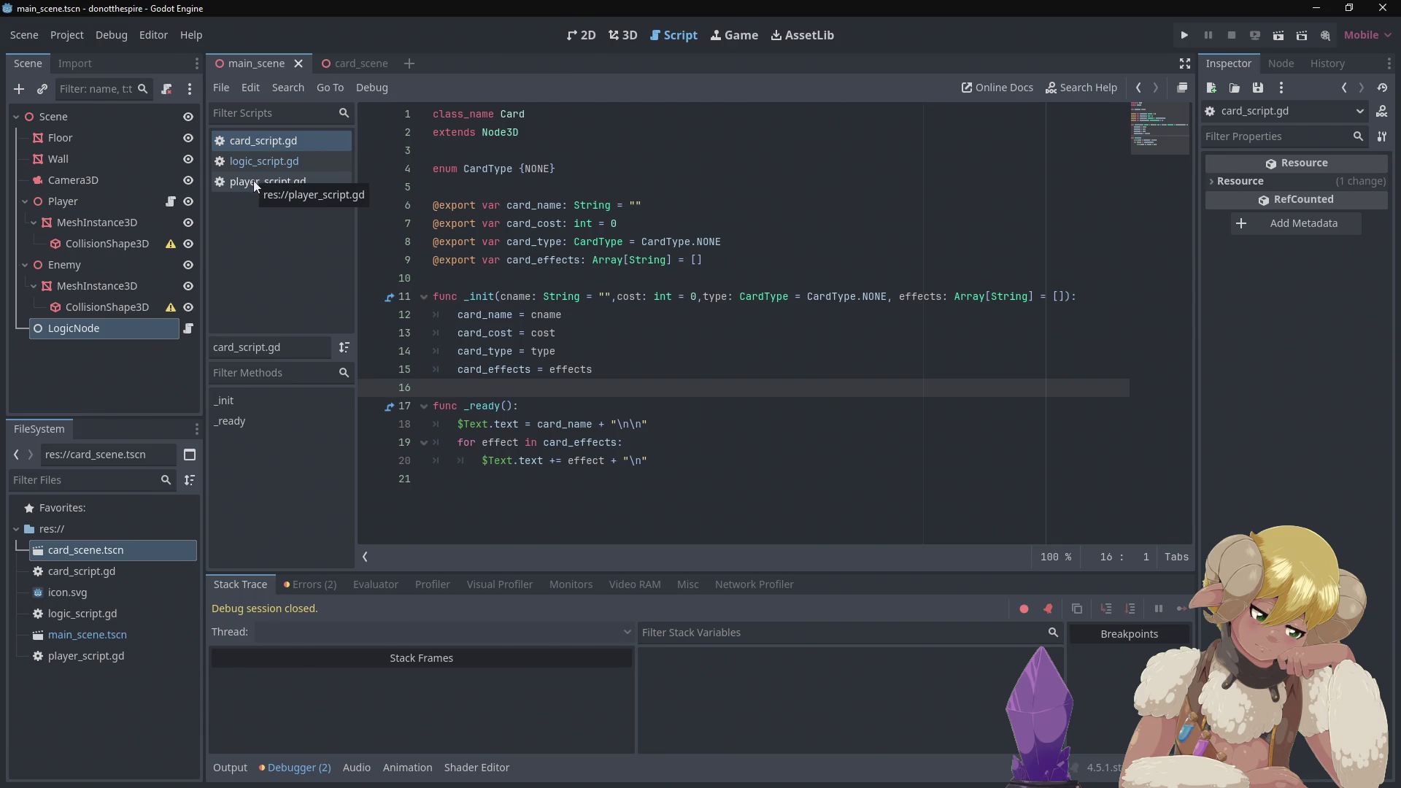
Glance at card_scene, return to main_scene, and open logic_script.gd at the card effects line.
click(351, 69)
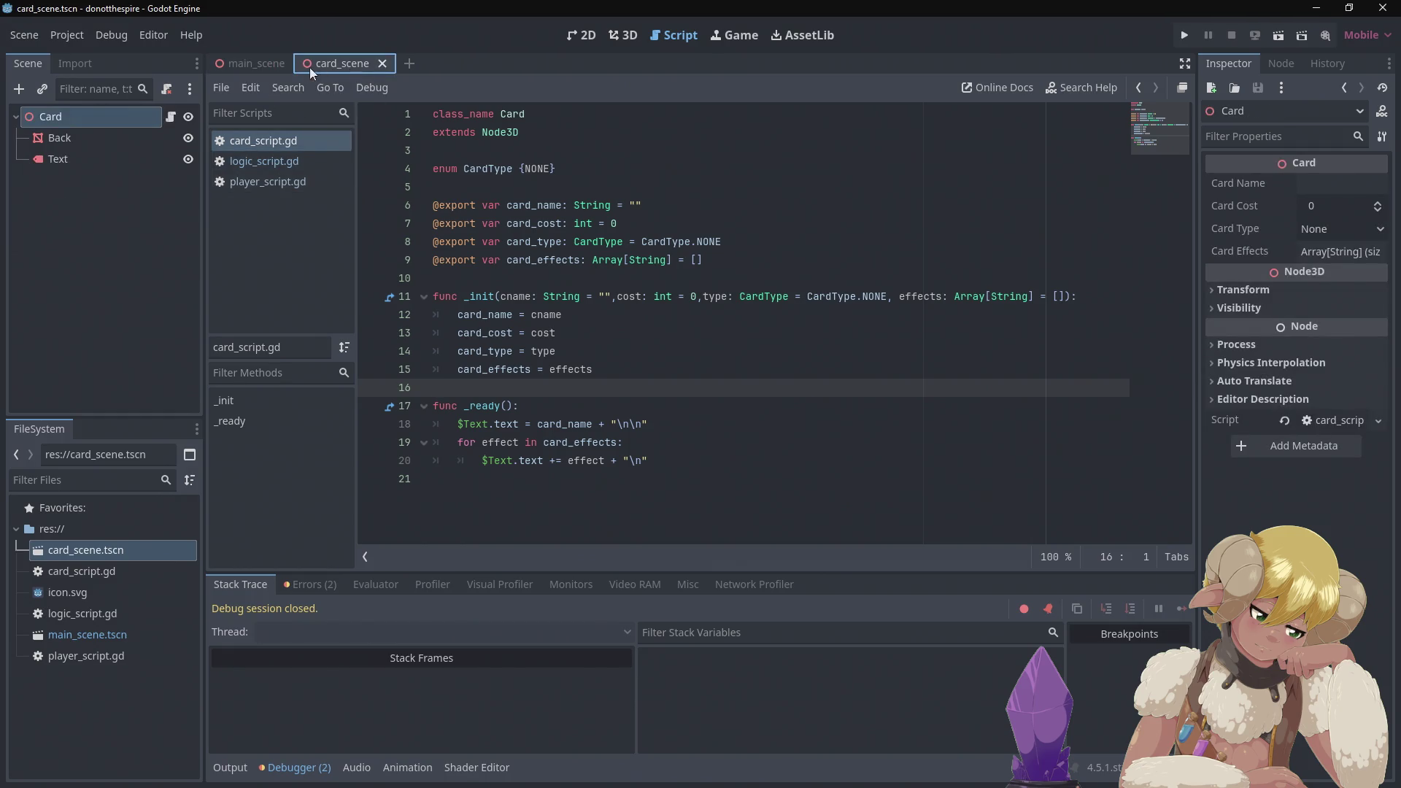
click(257, 65)
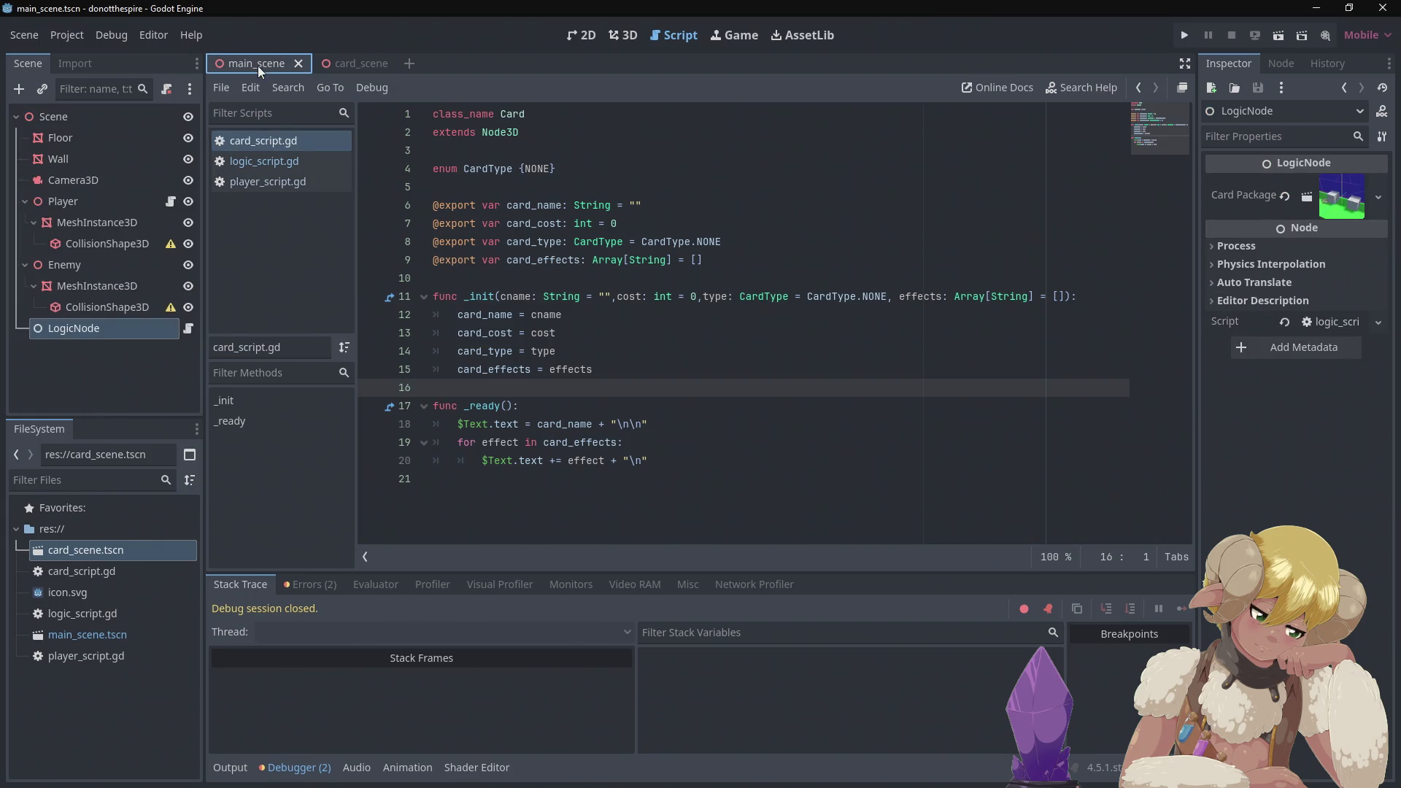
click(257, 167)
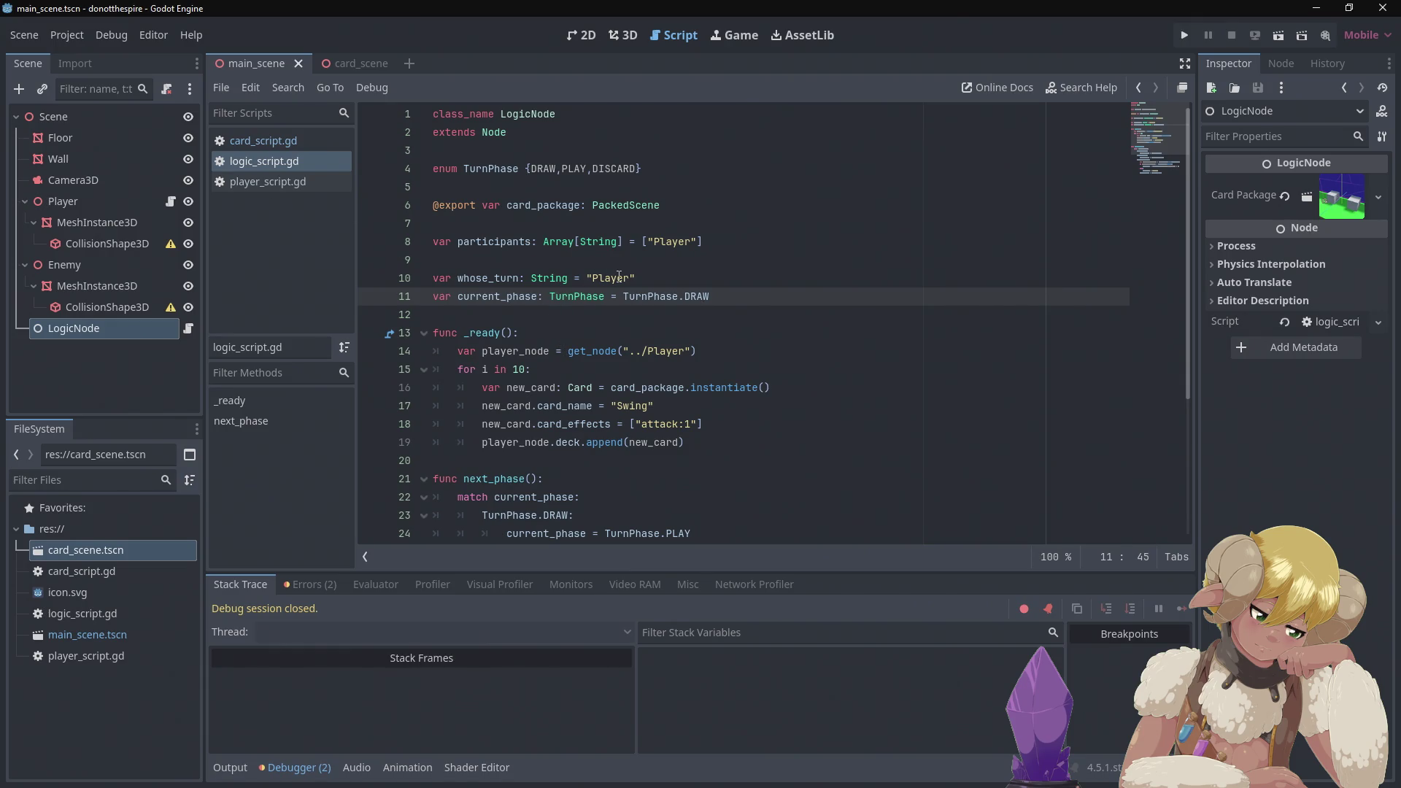
scroll(618, 276, down, 2)
click(711, 315)
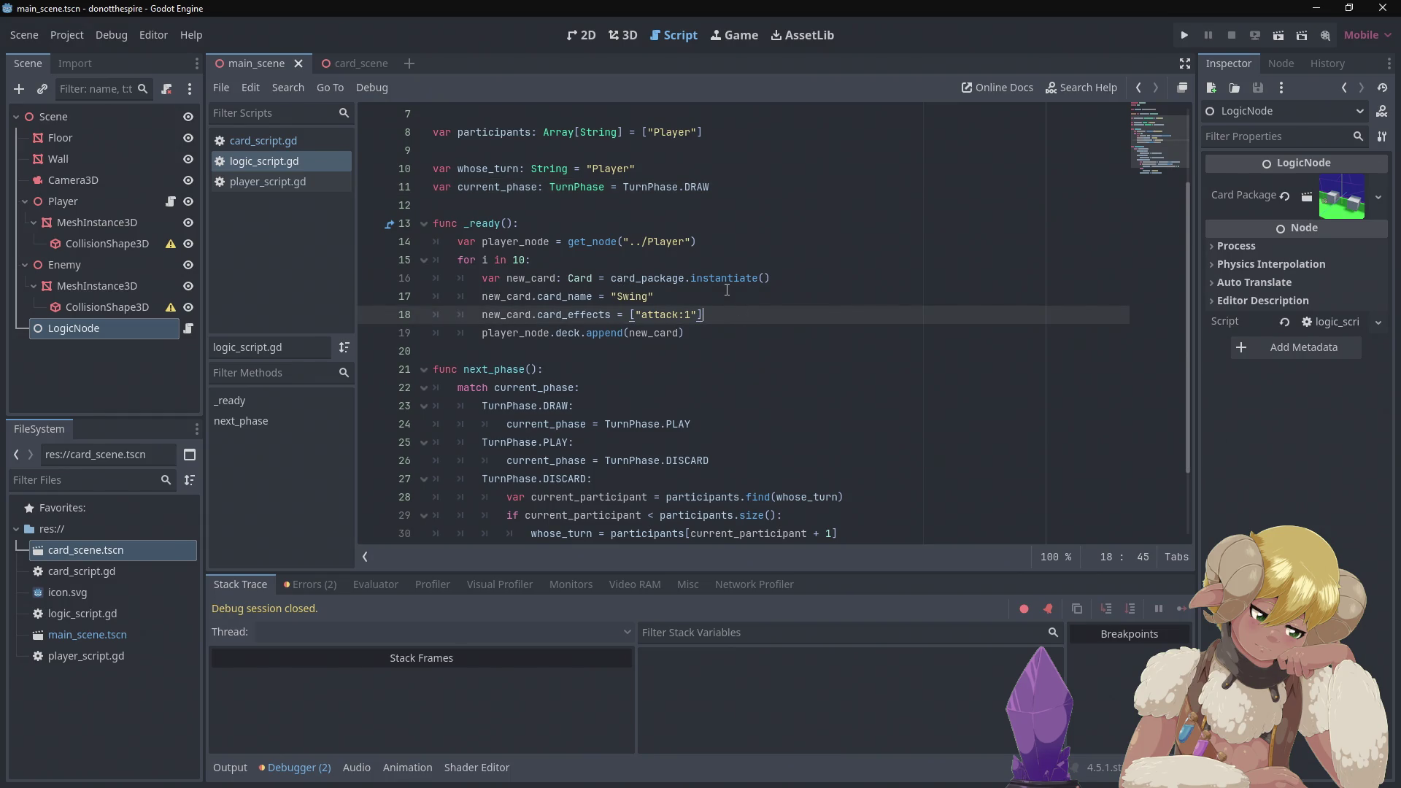
Add a new_card.scale = 0.1 line after the card effects line in the loop.
key(Return)
text(nec)
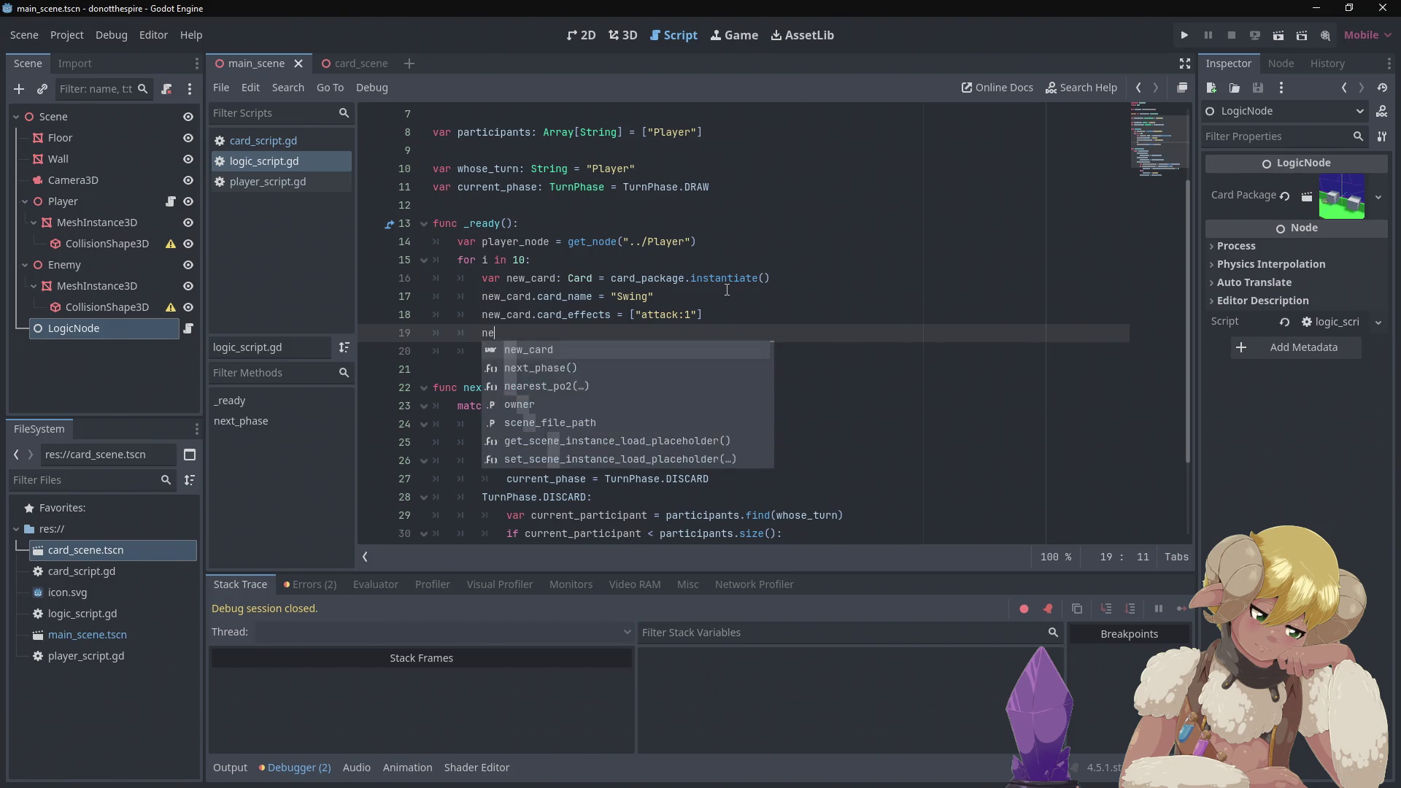
key(BackSpace)
text(w)
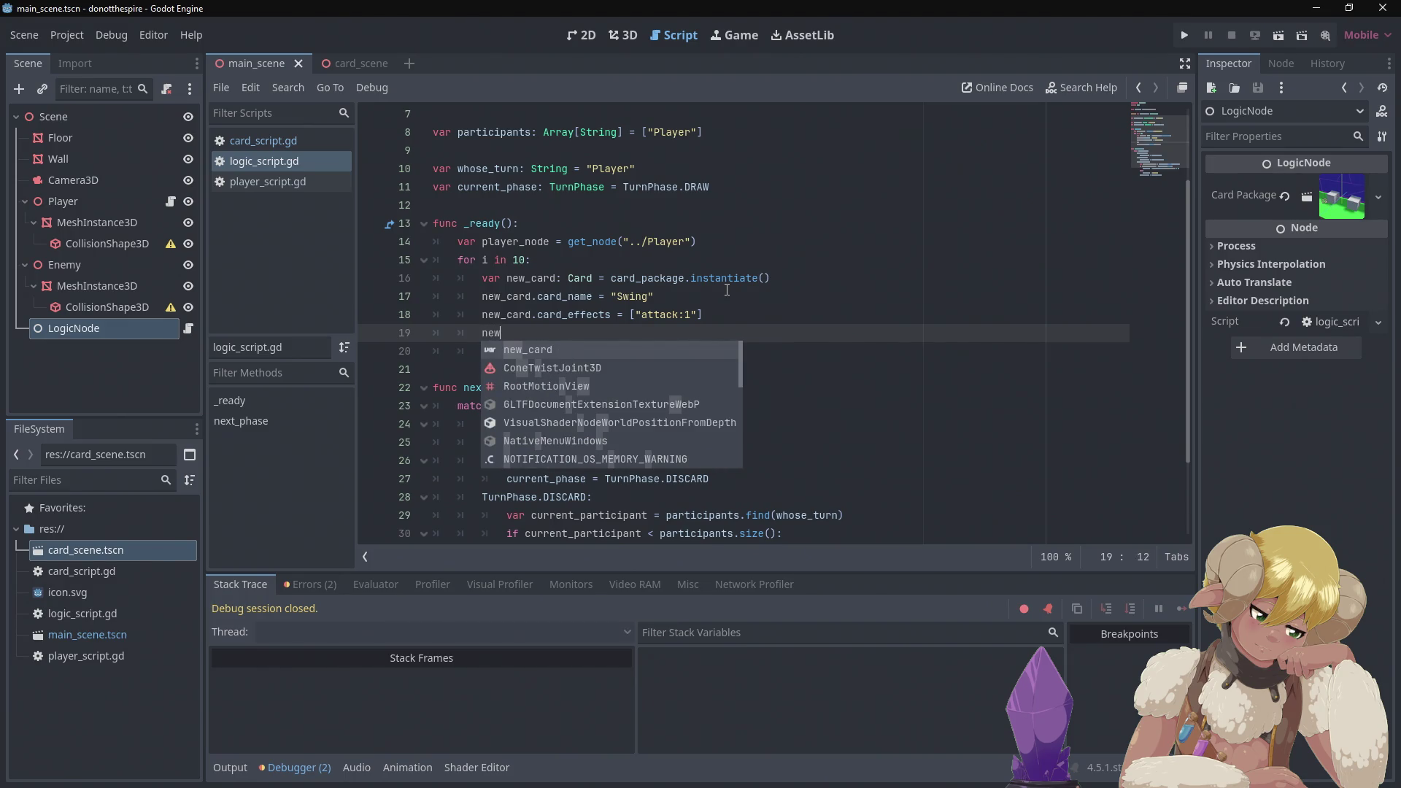
key(Return)
text(.scale )
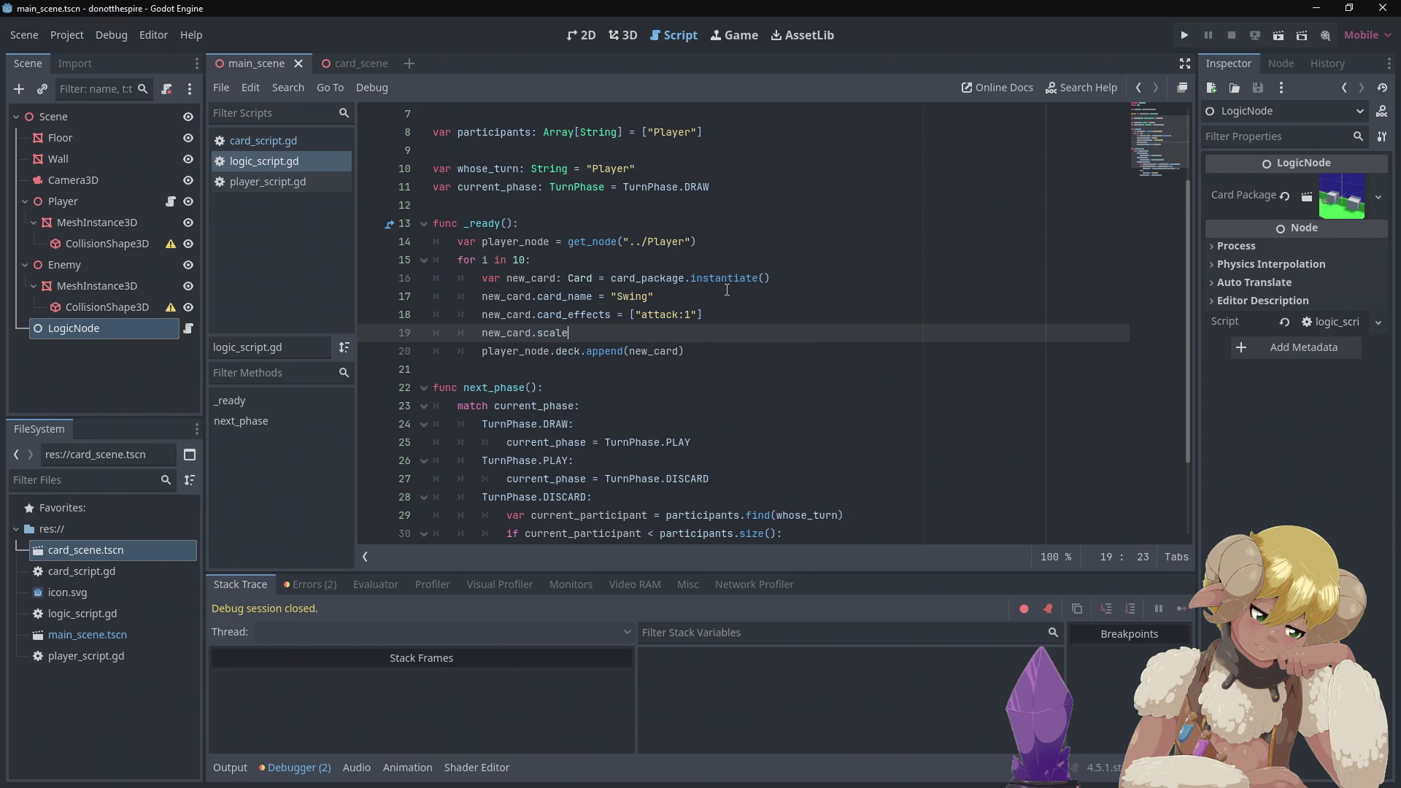
text(= )
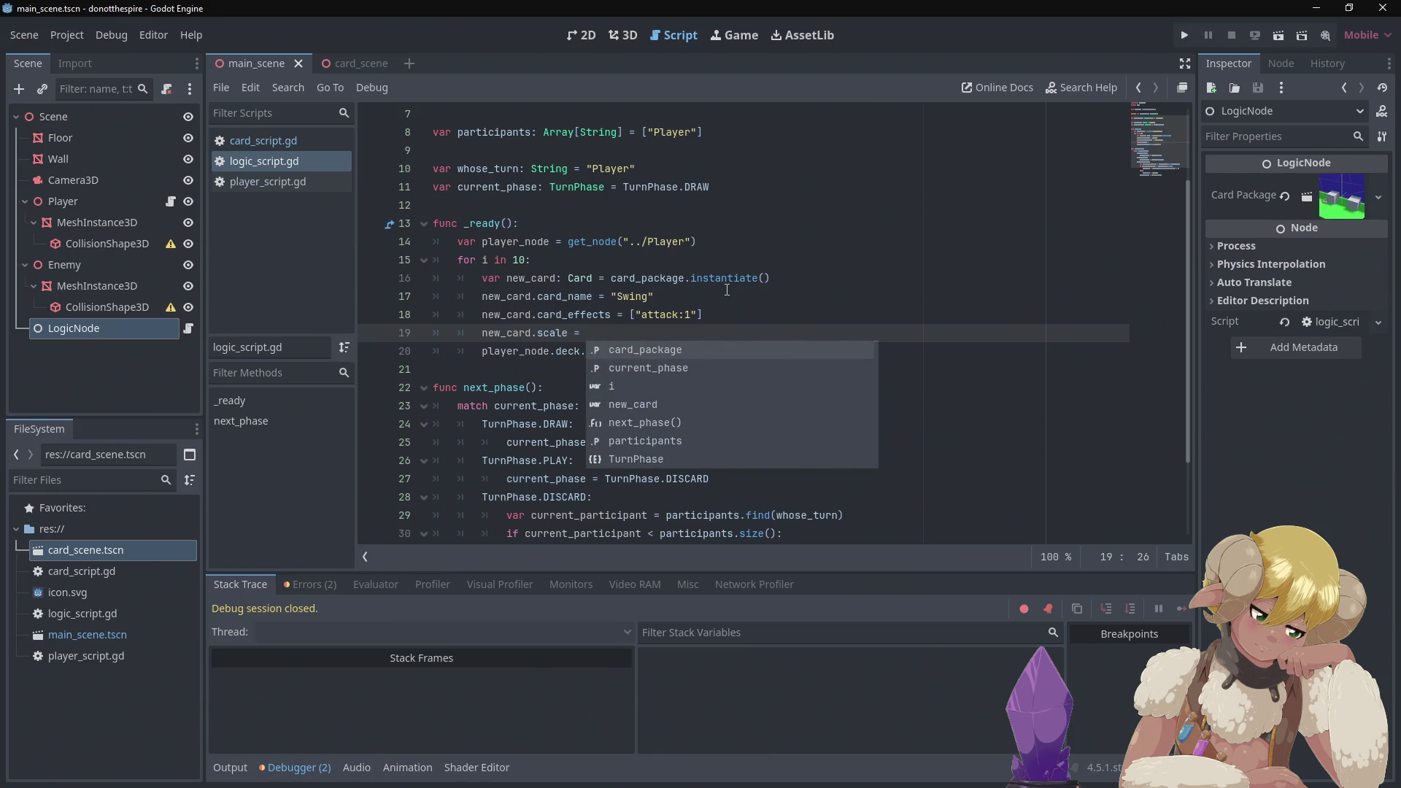
text(.1)
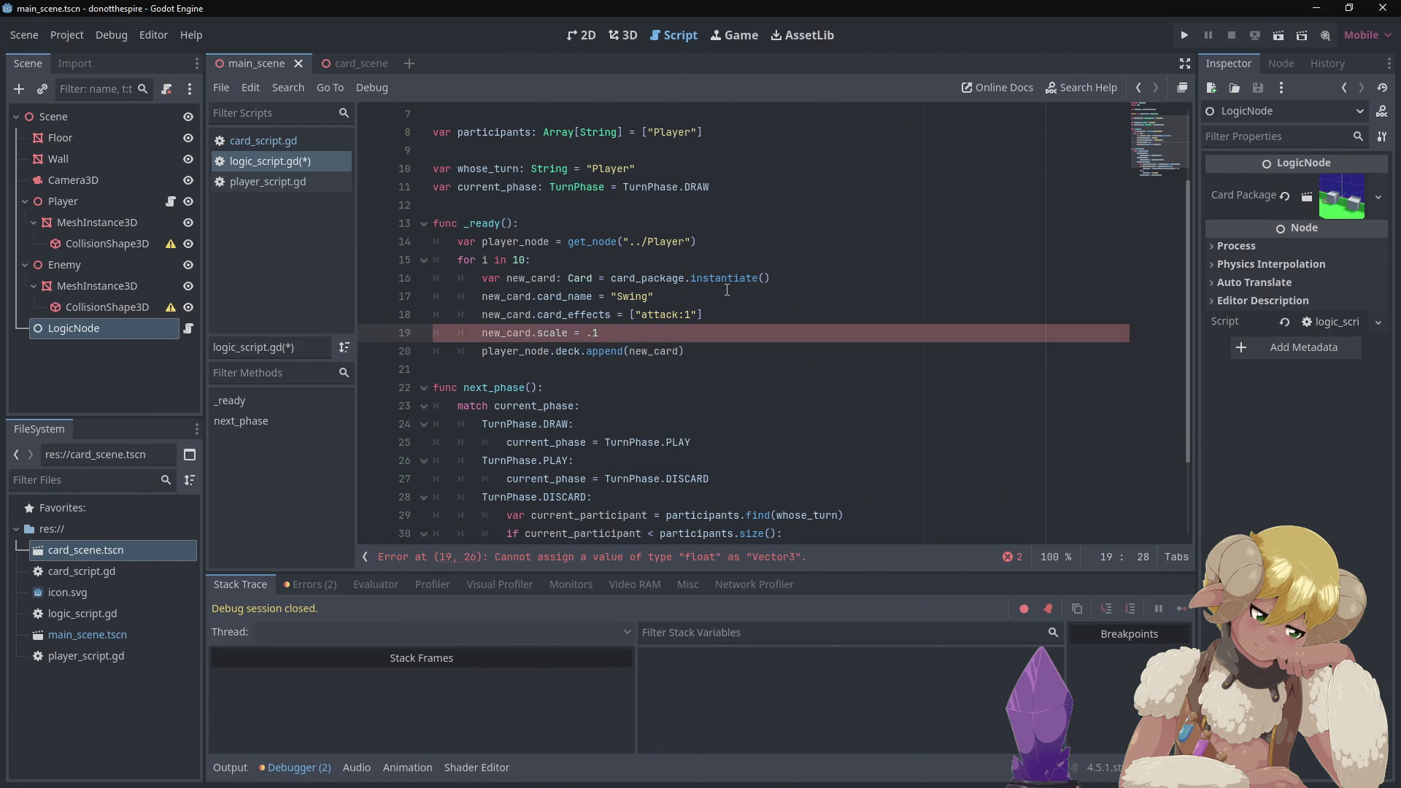
text(d)
text(0)
key(BackSpace)
click(748, 345)
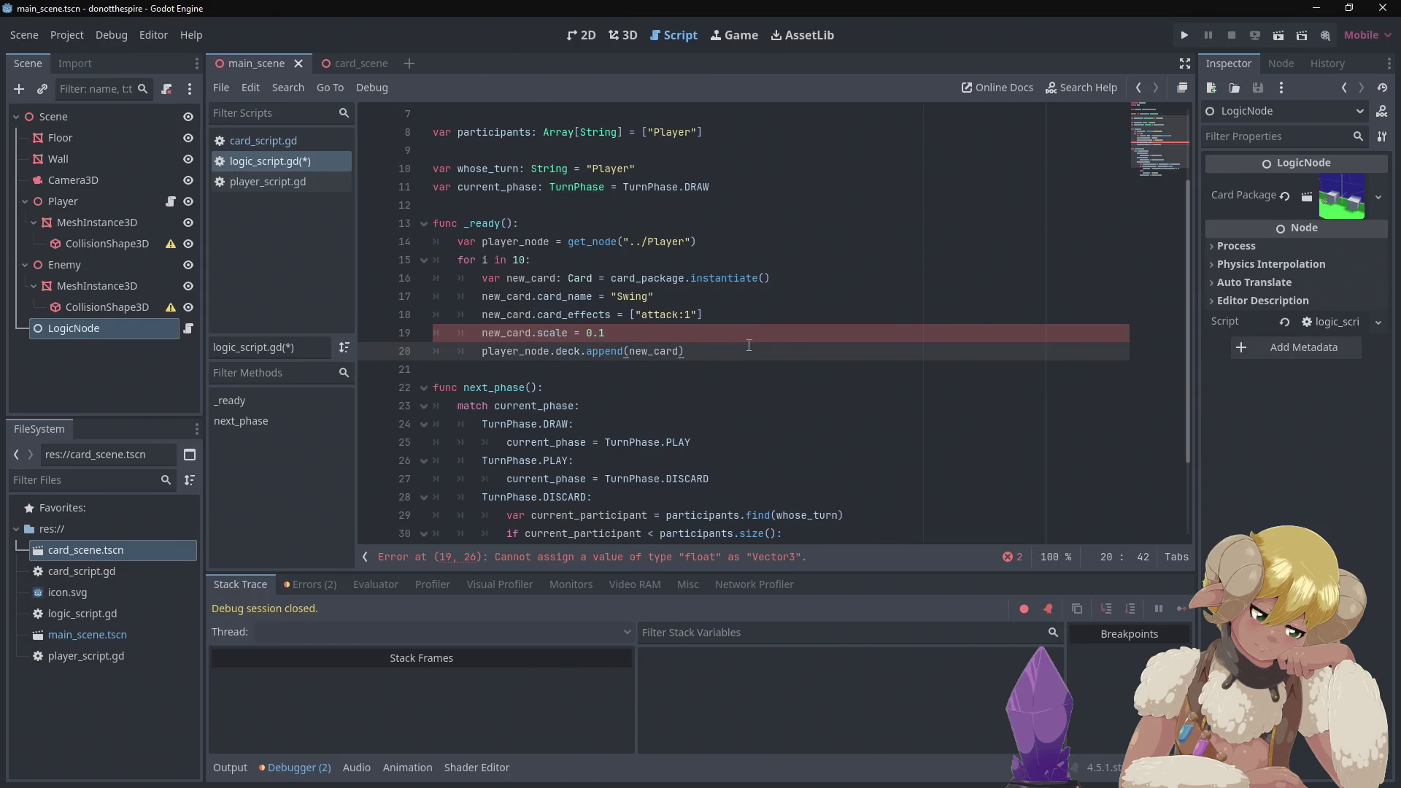
Change the scale value to Vector3(0.1, 0.1, 0.1) and run the project.
click(581, 332)
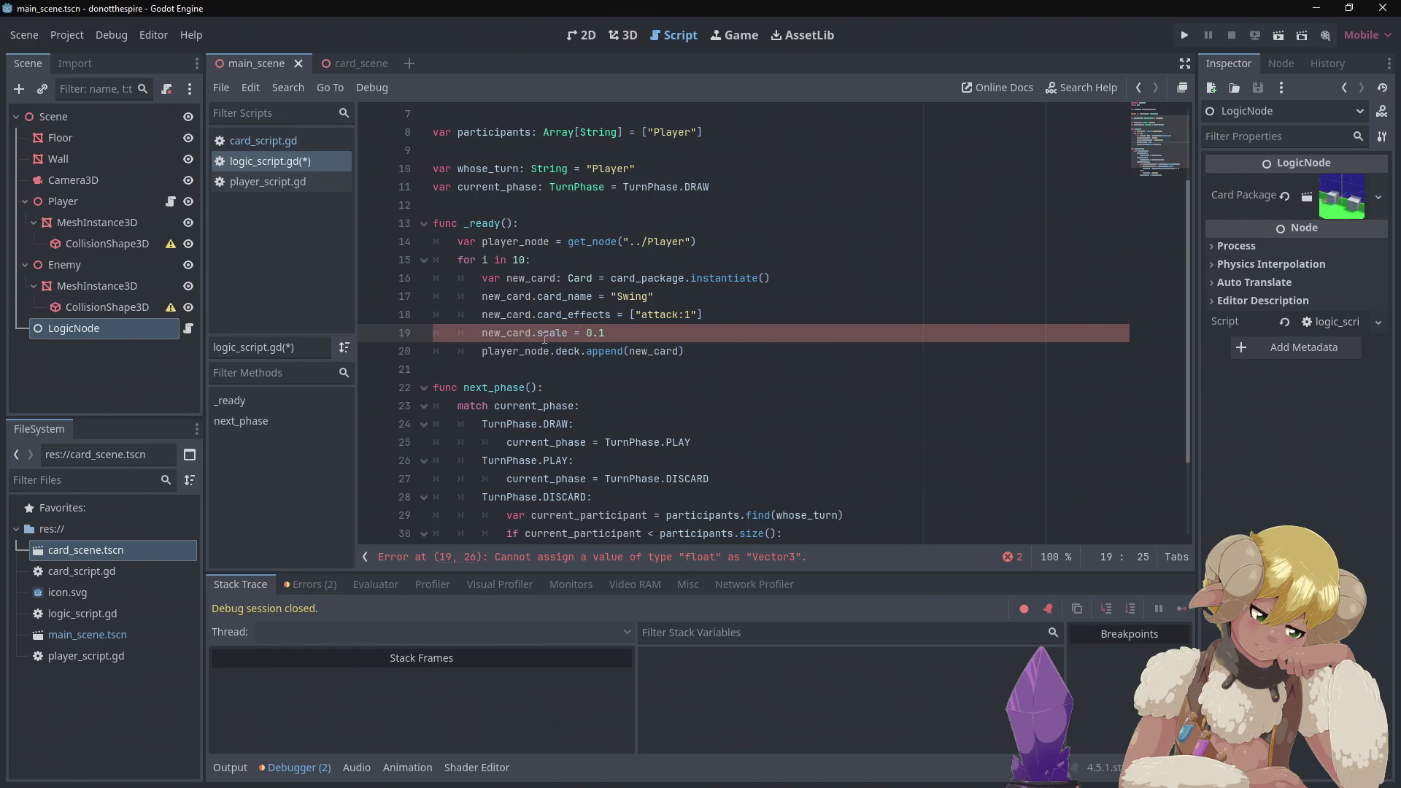
mouse_move(544, 338)
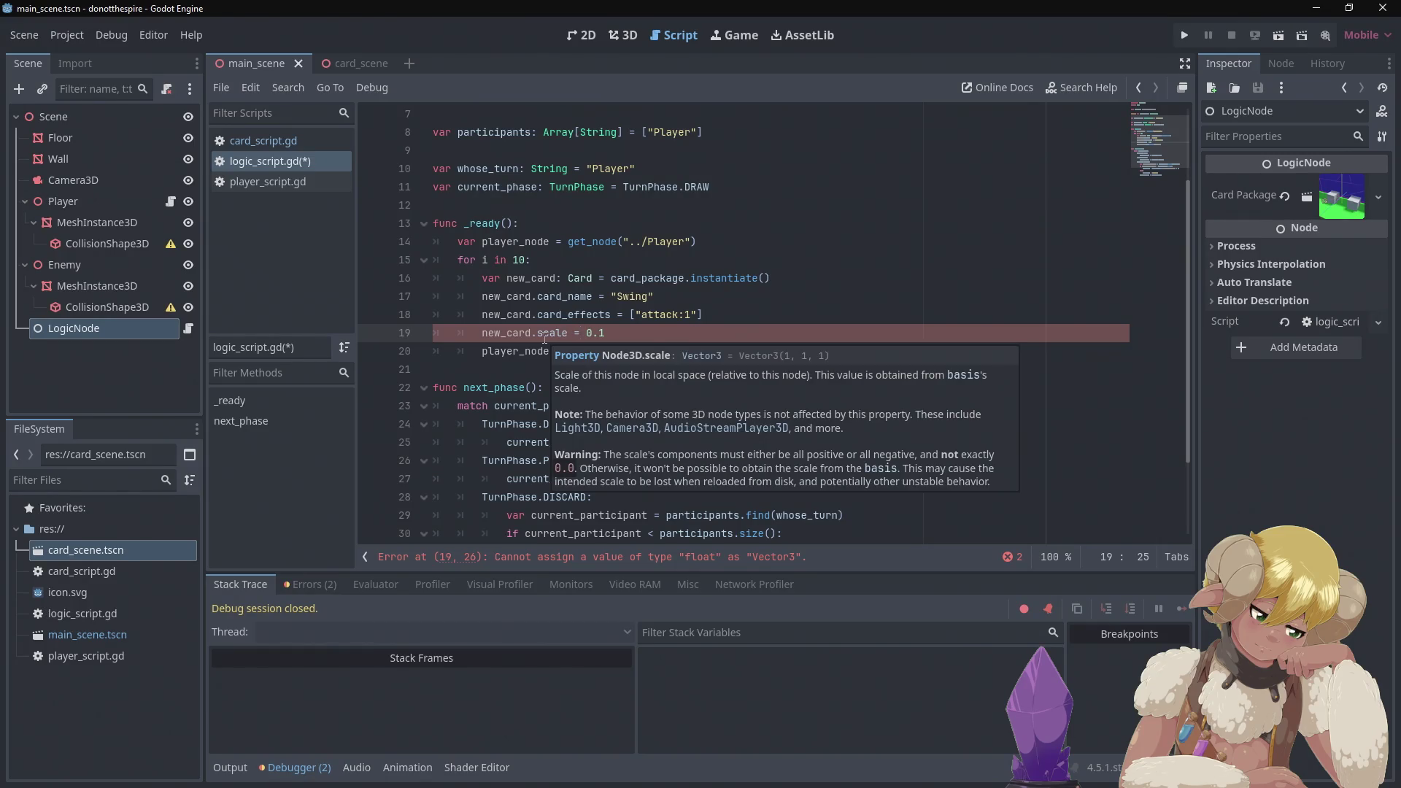
key(Right)
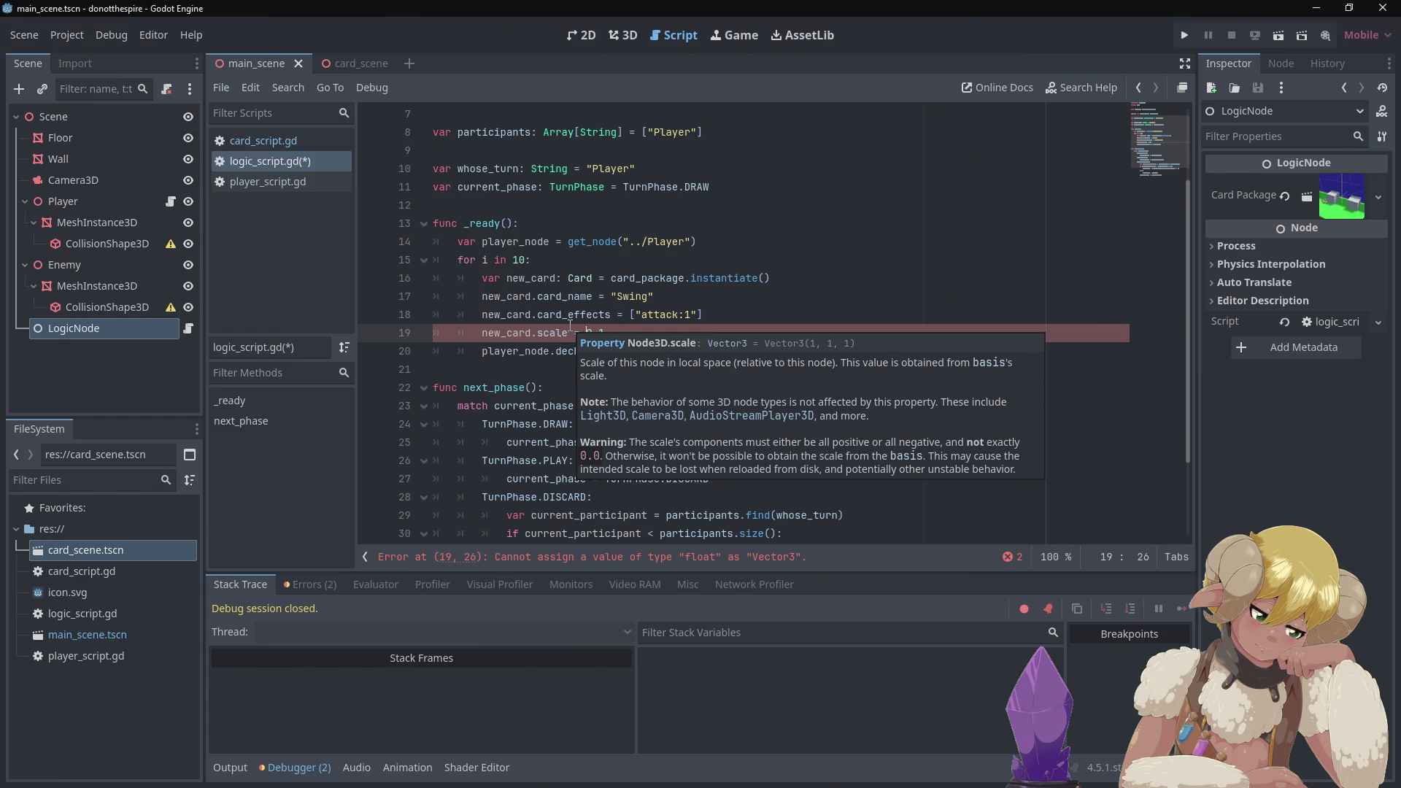
text(()
key(Right)
text())
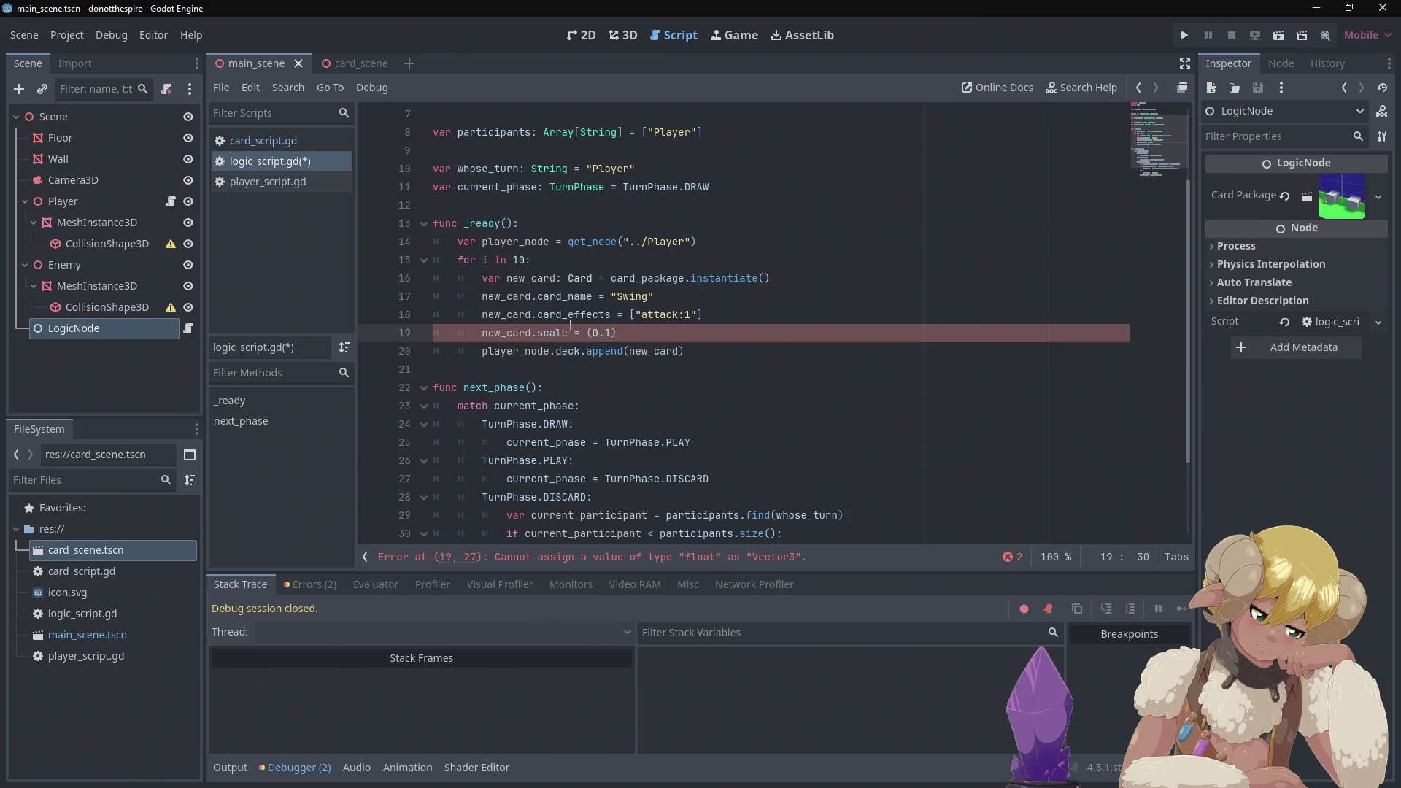
text(, 0.1)
text(, 0.1)
key(Left)
key(Left)
key(Left)
key(Left)
key(Left)
text(Vec)
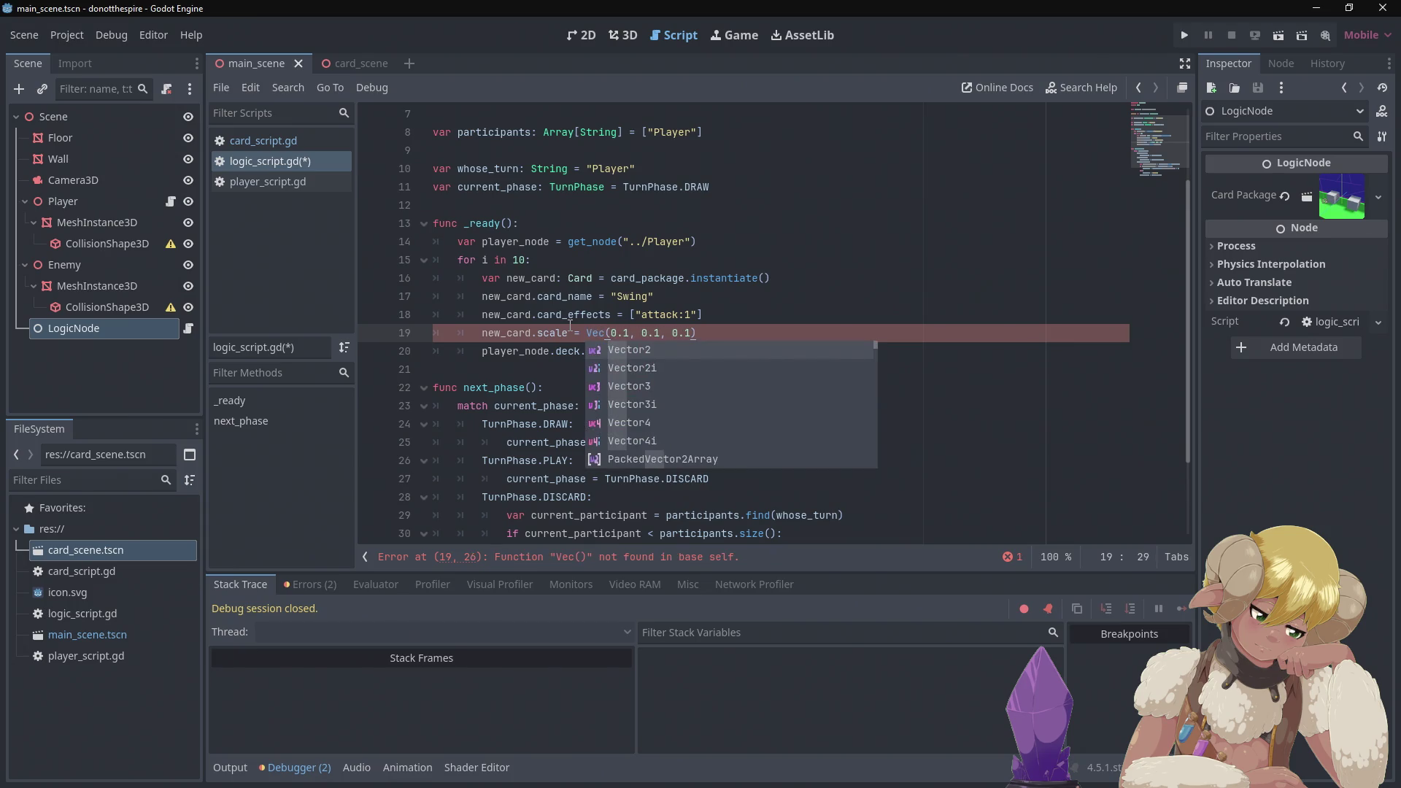
key(Down)
key(Down)
key(Return)
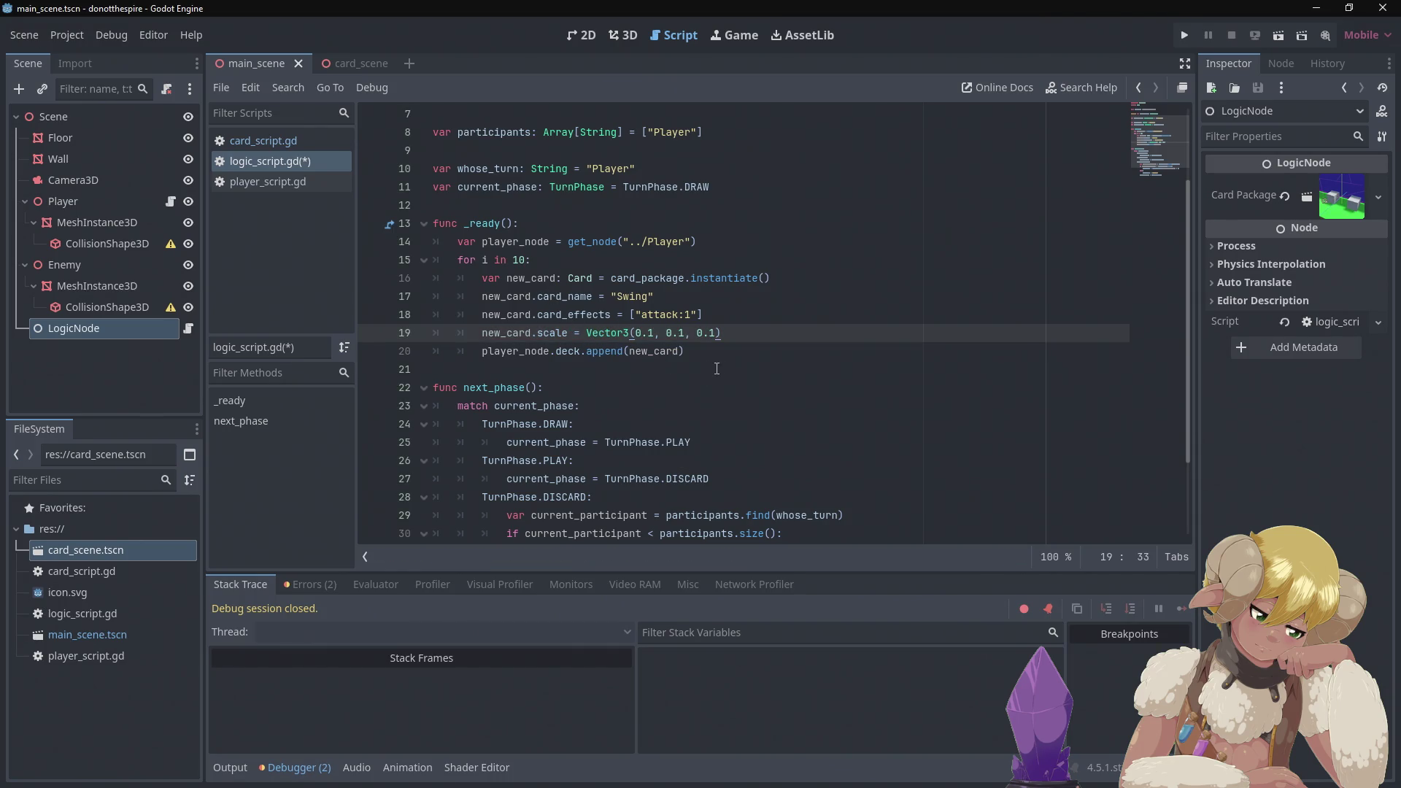
click(738, 348)
click(1178, 38)
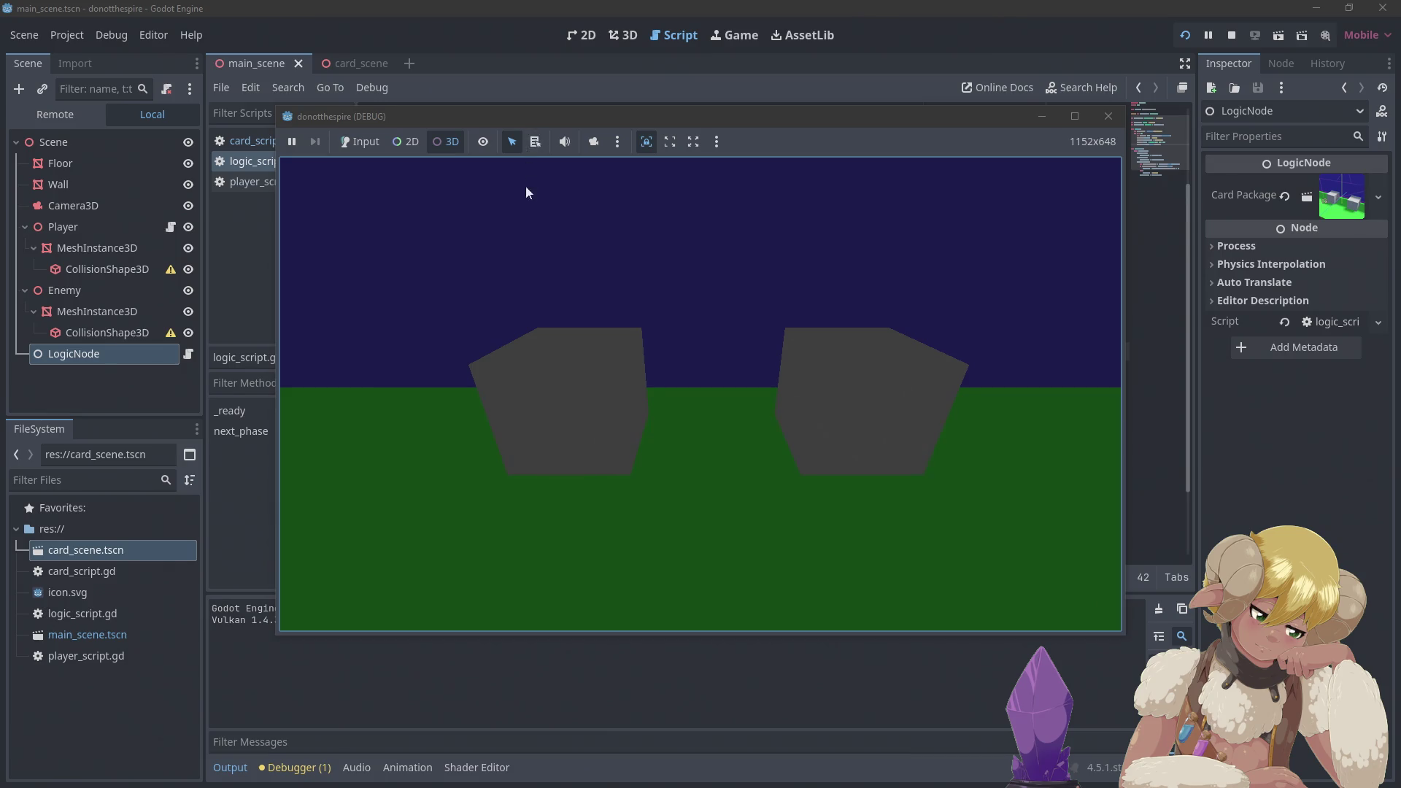
Take over the game camera, zoom in on the Swing card reading attack:1, then stop the run.
click(594, 141)
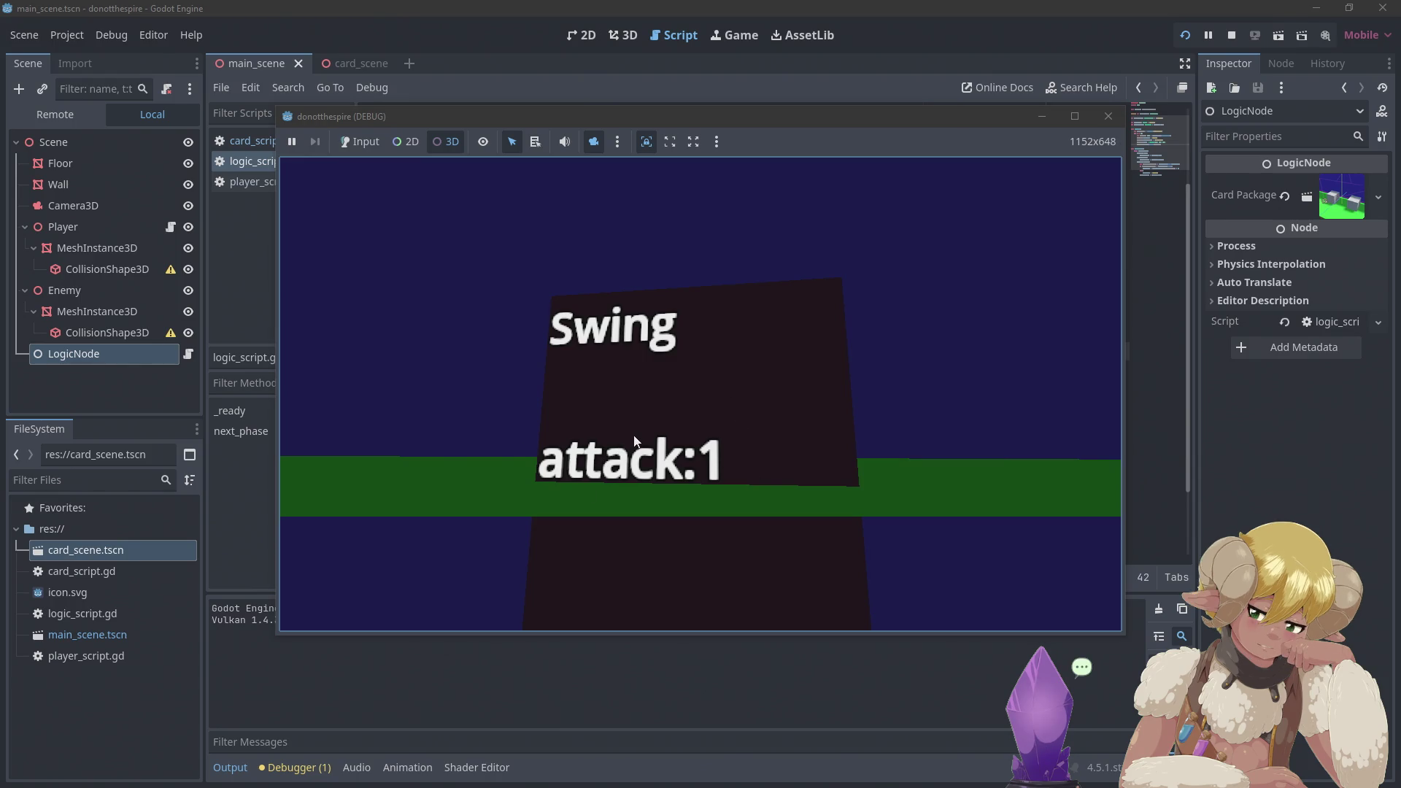
click(716, 359)
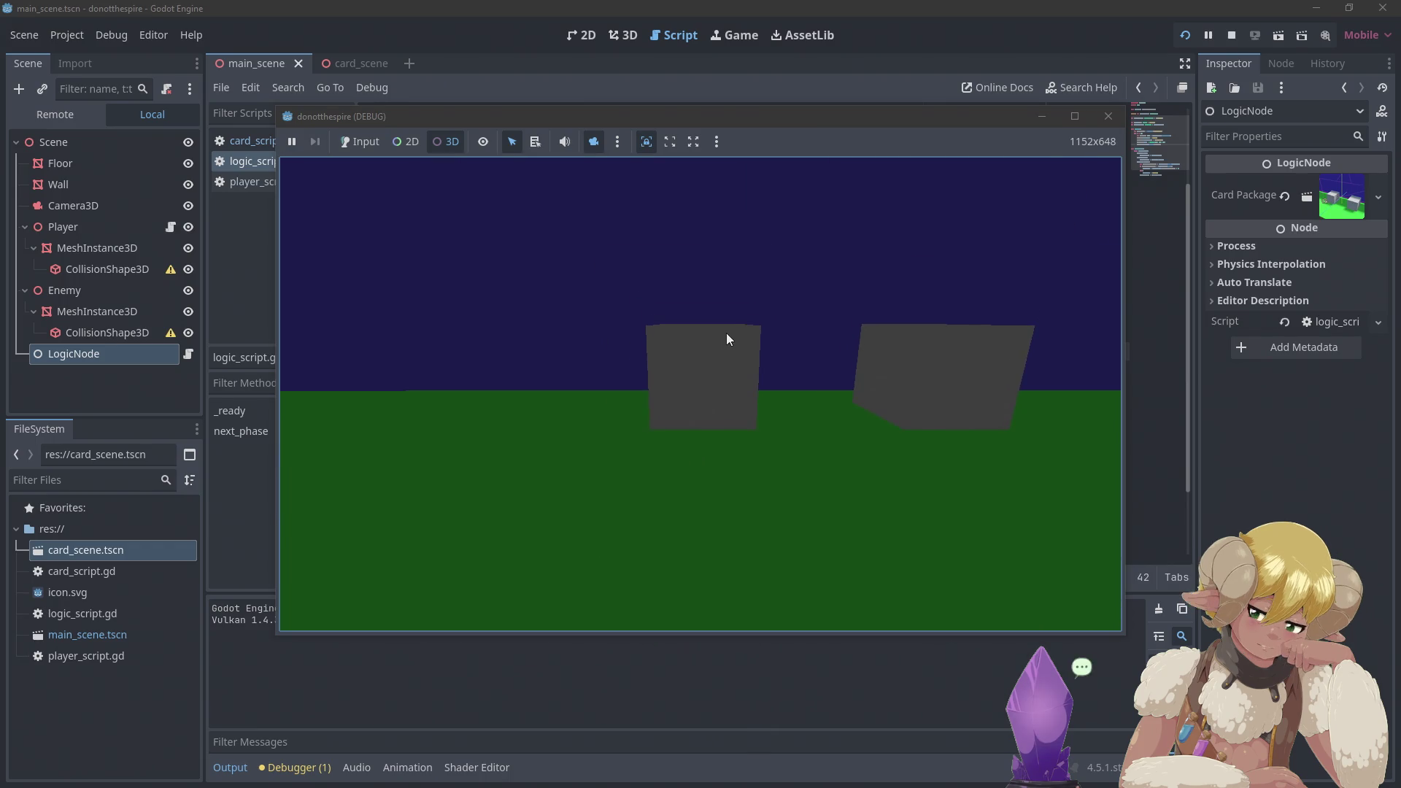
click(1108, 116)
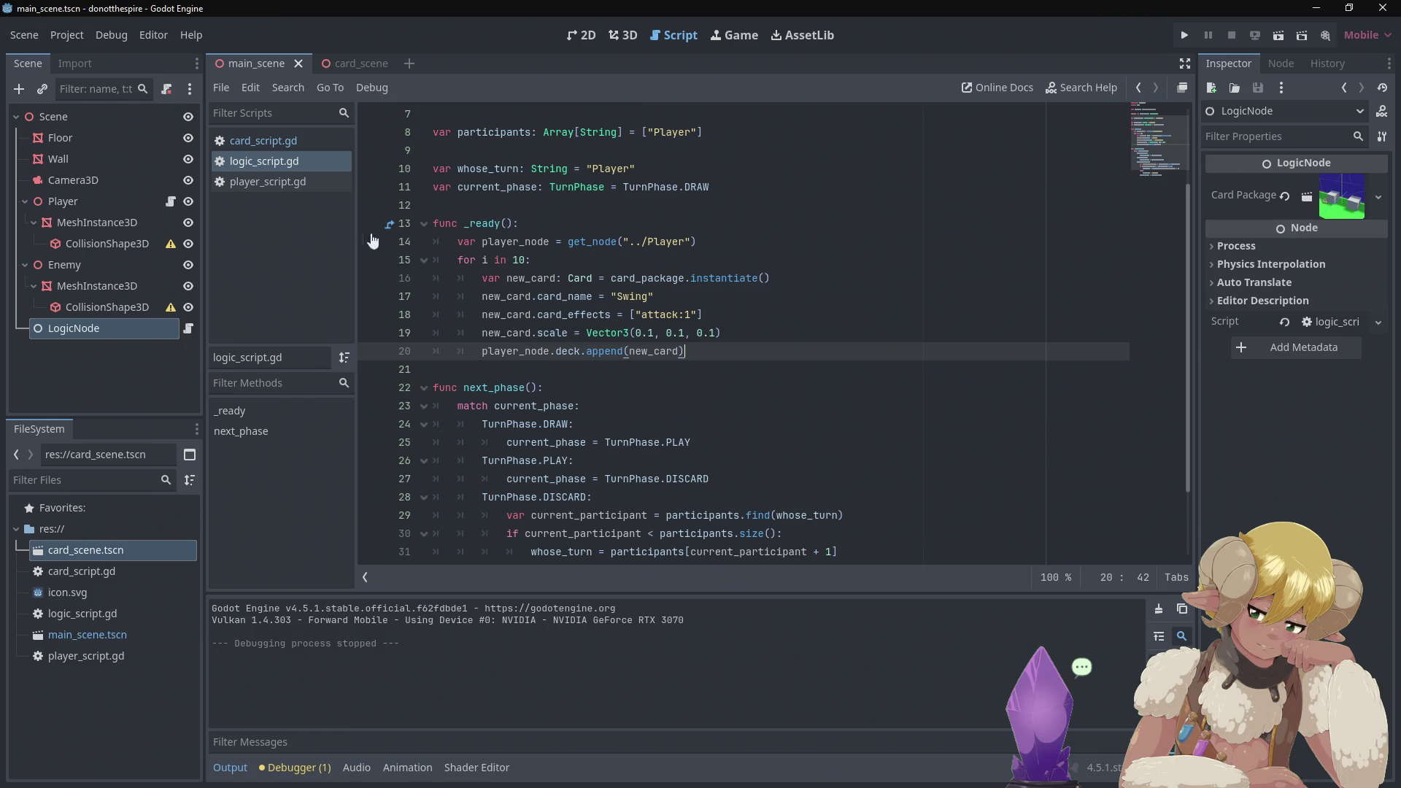
Delete the _init function from card_script.gd and save it.
click(258, 143)
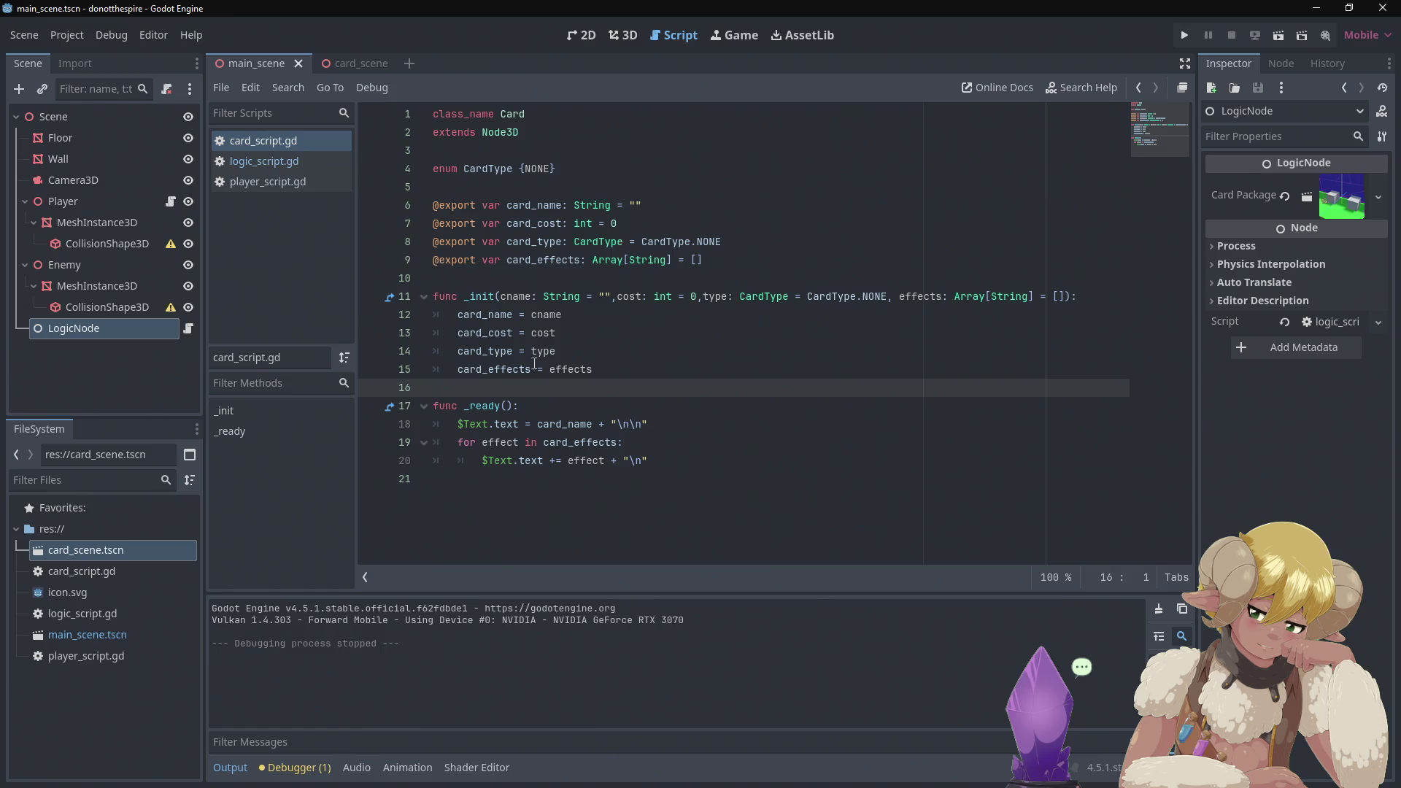
mouse_move(594, 369)
mouse_down()
mouse_move(511, 380)
mouse_move(401, 292)
mouse_up()
key(BackSpace)
key(BackSpace)
key(BackSpace)
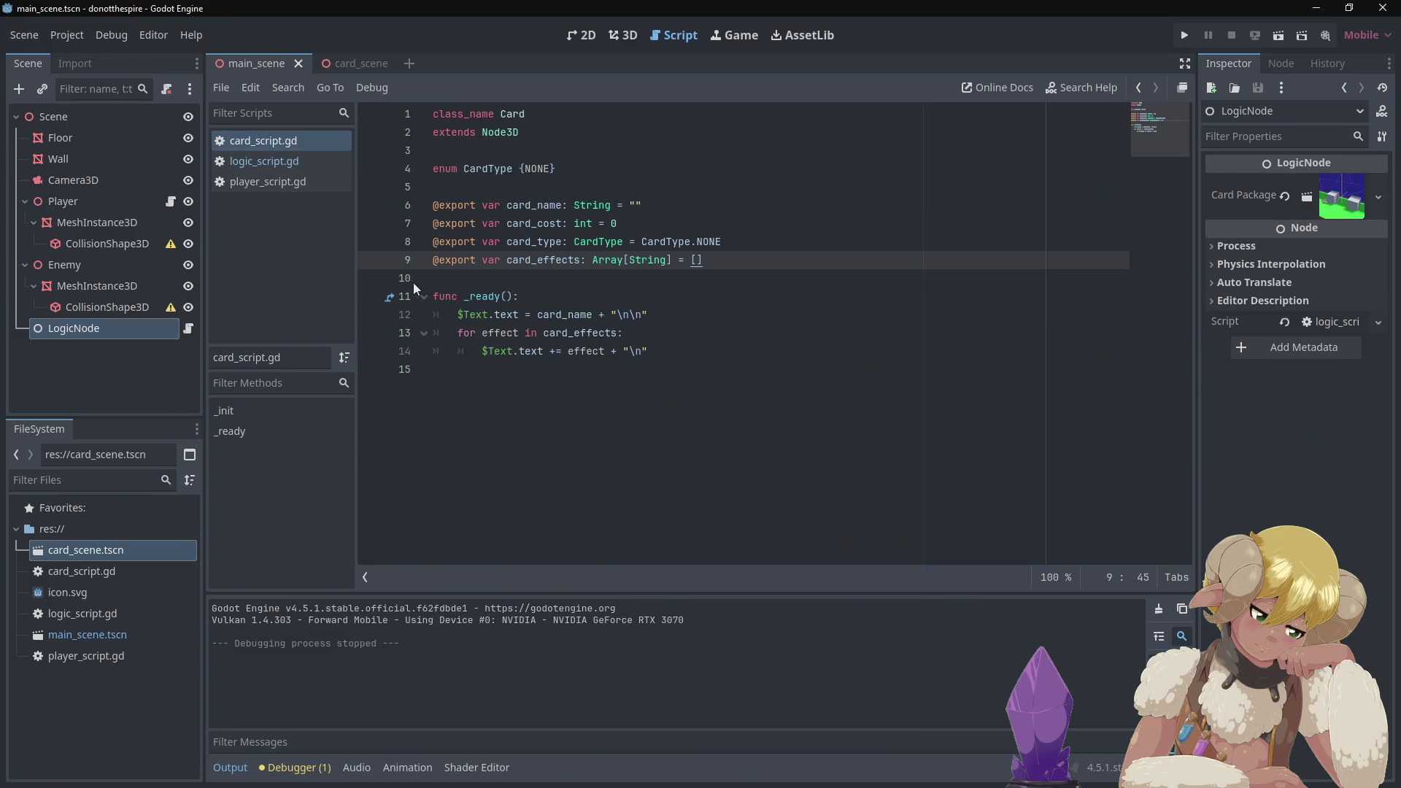
key(Up)
key(Up)
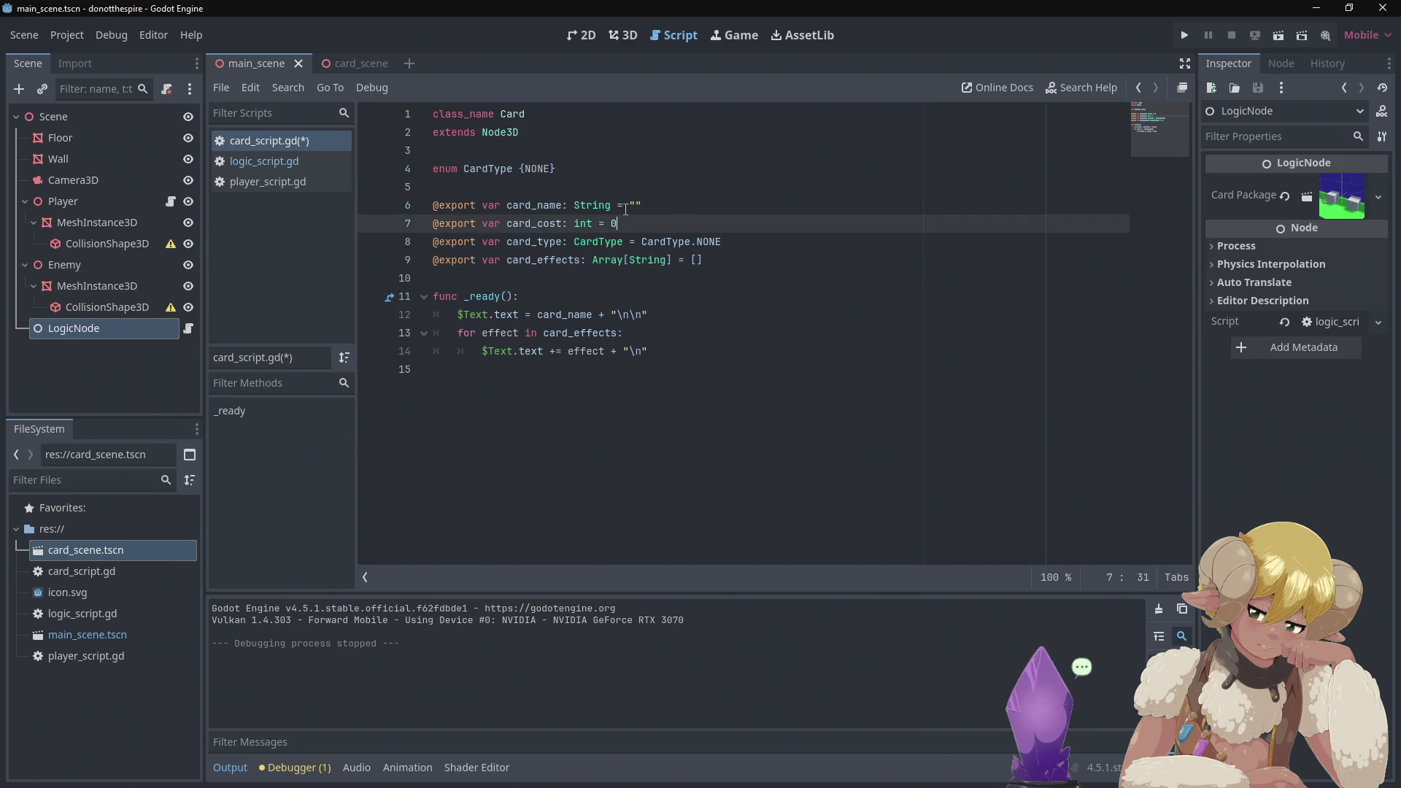
key(ctrl+s)
click(270, 174)
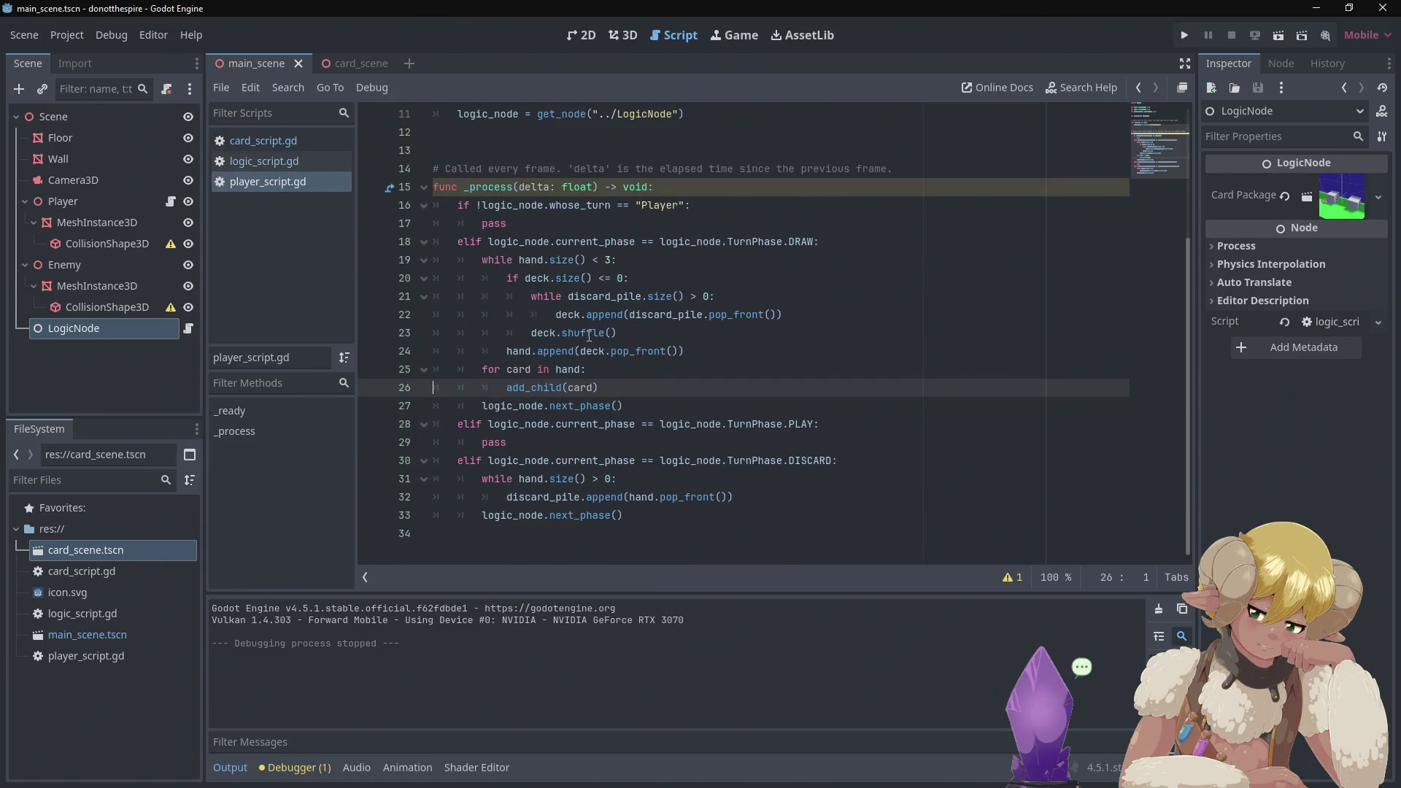
Read the shuffle and add_child documentation in player_script.gd's _process.
mouse_move(590, 335)
mouse_move(551, 389)
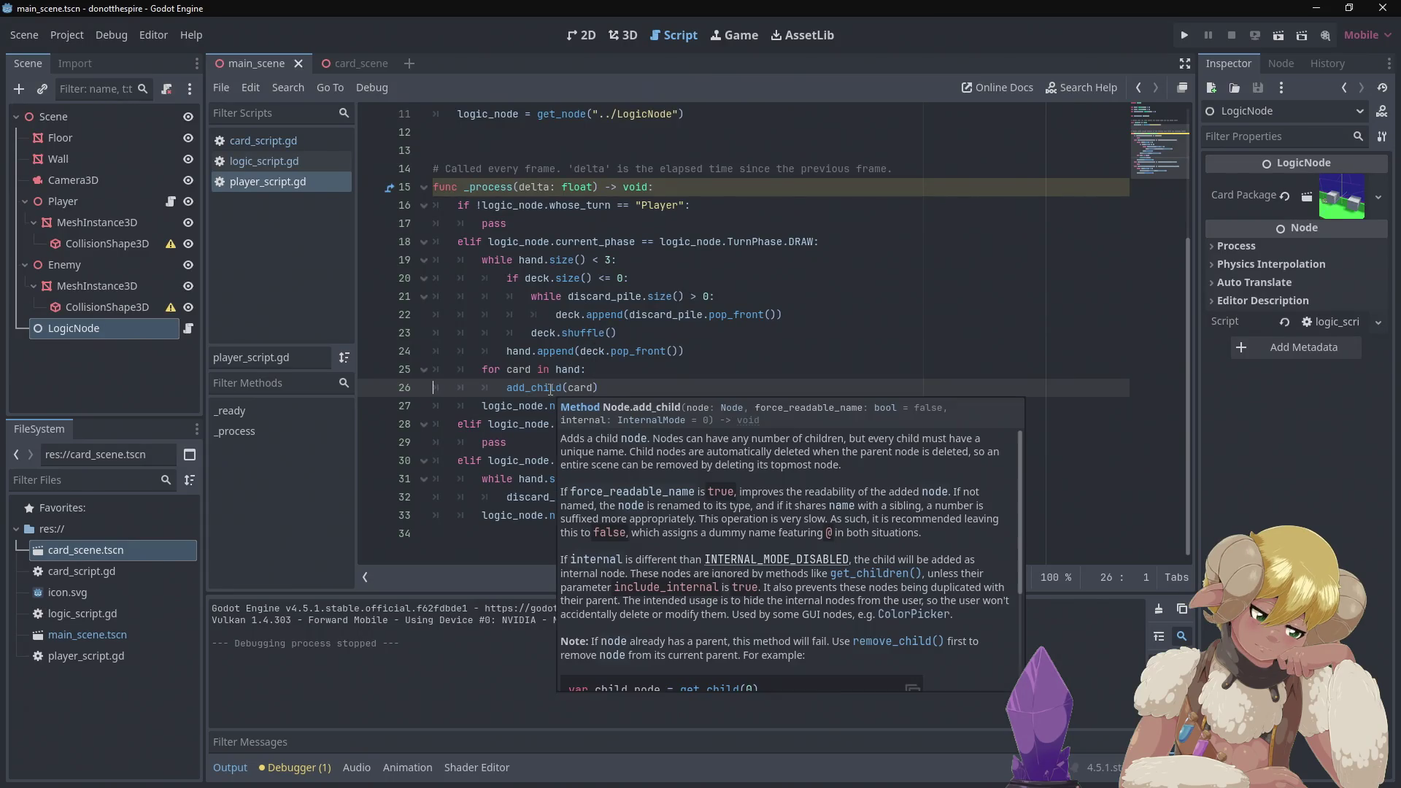